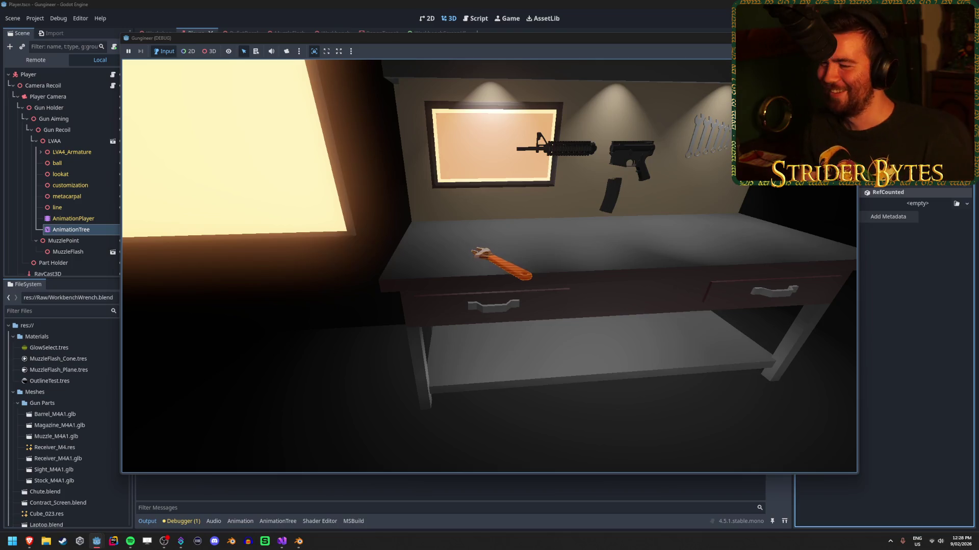
Playtest picking up and dropping the rifle with E and Q, then stop the game.
key(e)
key(q)
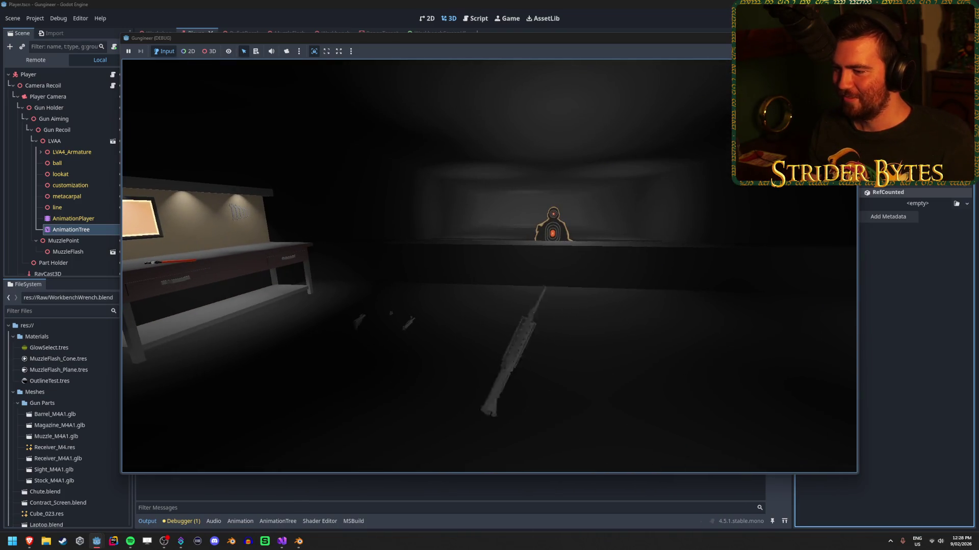
key(e)
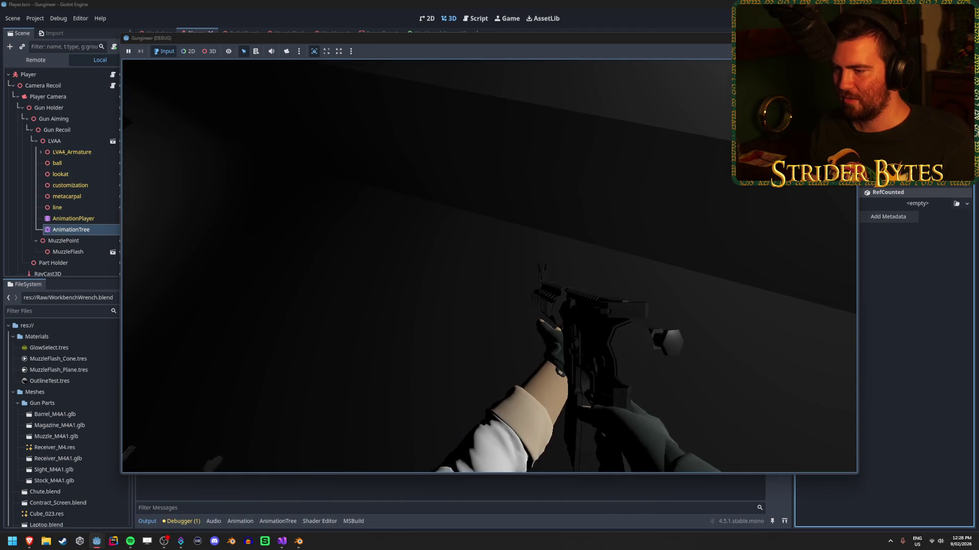
key(q)
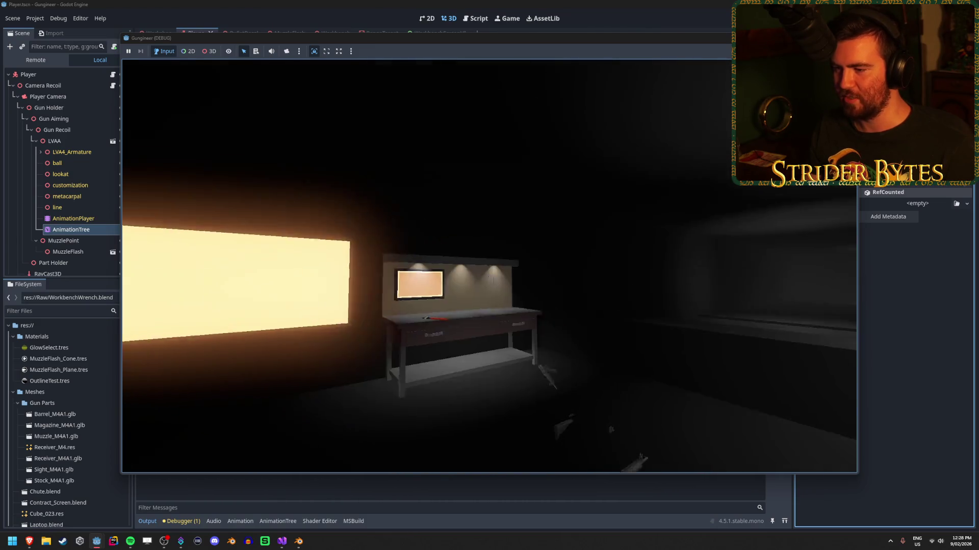
key(e)
key(q)
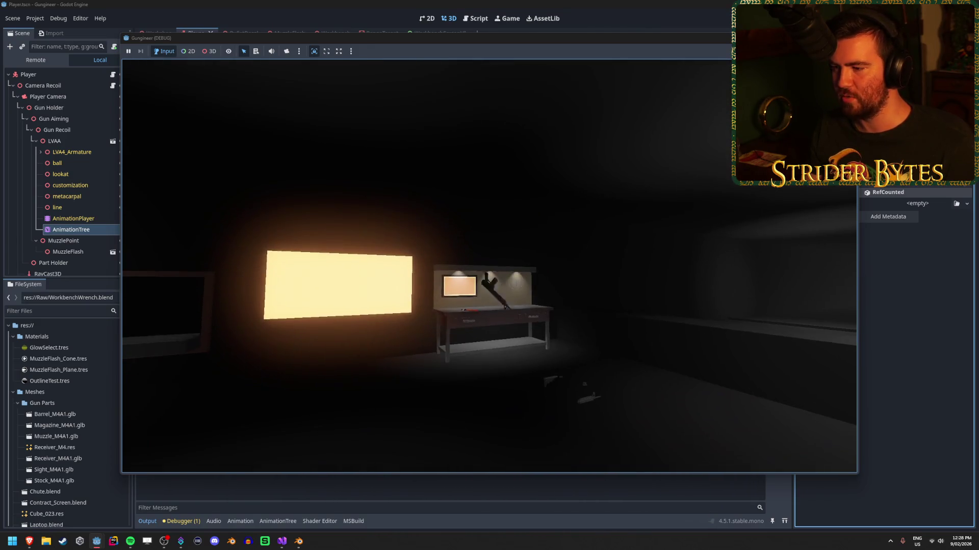
key(F8)
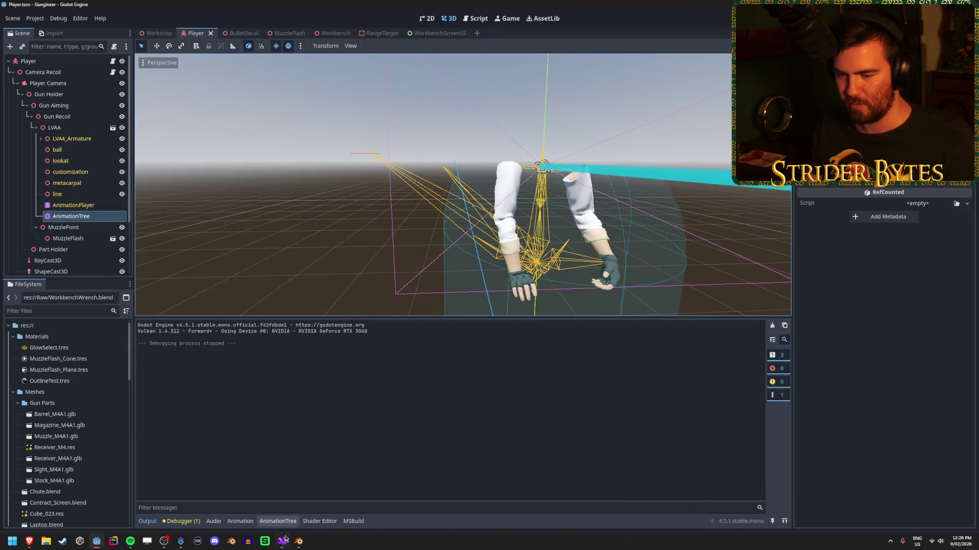
In Visual Studio, comment out the 0.15 s timer await in Drop(), then return to Godot.
click(283, 541)
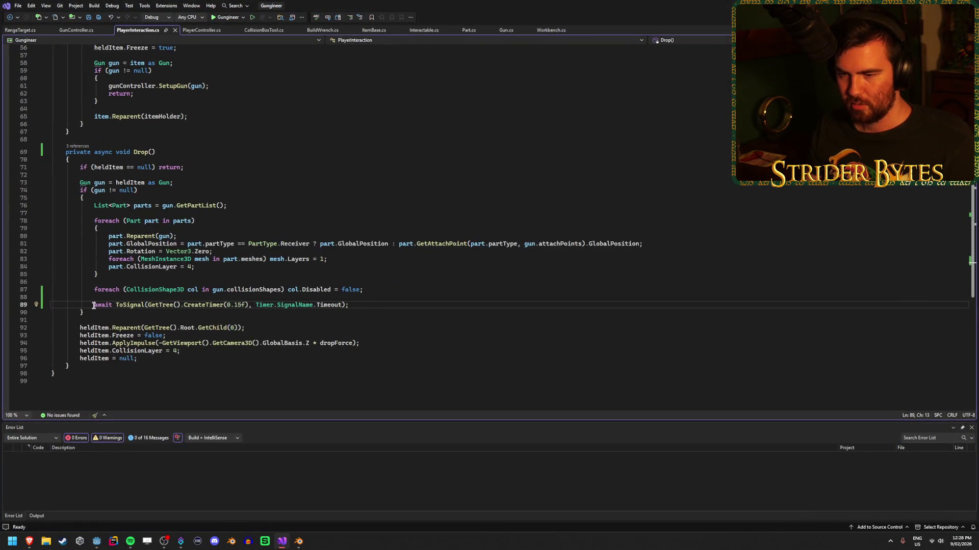
text(//)
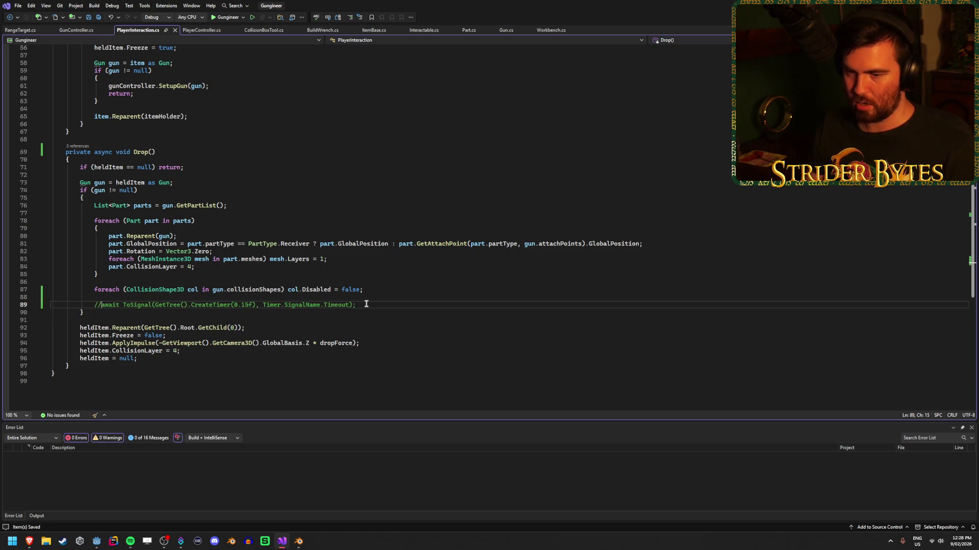
key(alt+Tab)
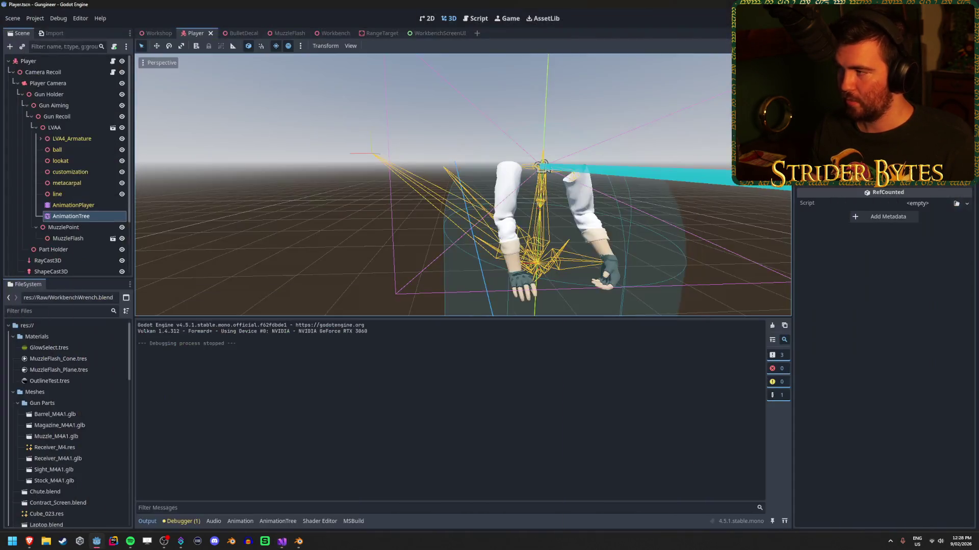
Rebuild and run the game, then repeatedly pick up and drop the rifle with E.
key(F5)
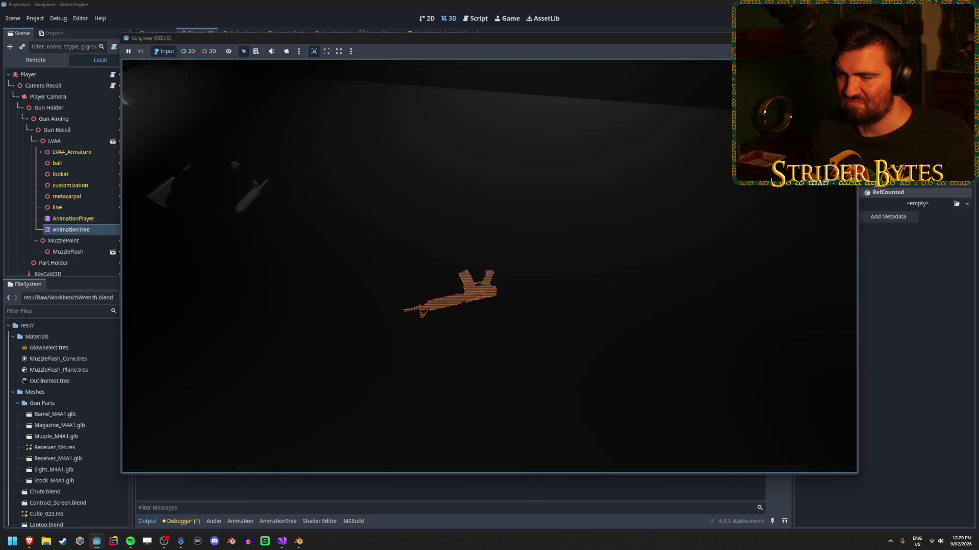
key(e)
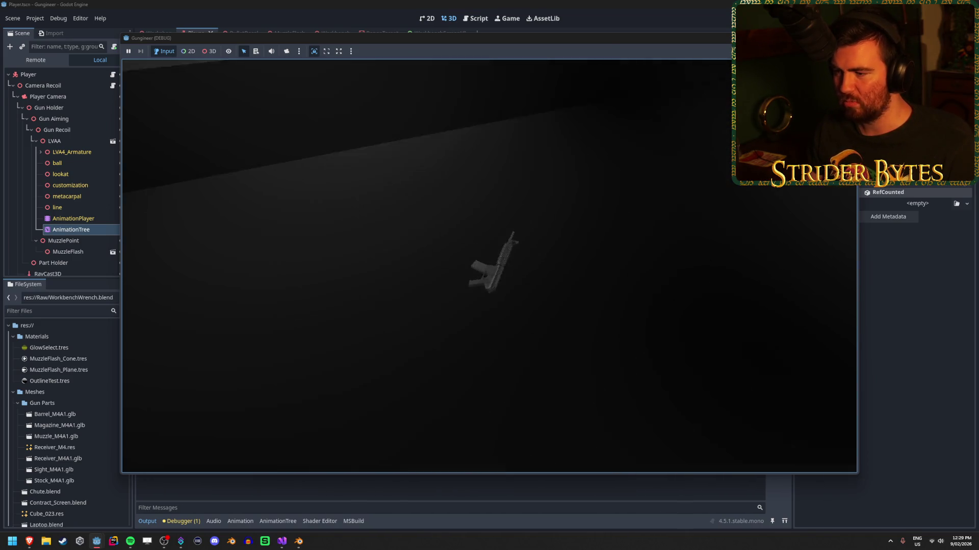
key(e)
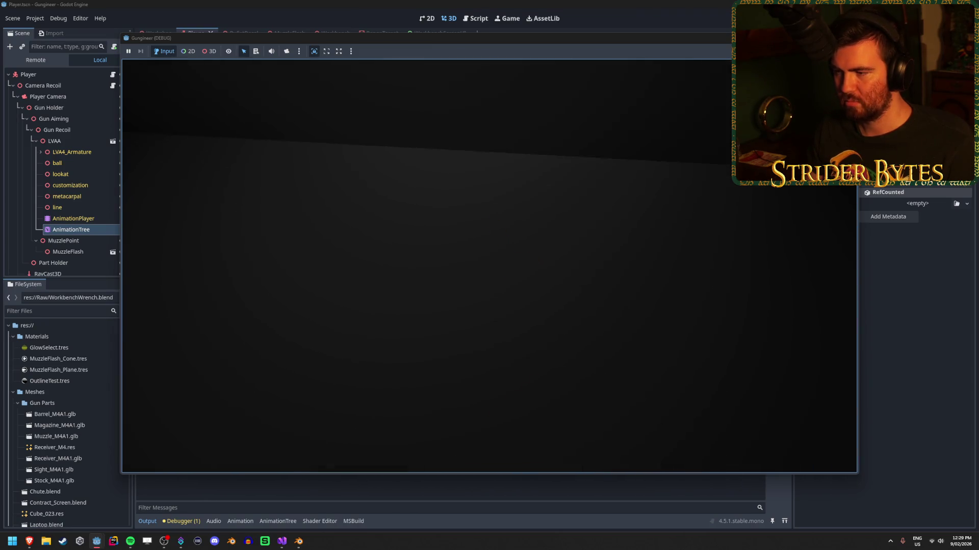
key(e)
key(e)
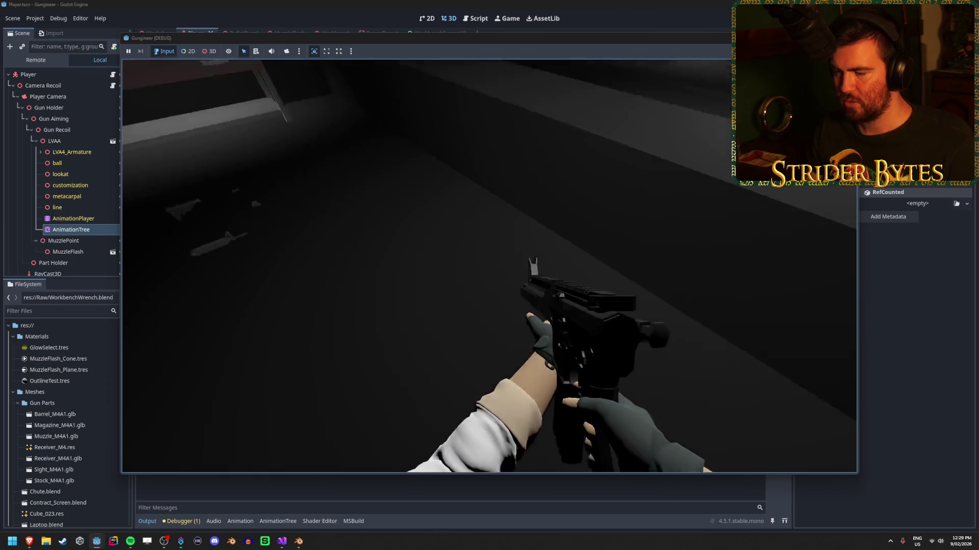
key(e)
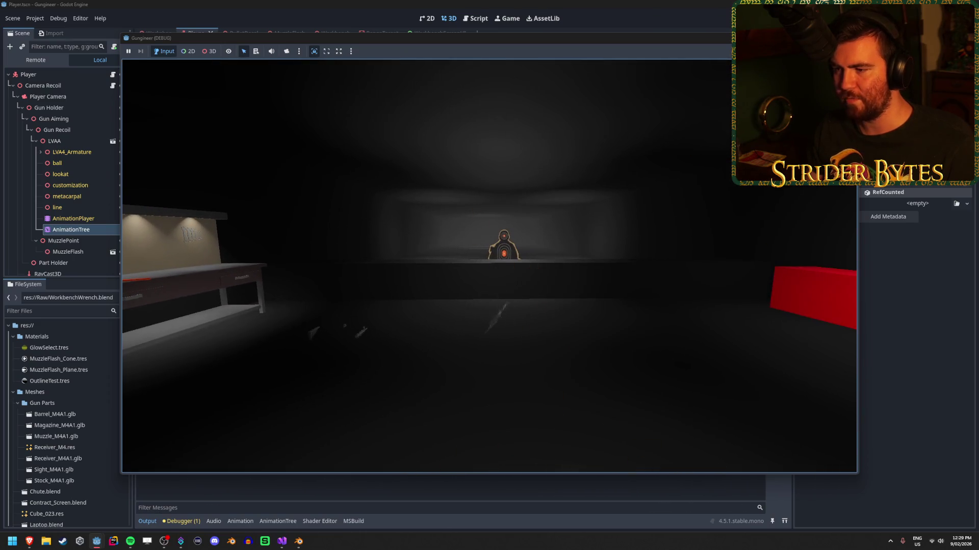
key(e)
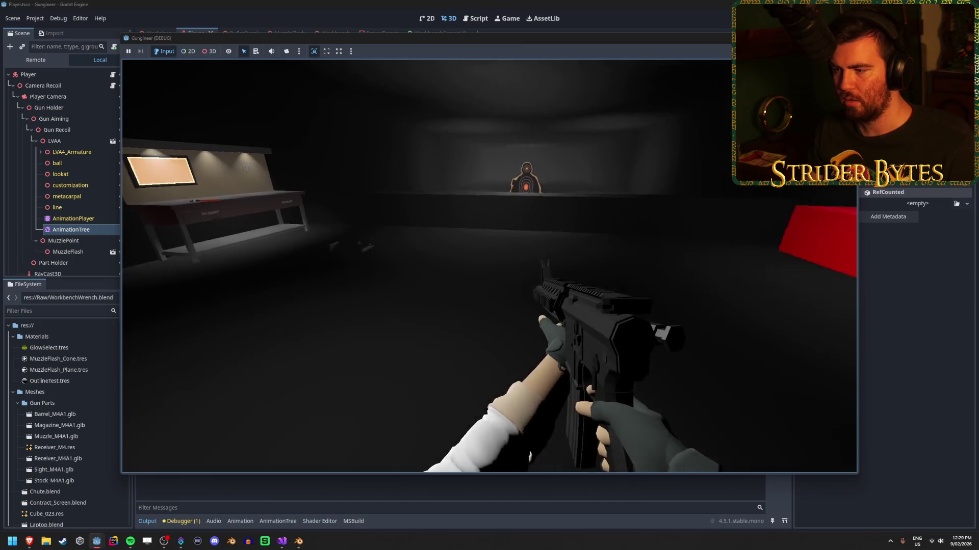
key(e)
key(e)
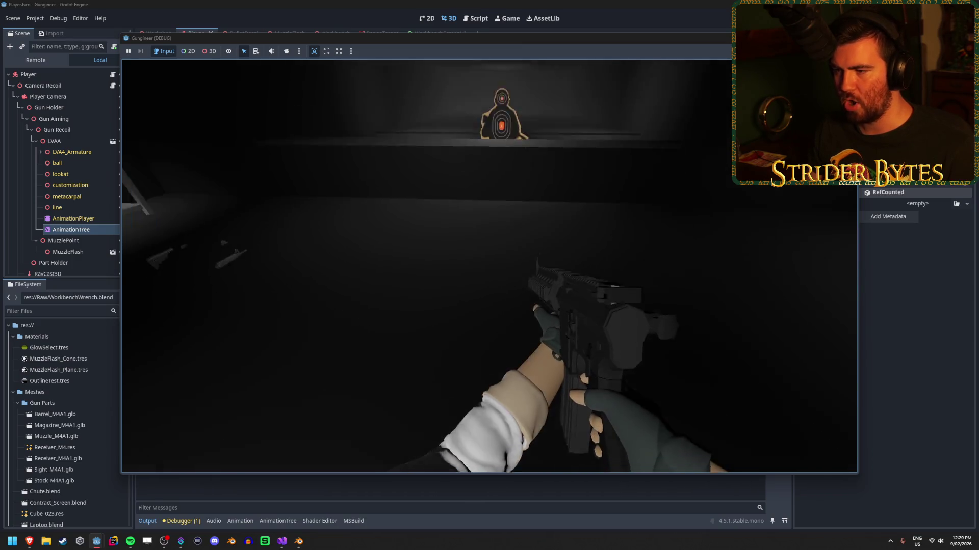
key(e)
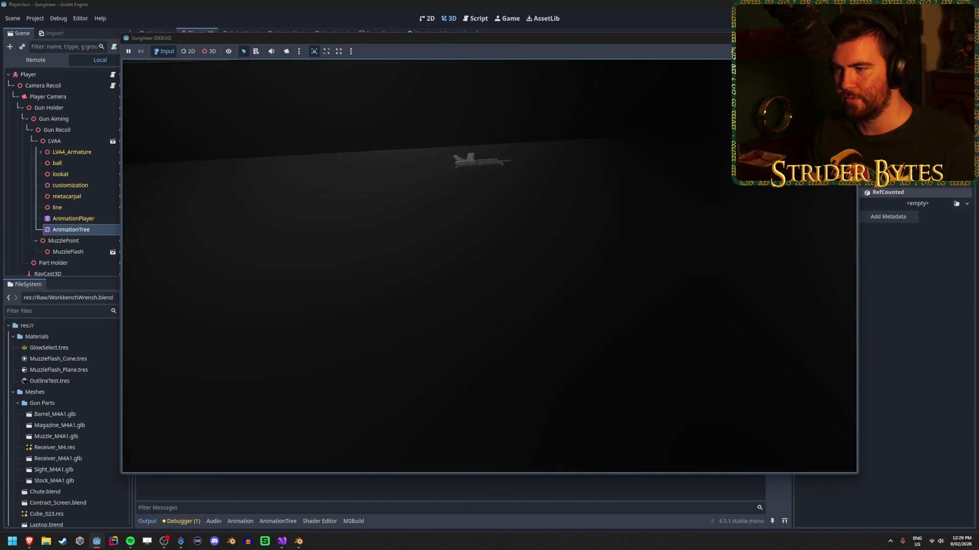
key(e)
Keep dropping and grabbing the rifle, walk to the workbench, and stop the game.
key(e)
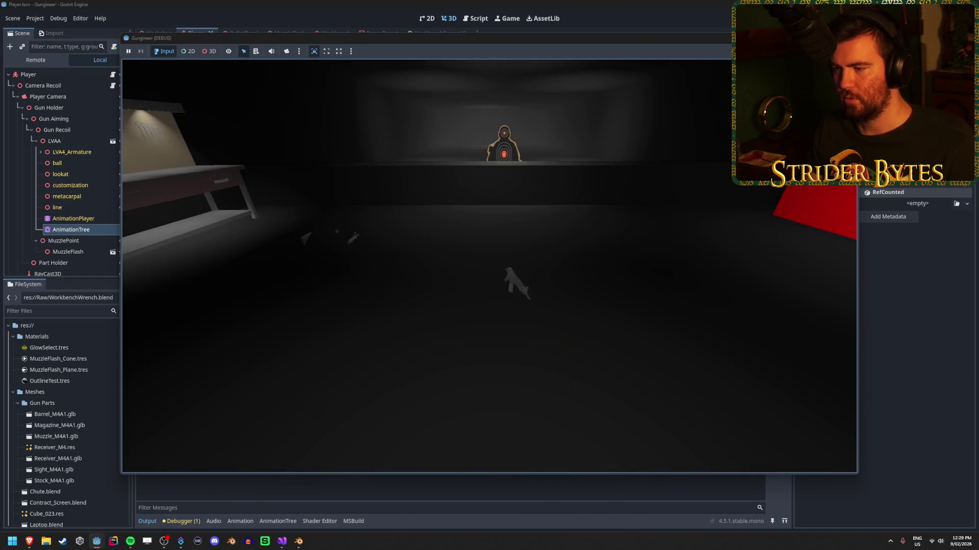
key(e)
key(e)
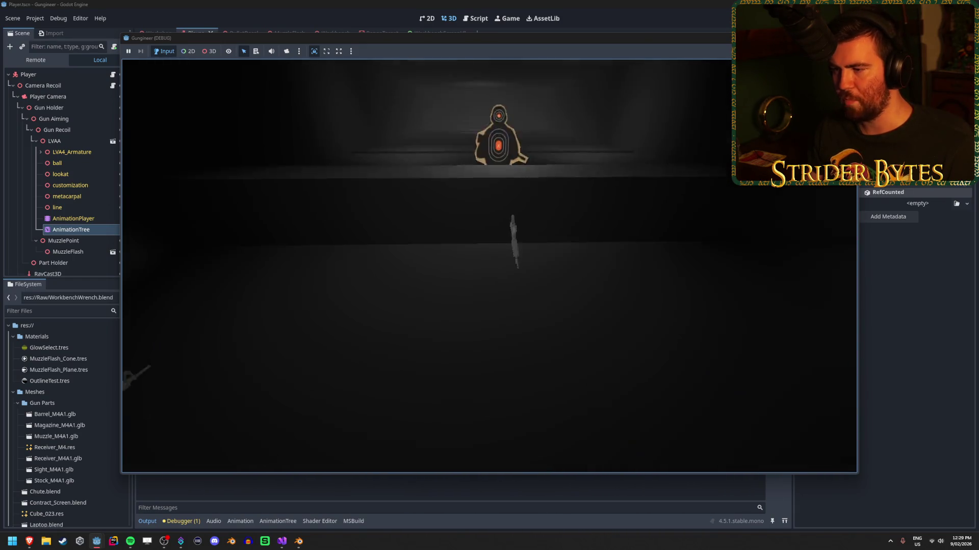
key(e)
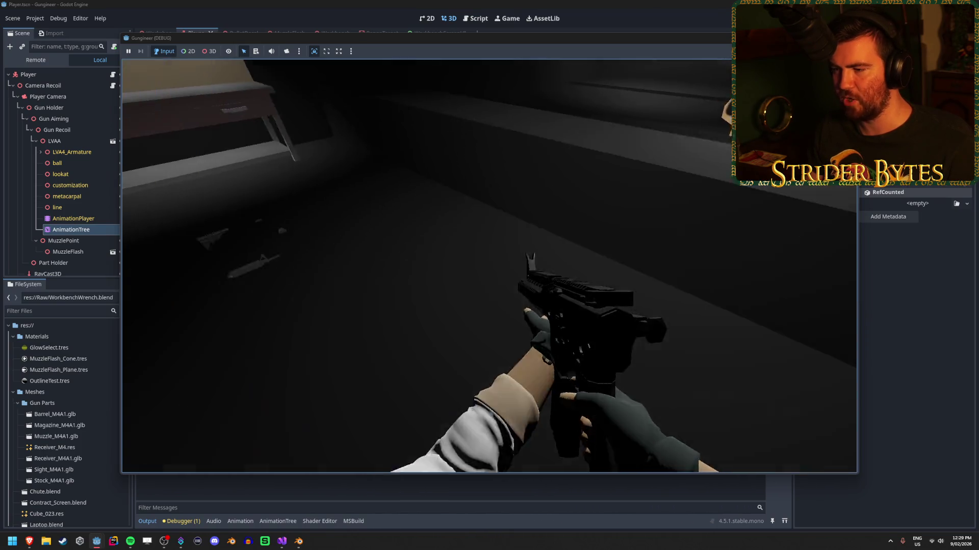
key(e)
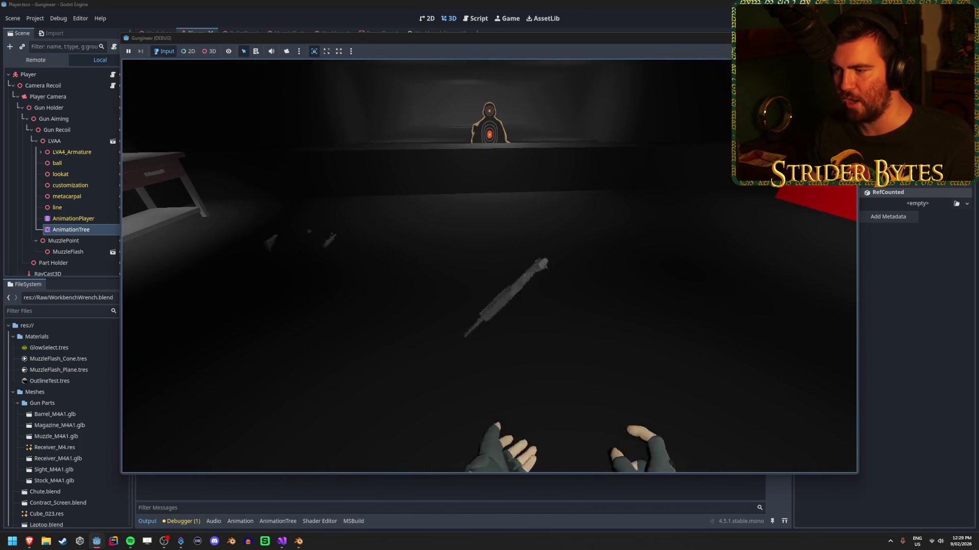
key(e)
key(e)
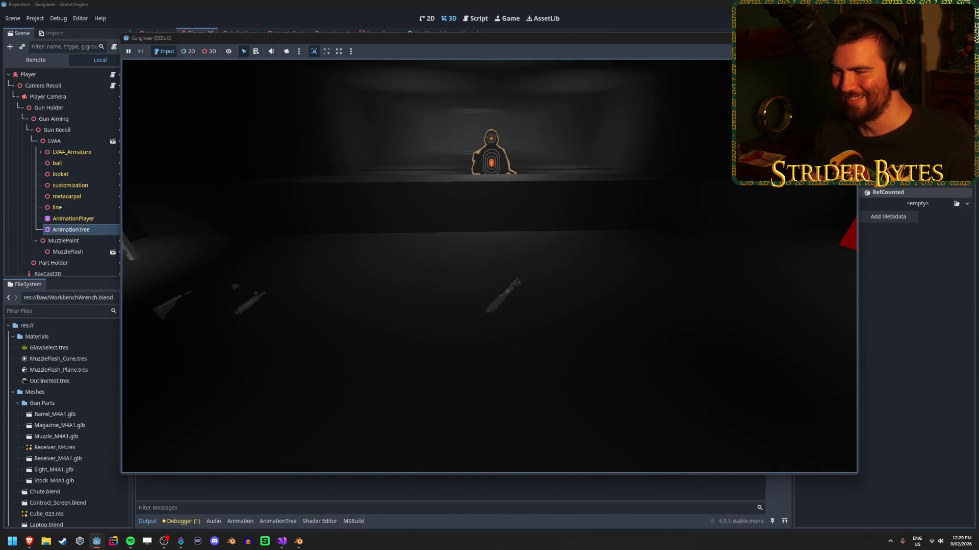
key(e)
key(e)
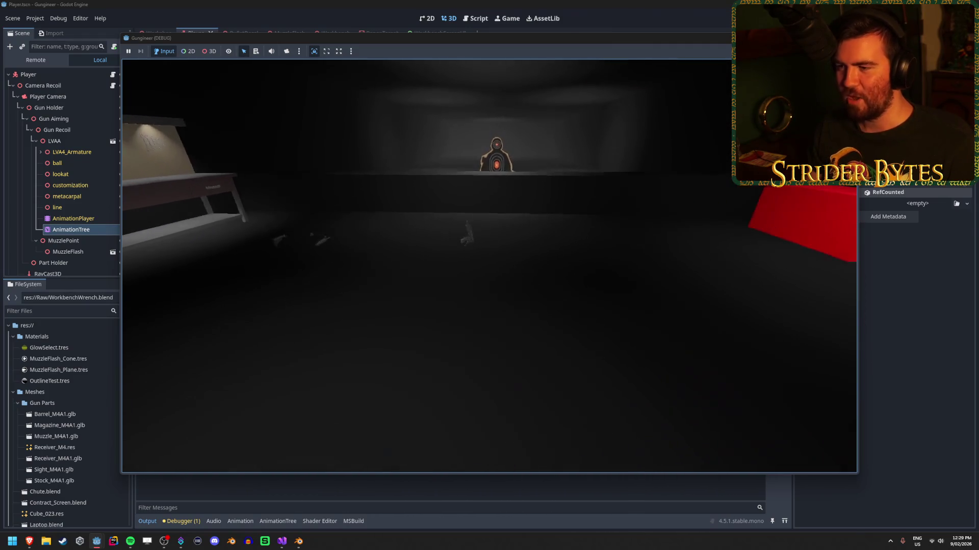
key(e)
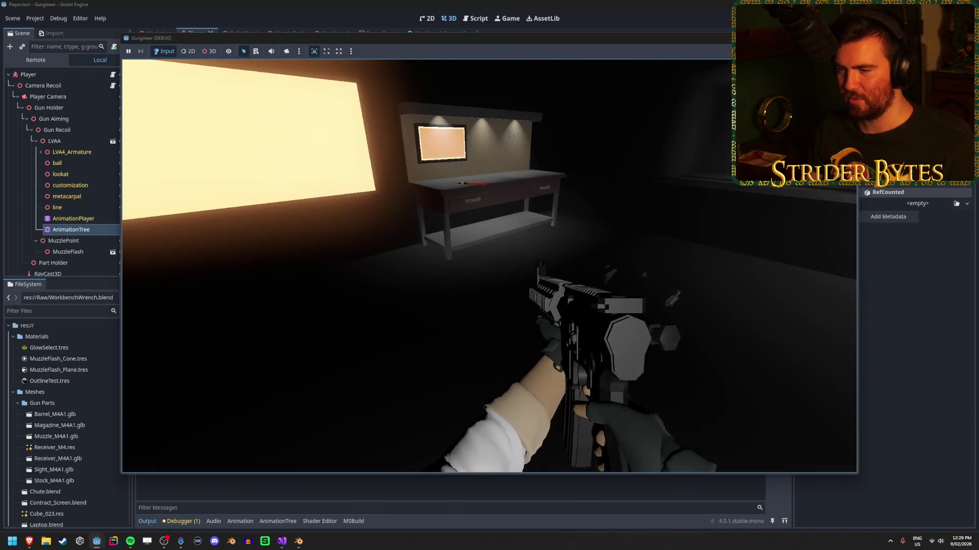
key(e)
key(w)
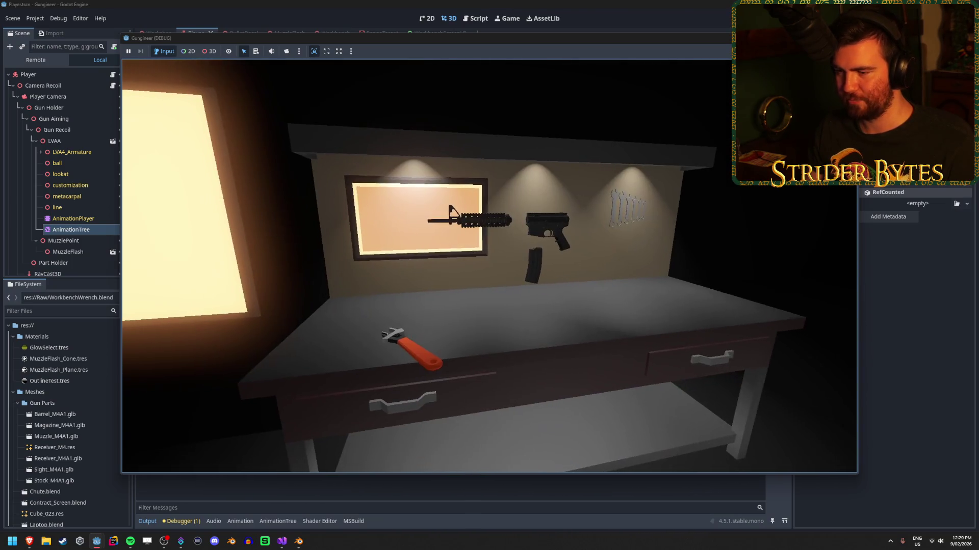
key(Escape)
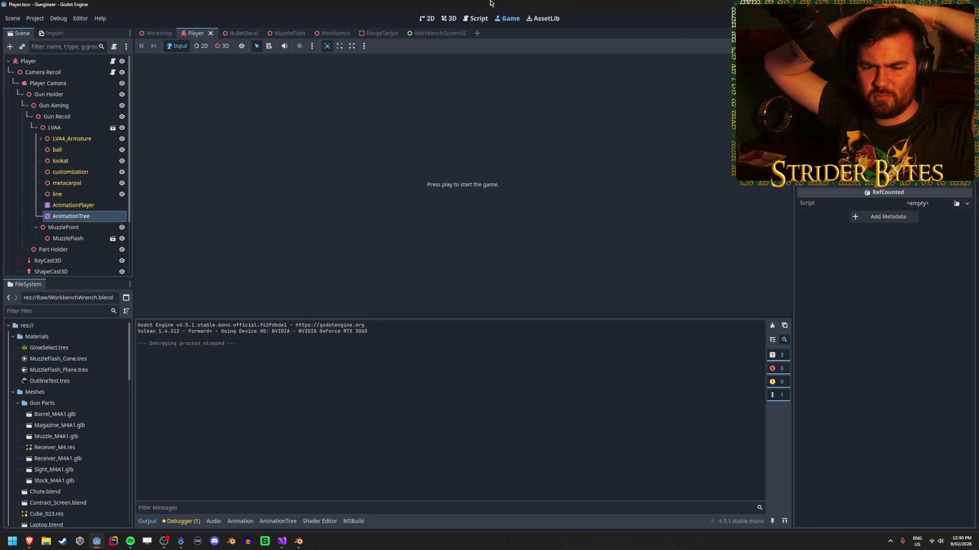
Open the Workshop scene in the 3D view, enlarge the viewport, and save.
click(158, 33)
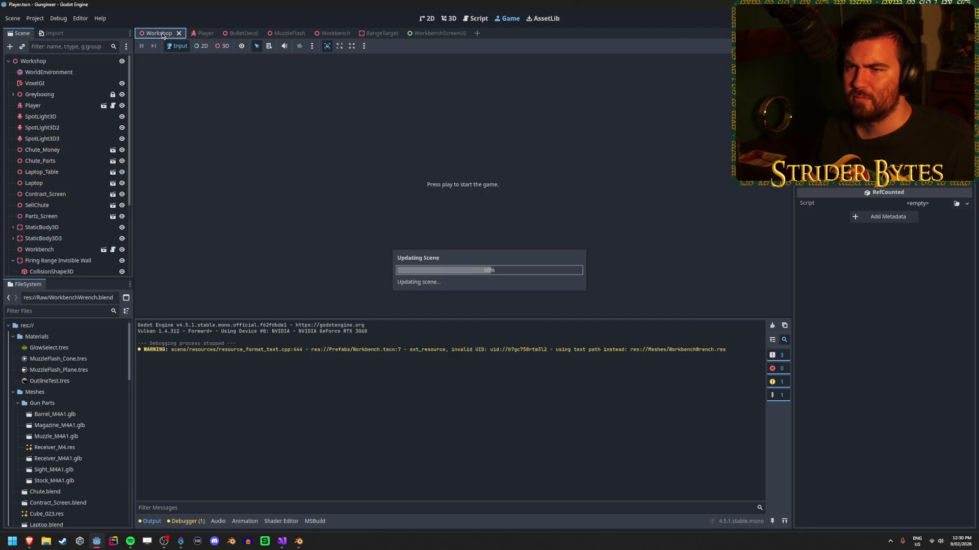
click(456, 20)
drag(398, 318, 398, 346)
key(ctrl+s)
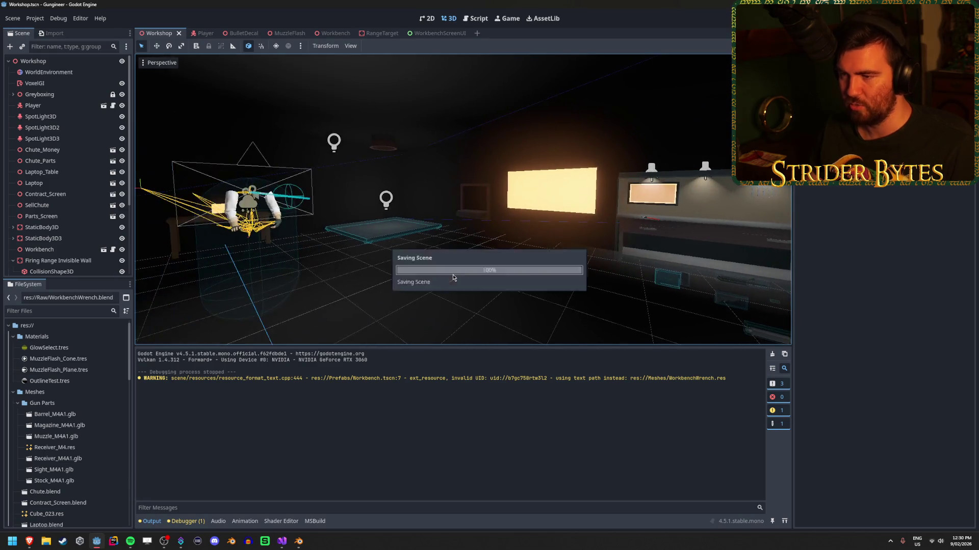
Fly the view around the workshop, firing range, red boxes and lit workbench.
right_click(453, 278)
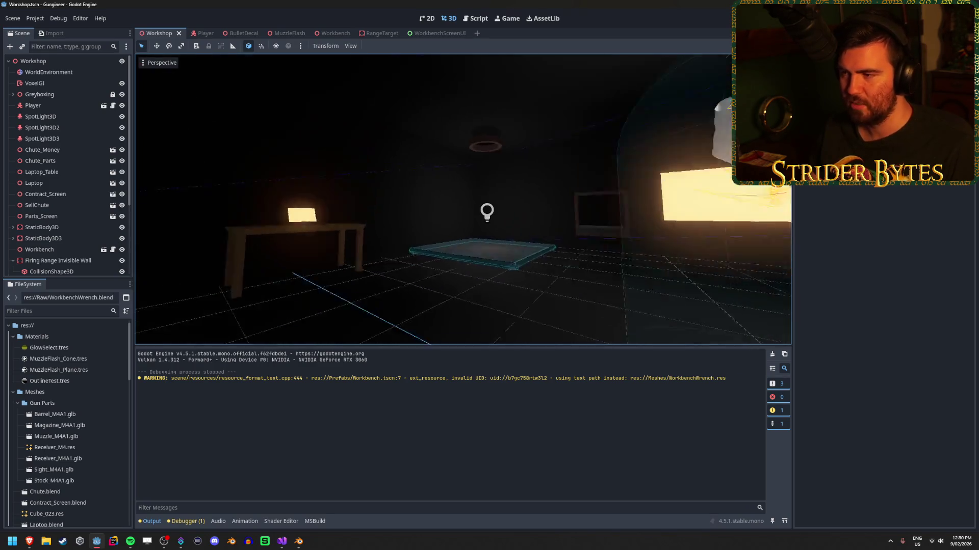
key(w)
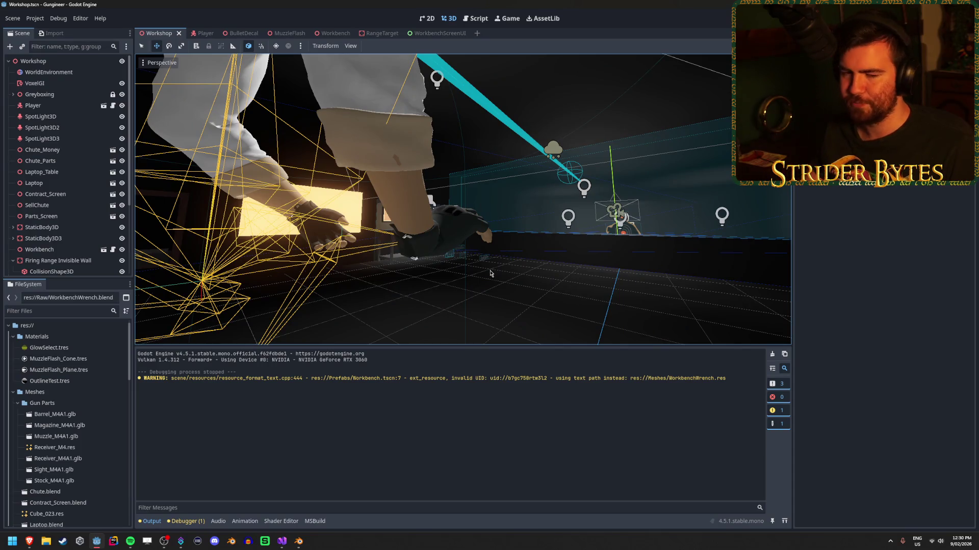
right_click(491, 274)
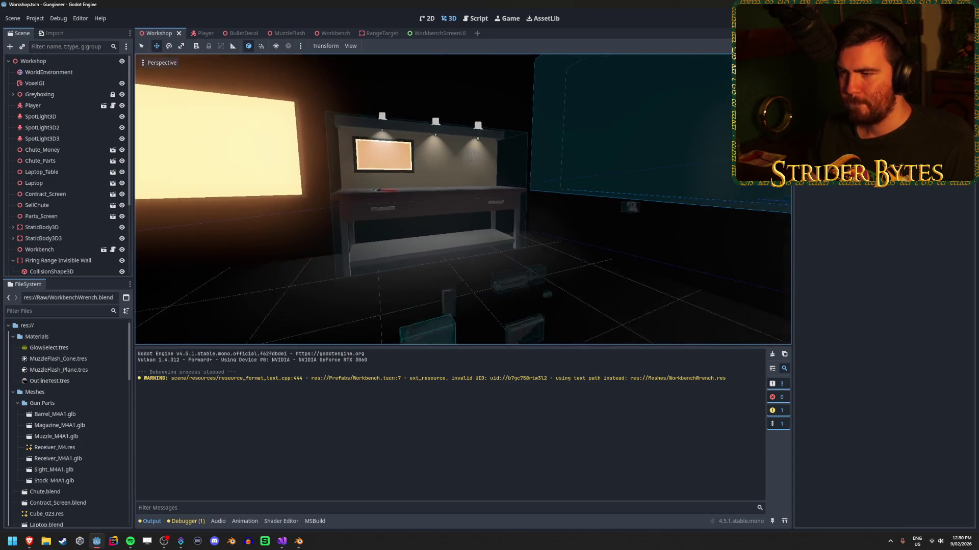
right_click(490, 274)
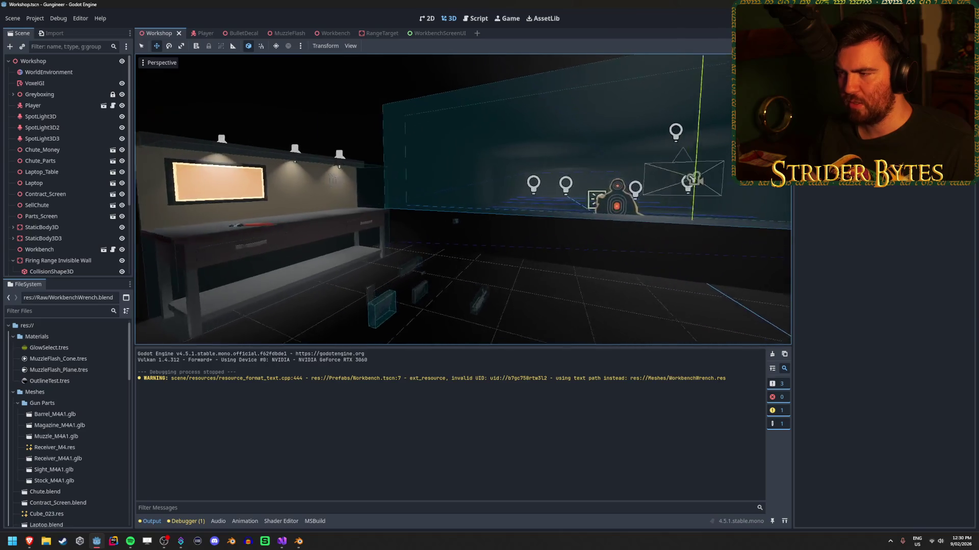
right_click(490, 274)
right_click(365, 165)
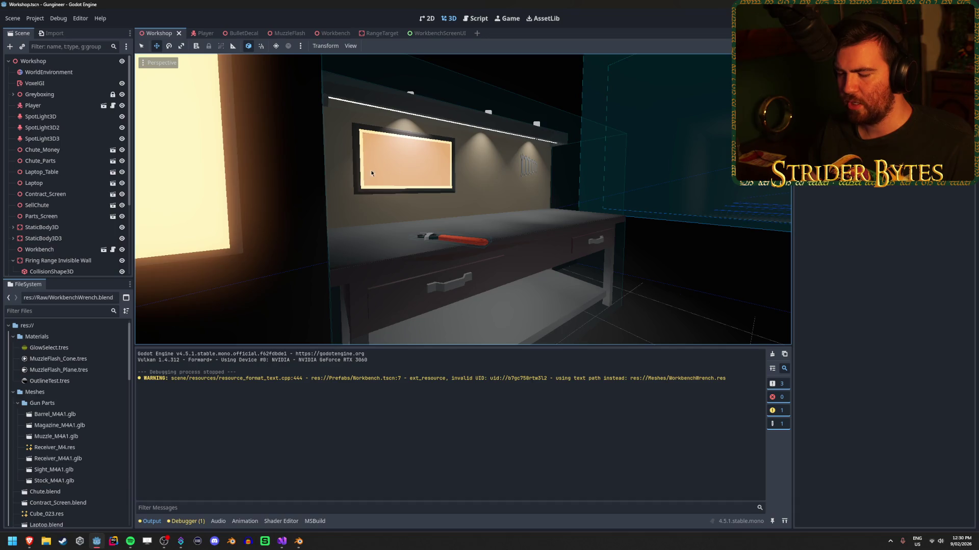
right_click(371, 173)
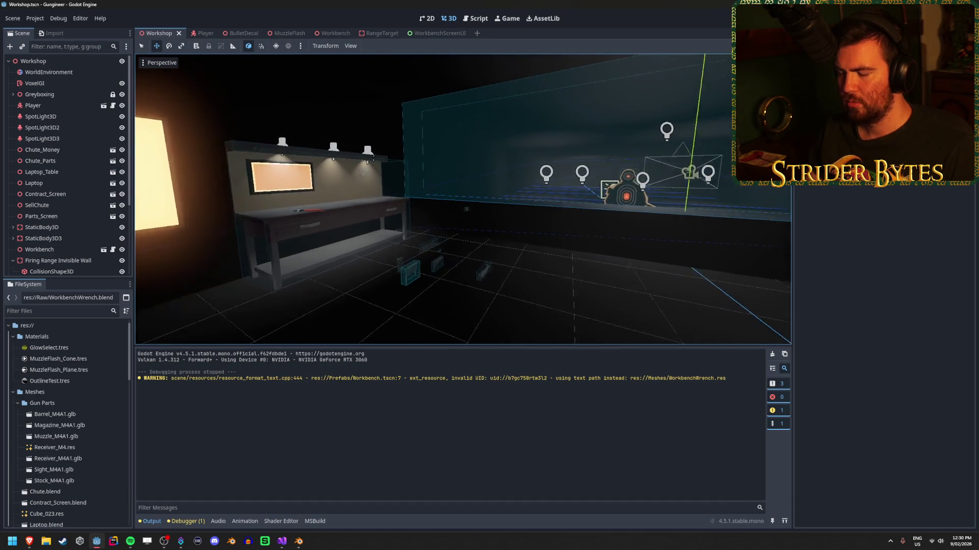
right_click(463, 198)
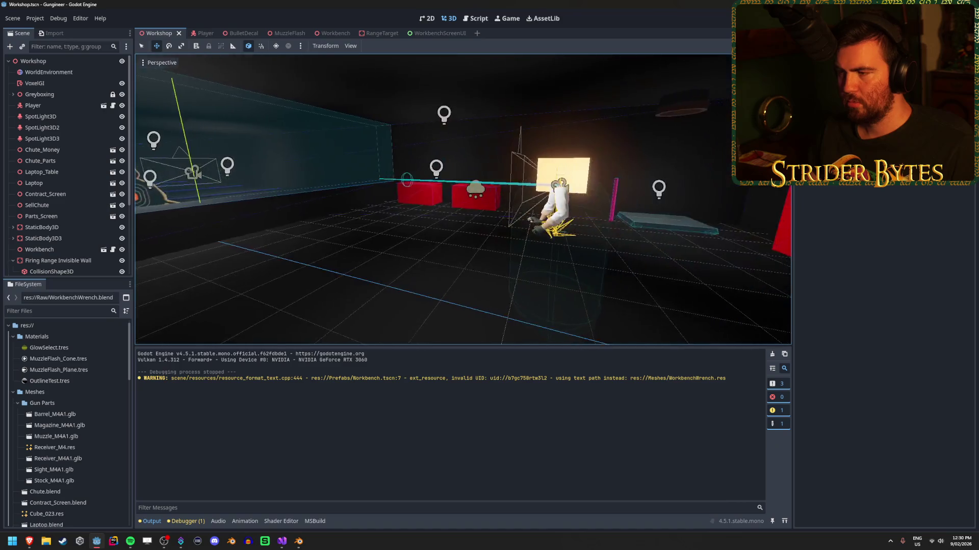
right_click(463, 199)
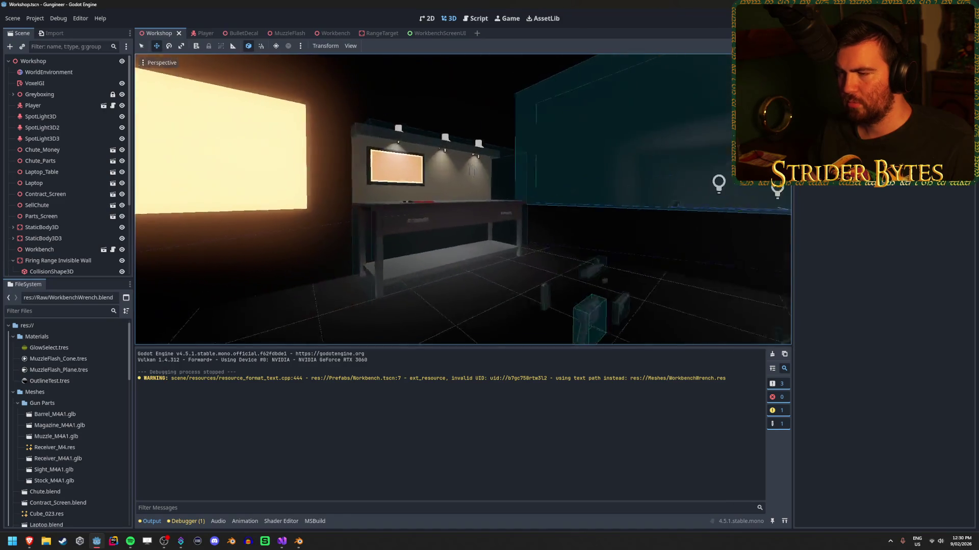
key(w)
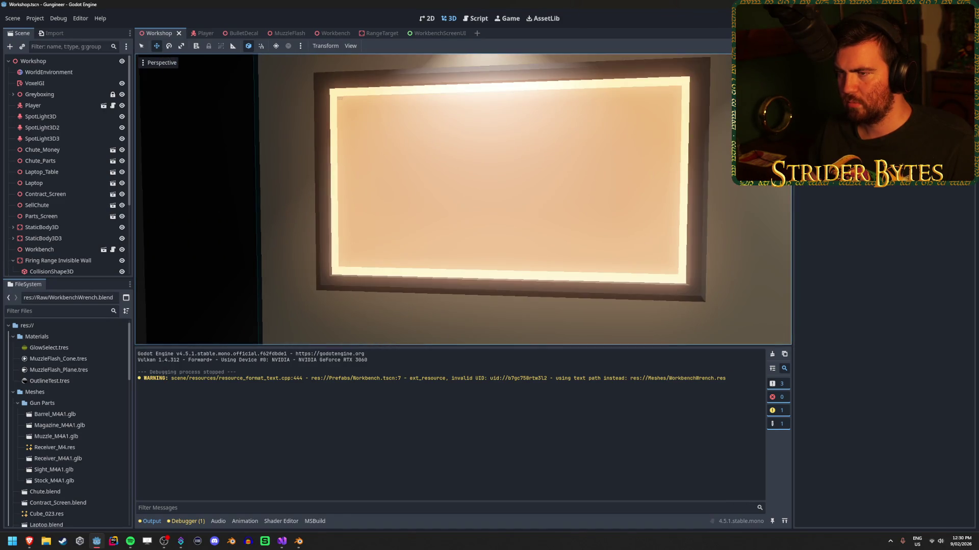
key(s)
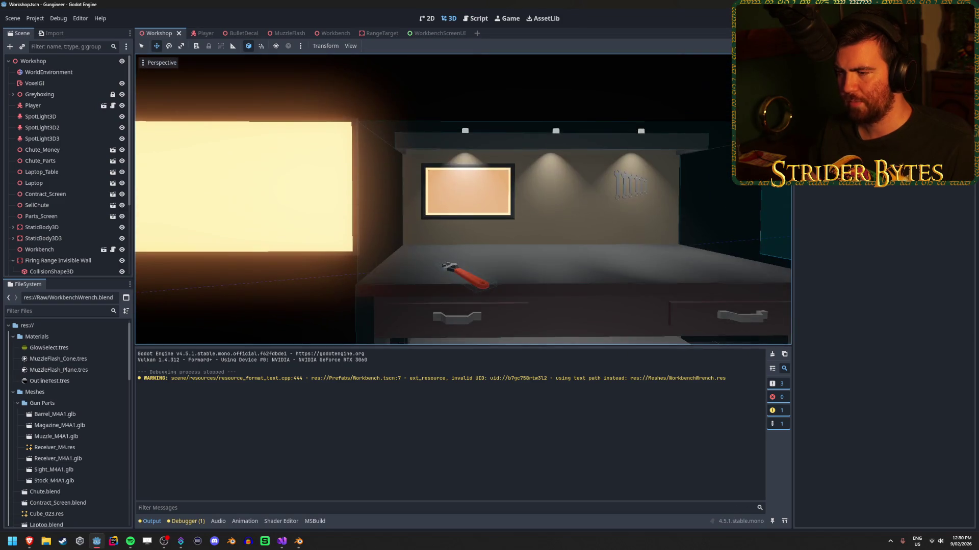
key(s)
Frame the workbench wall screen up close, then open the Player scene and switch to Visual Studio.
right_click(364, 182)
key(w)
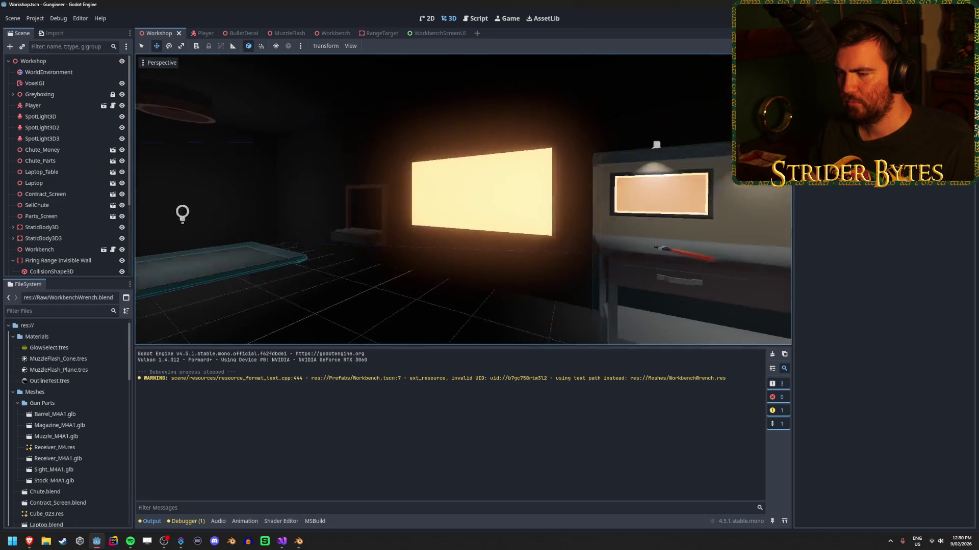
key(d)
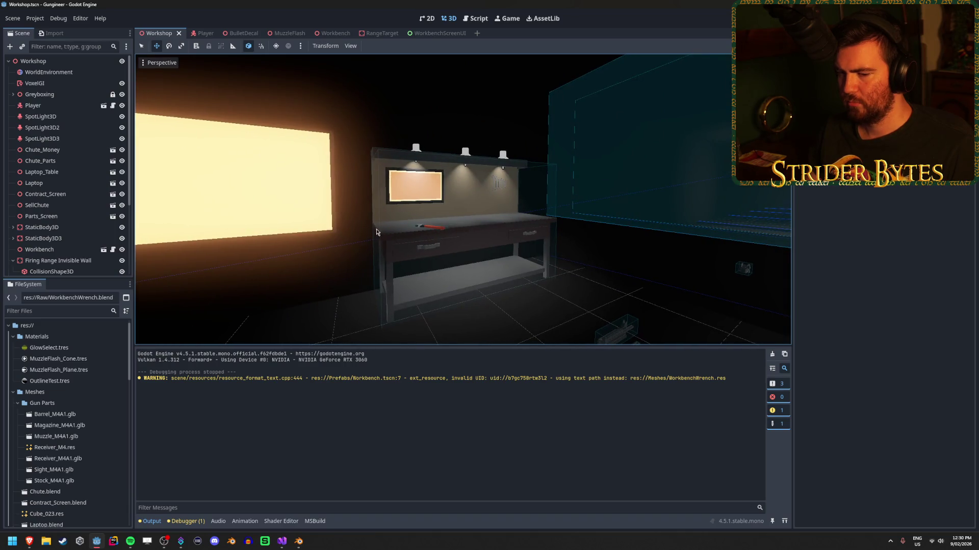
key(w)
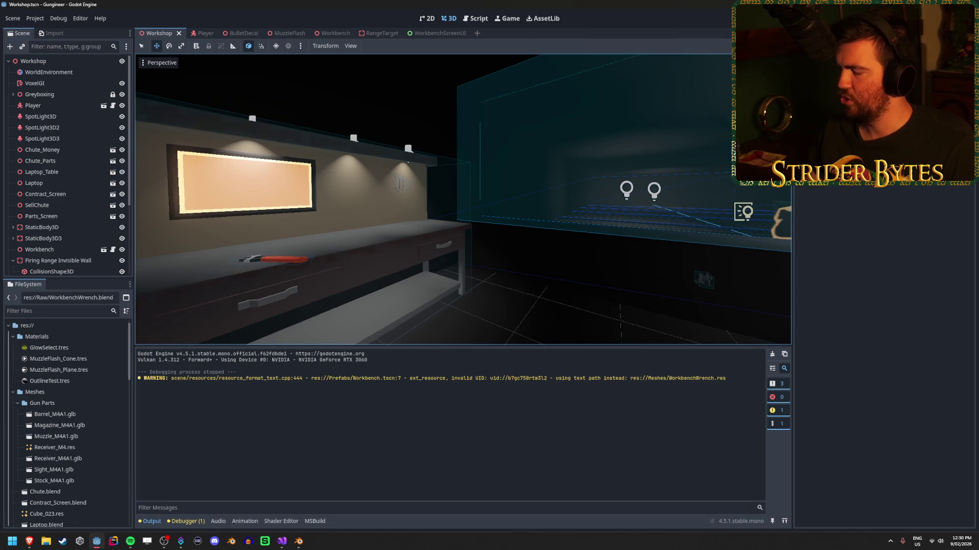
key(s)
key(w)
key(w)
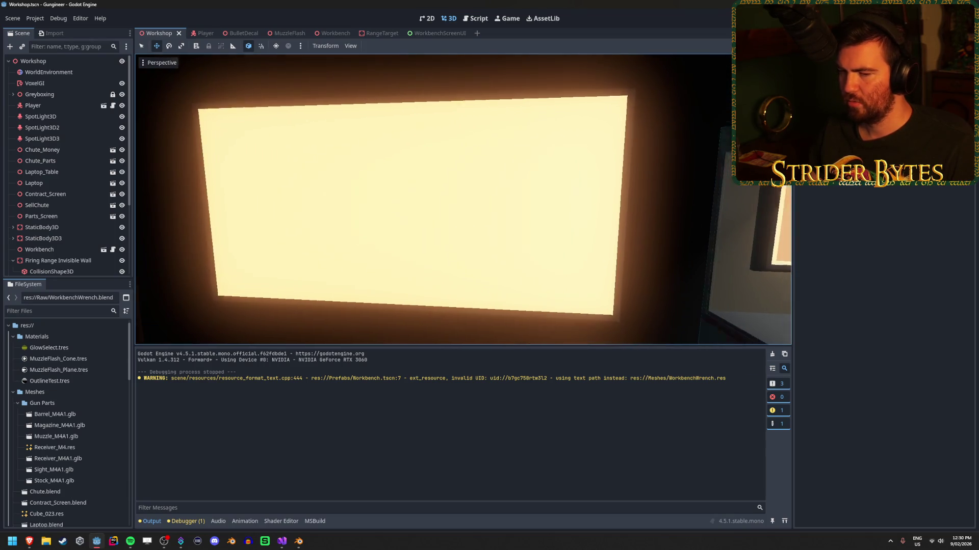
key(s)
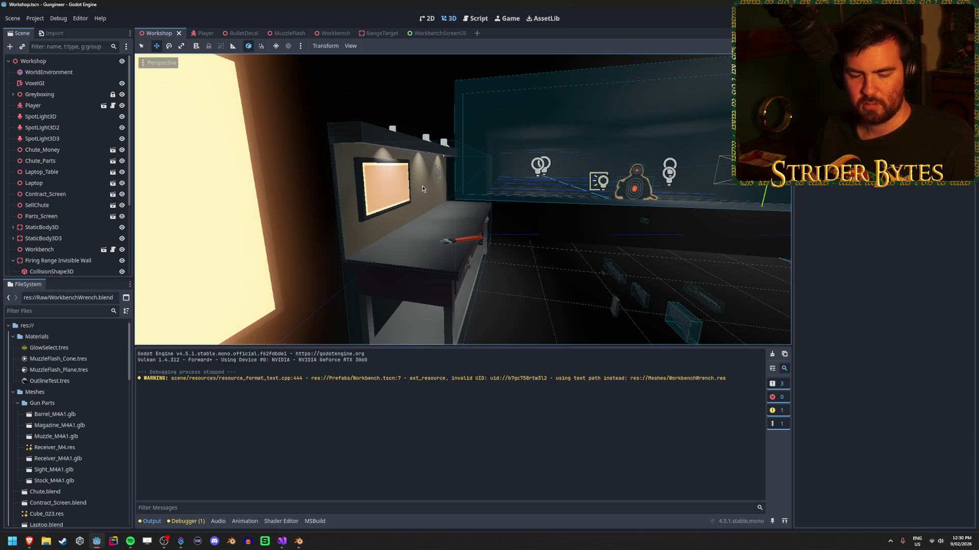
key(w)
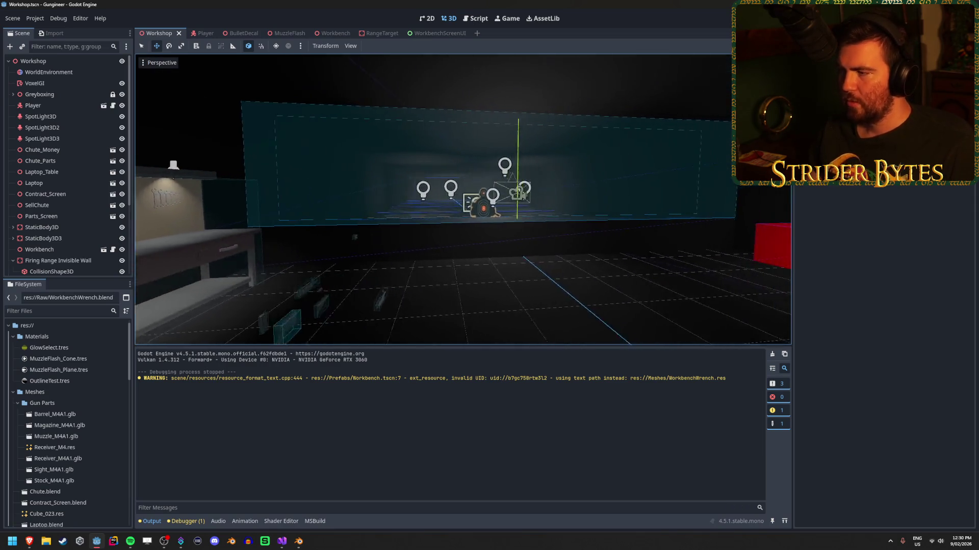
key(w)
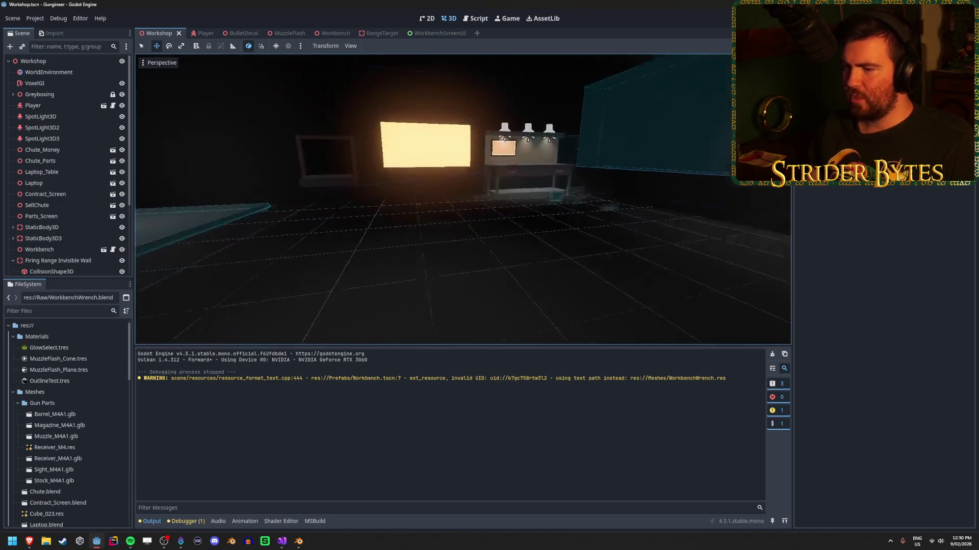
key(s)
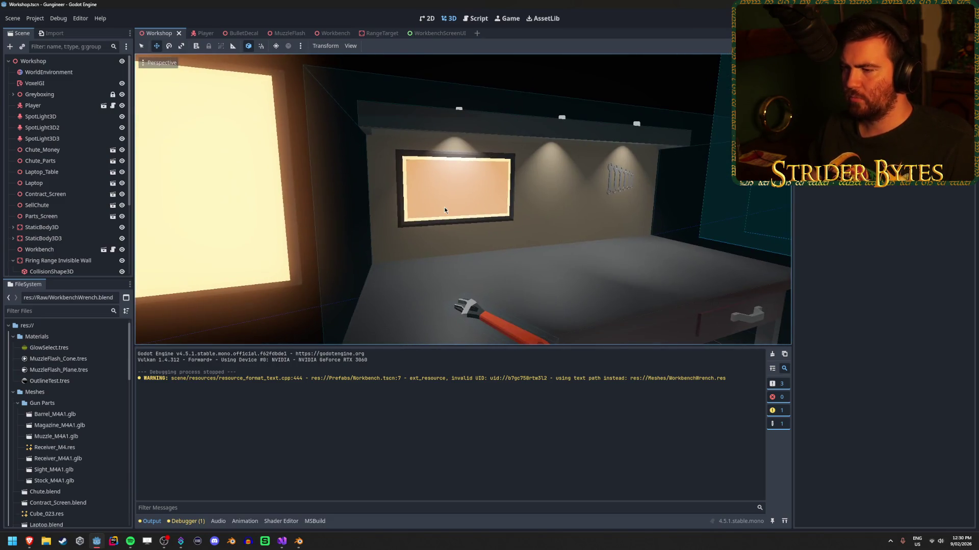
key(w)
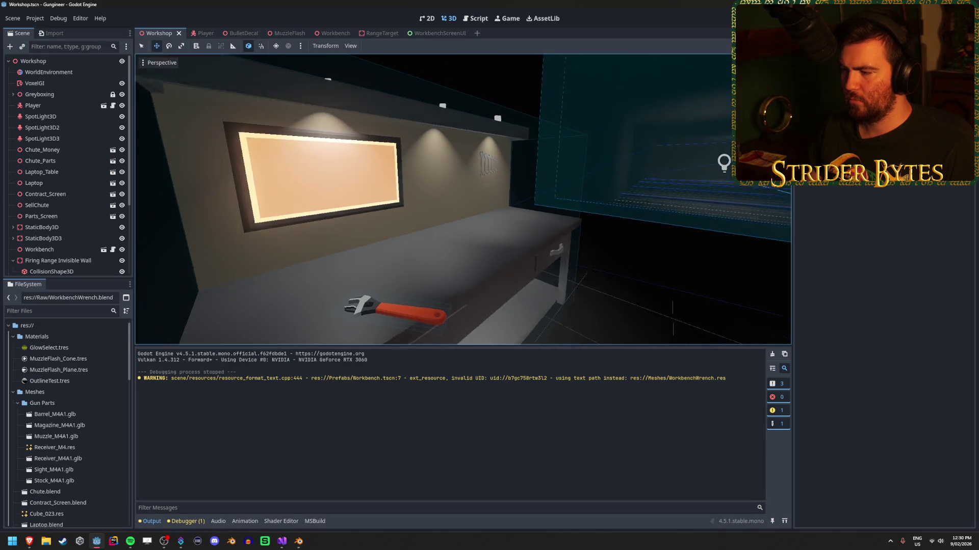
key(s)
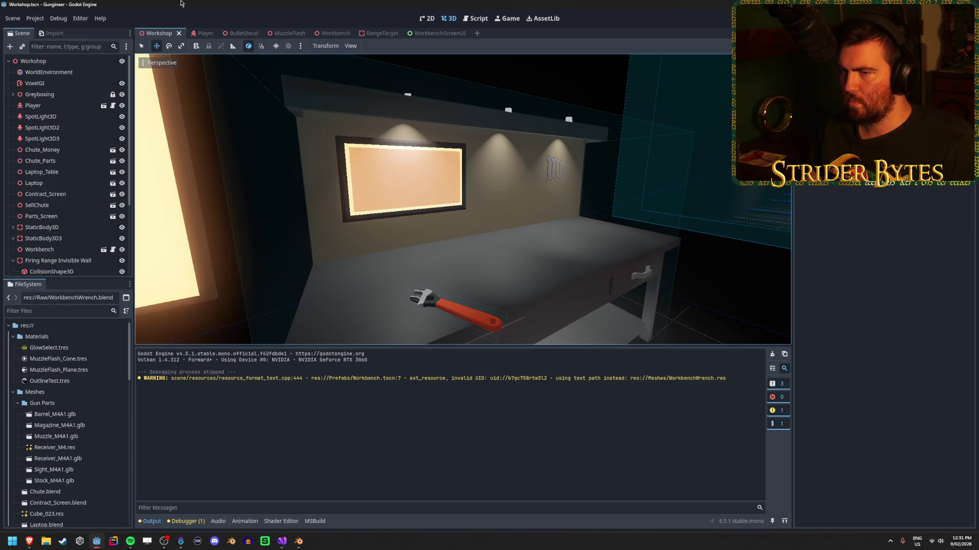
click(204, 33)
key(alt+Tab)
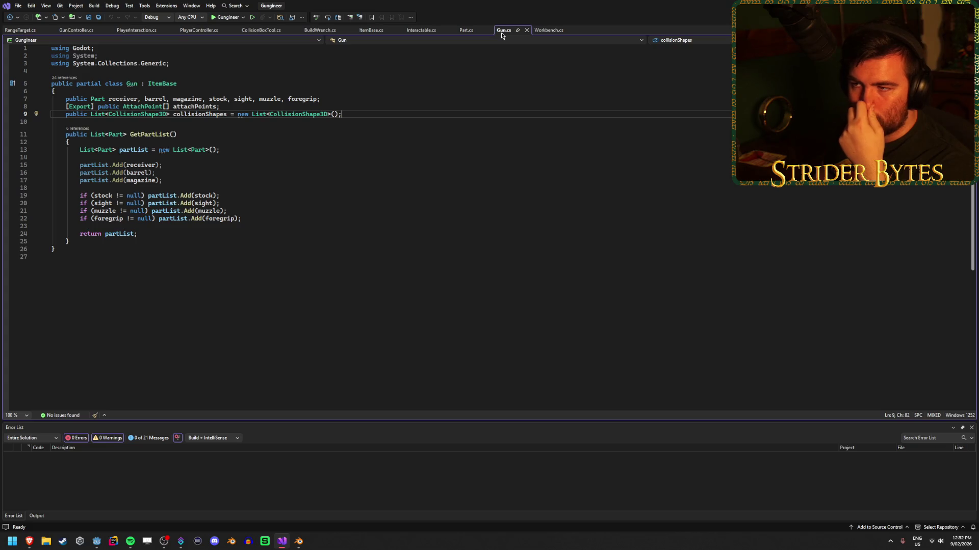
Switch Visual Studio to the Part.cs script.
ctrl+click(277, 138)
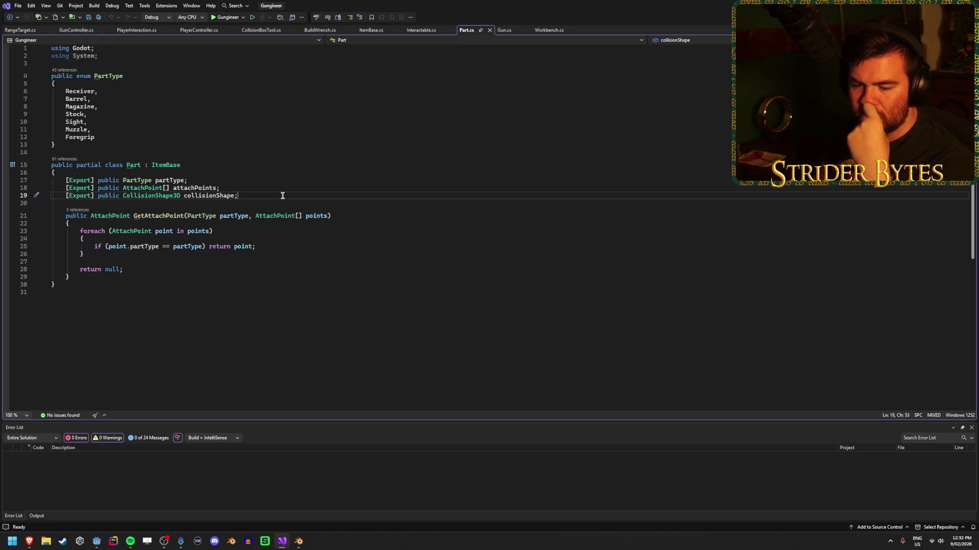
click(73, 282)
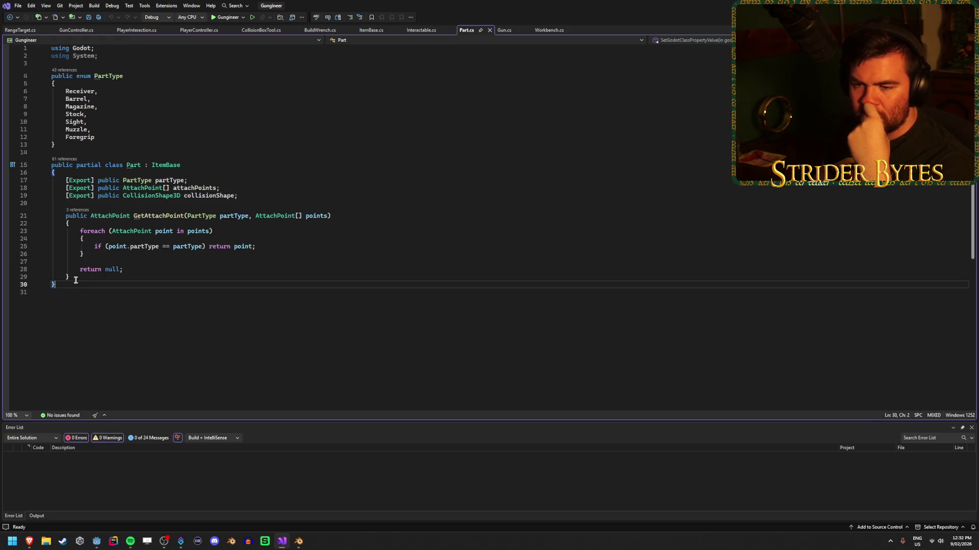
click(158, 270)
click(192, 276)
click(278, 245)
click(280, 231)
click(362, 215)
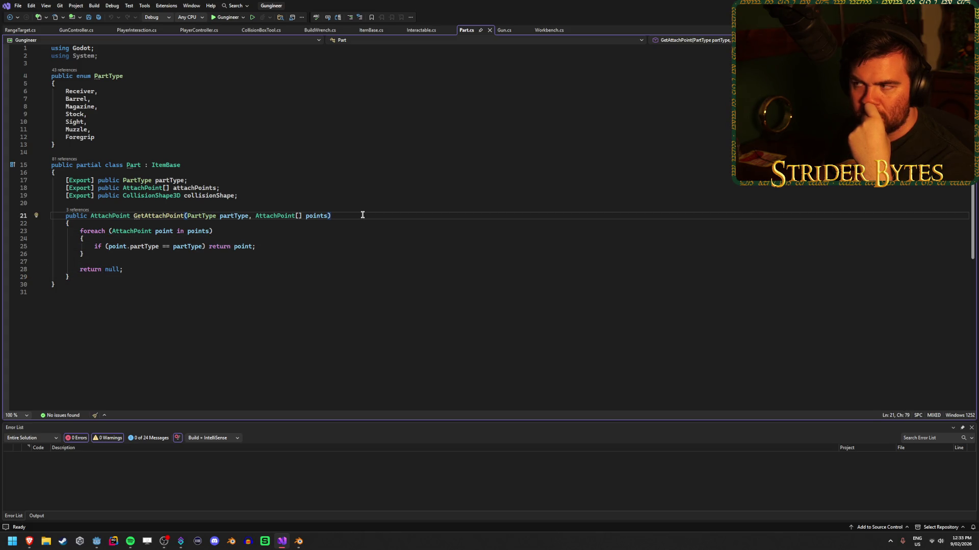
click(279, 198)
click(357, 214)
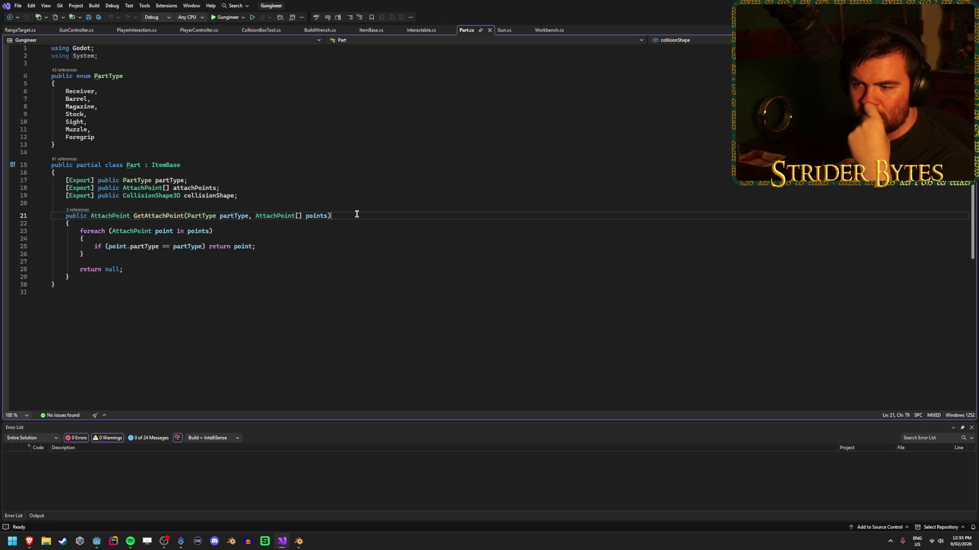
click(295, 194)
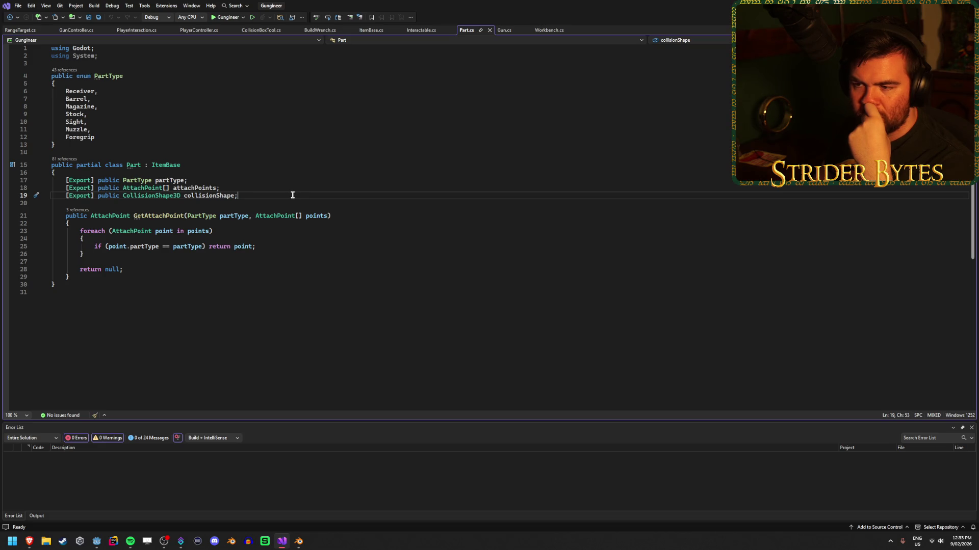
click(74, 275)
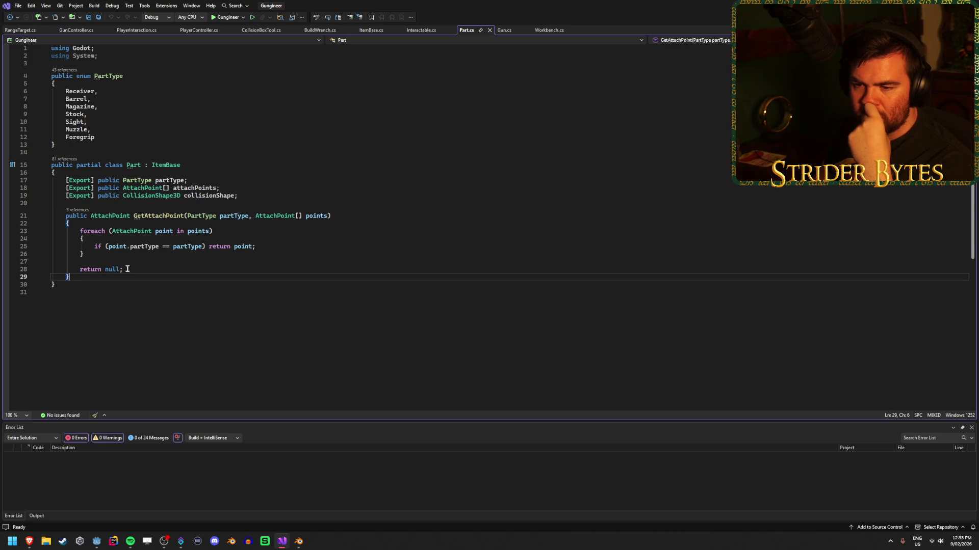
click(267, 194)
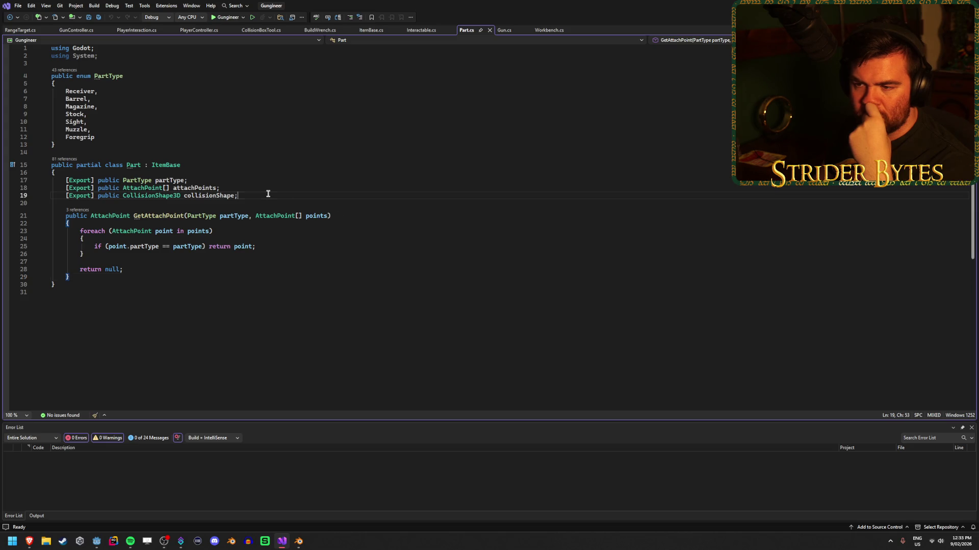
click(97, 275)
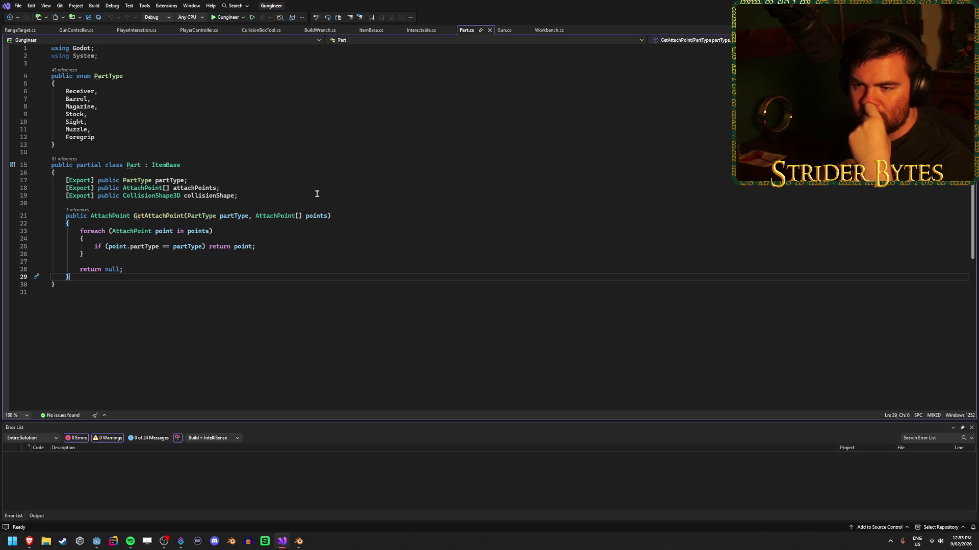
click(295, 195)
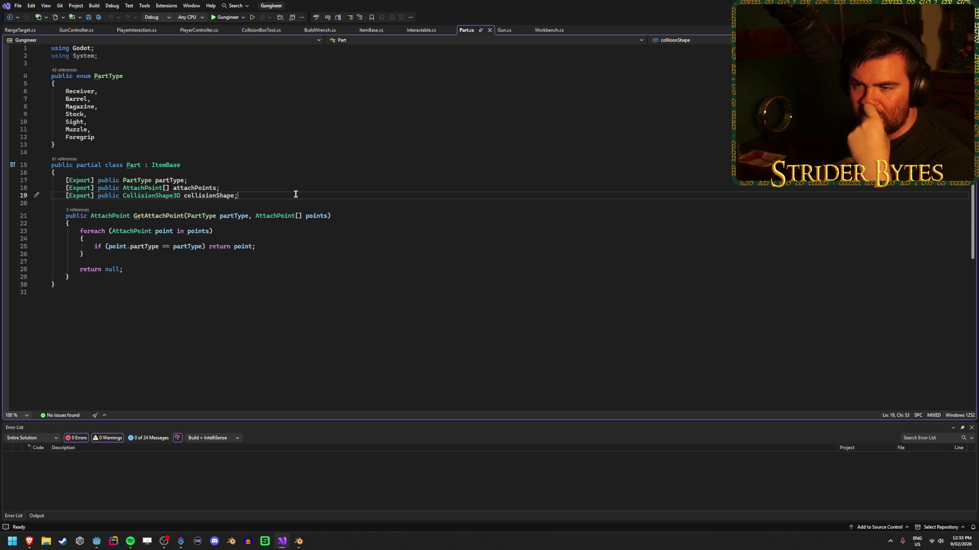
key(alt+Tab)
key(alt+Tab)
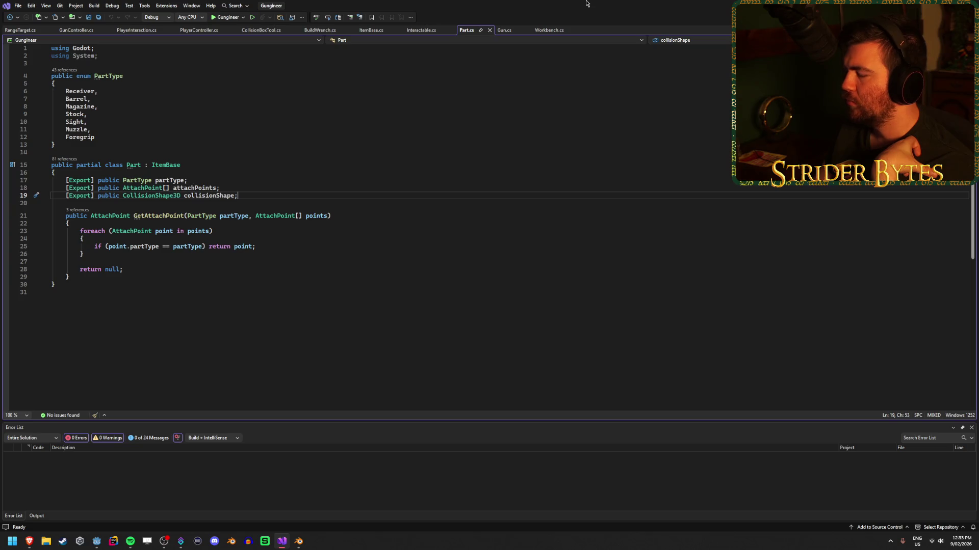
key(alt+Tab)
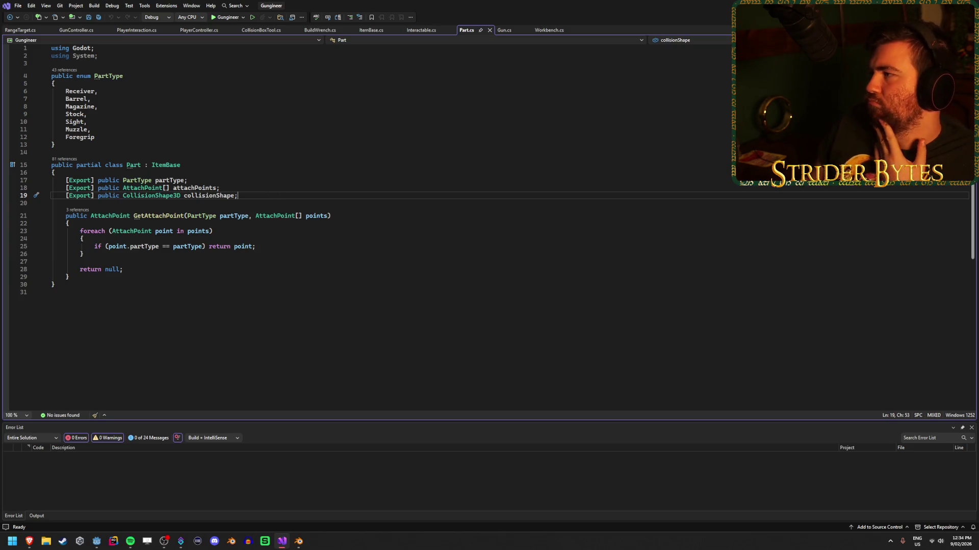
key(alt+Tab)
Open Receiver_M4A1.tscn from Gun Parts and select its root node to view its properties.
scroll(72, 443, down, 10)
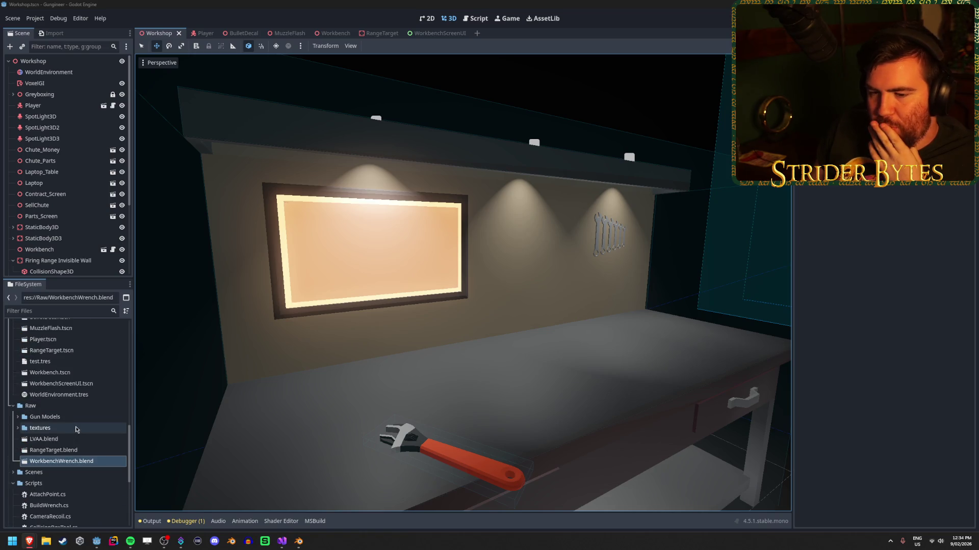
scroll(76, 430, down, 5)
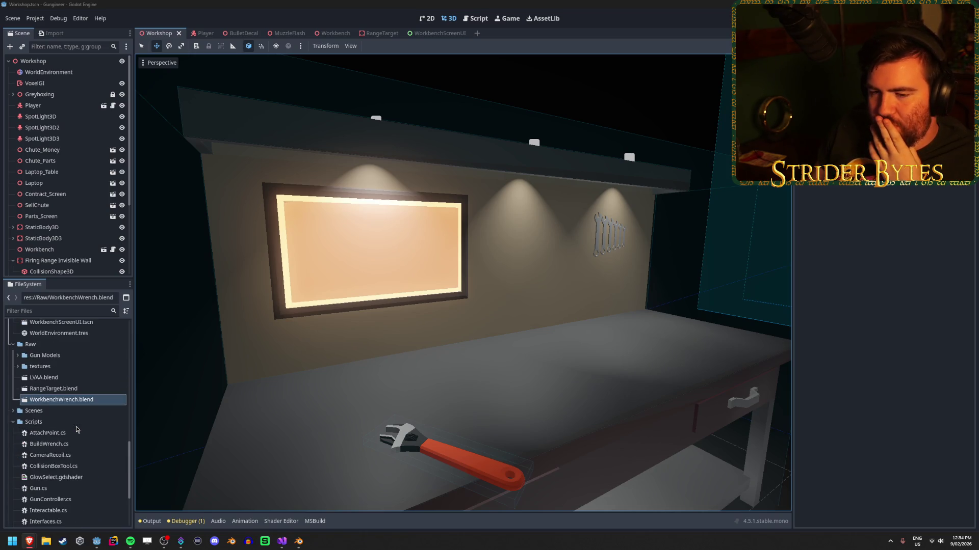
scroll(32, 391, up, 6)
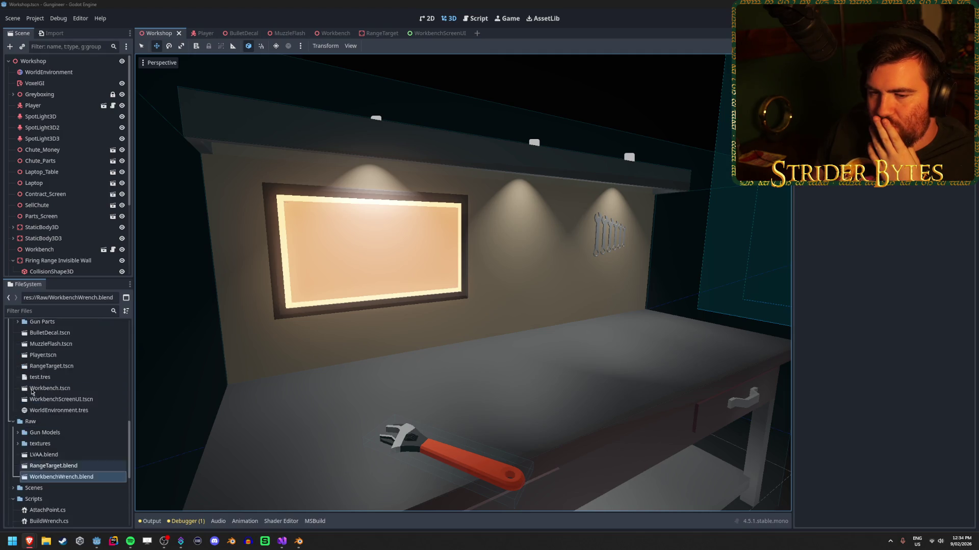
scroll(32, 391, up, 4)
click(18, 374)
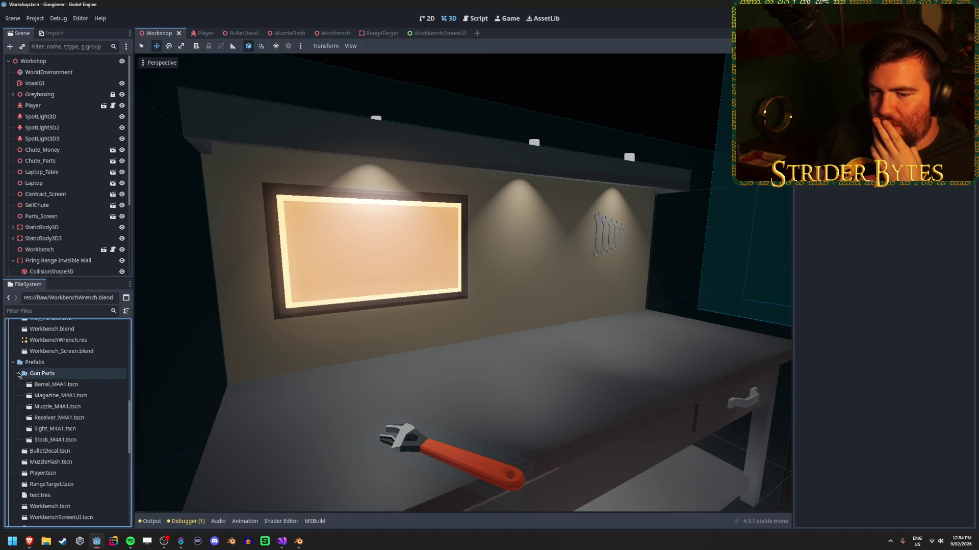
click(78, 393)
click(74, 418)
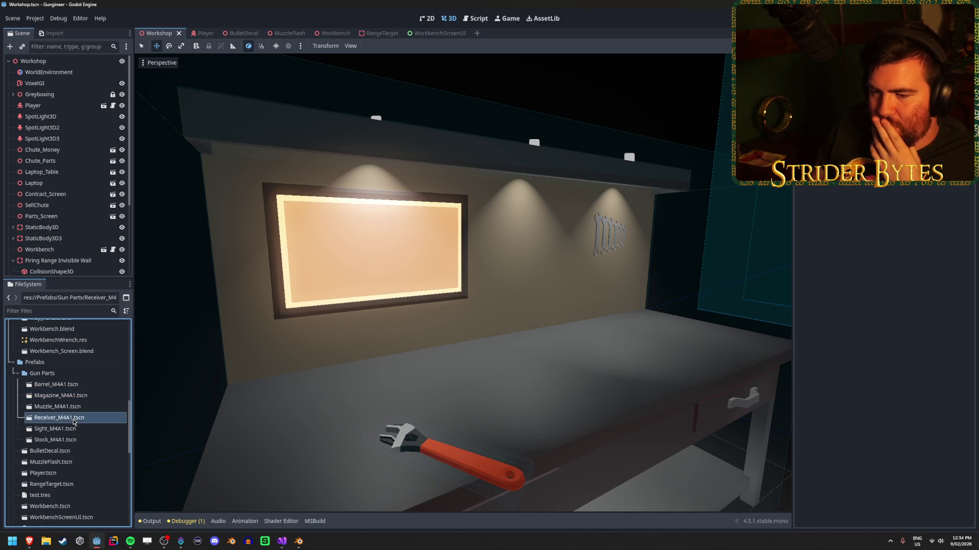
double_click(73, 418)
click(690, 397)
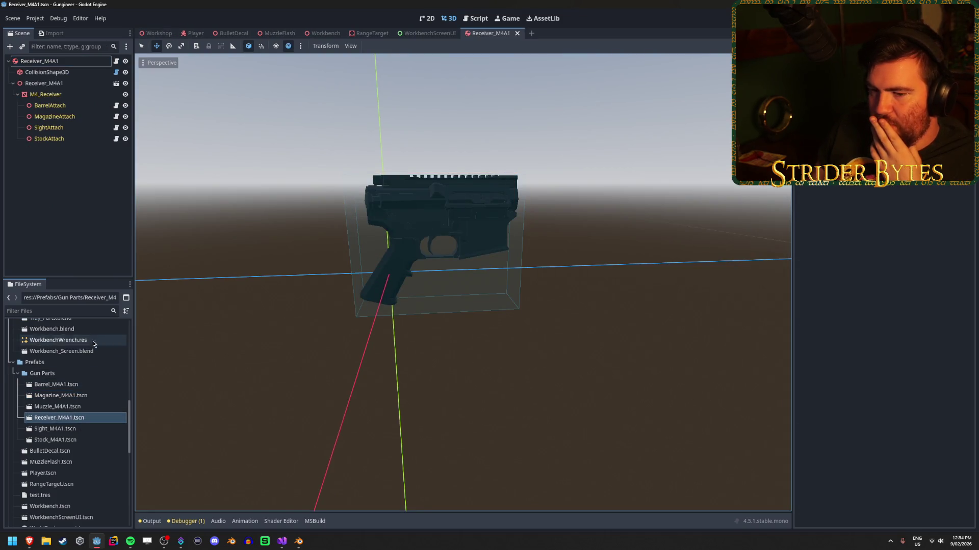
click(78, 420)
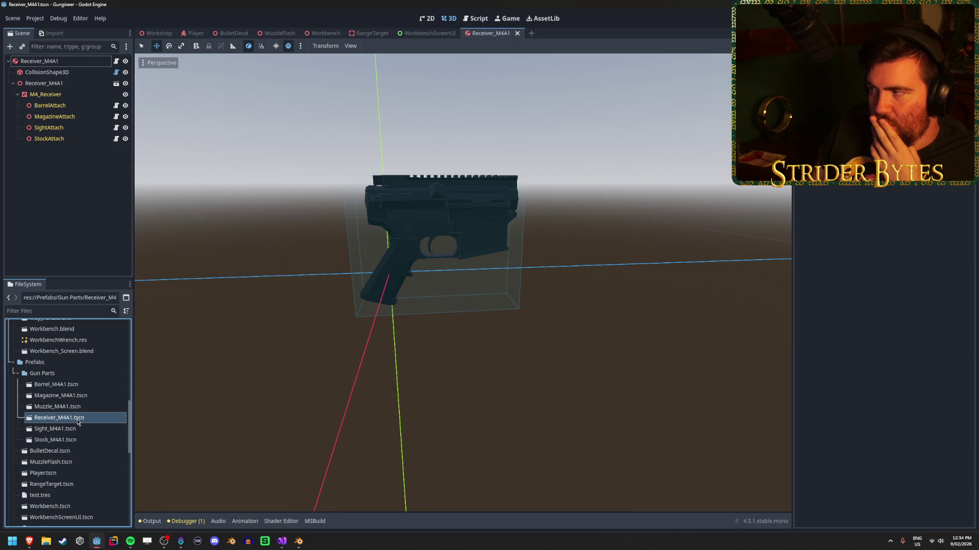
click(75, 62)
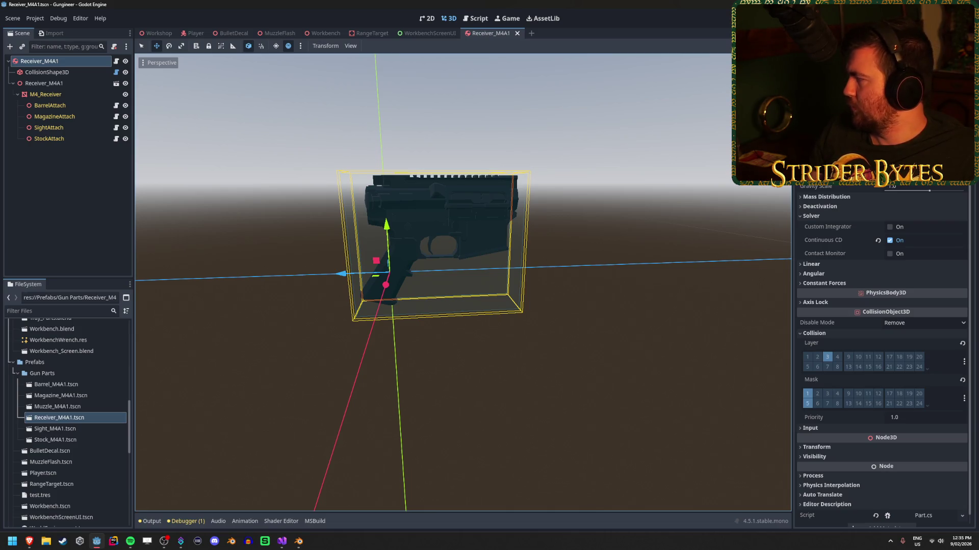
key(alt+Tab)
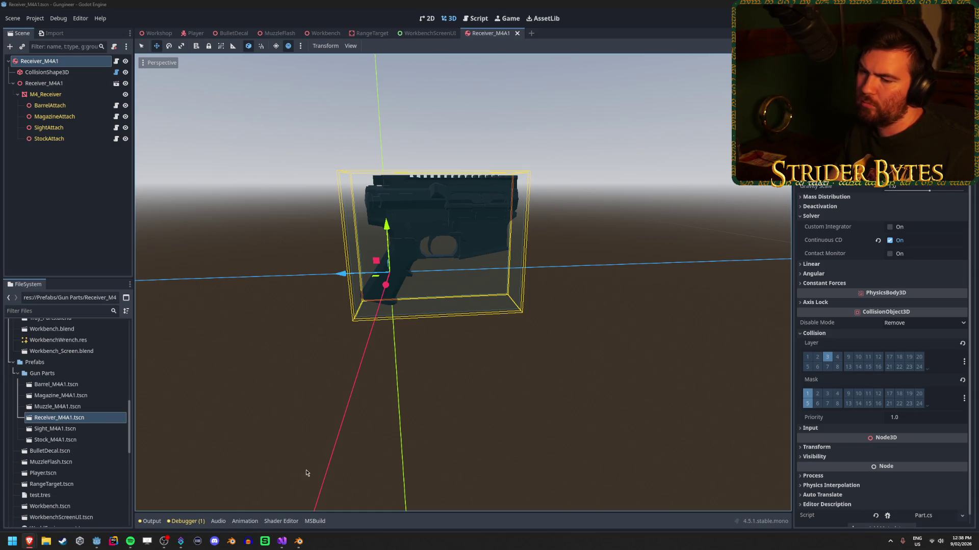
click(282, 541)
click(69, 283)
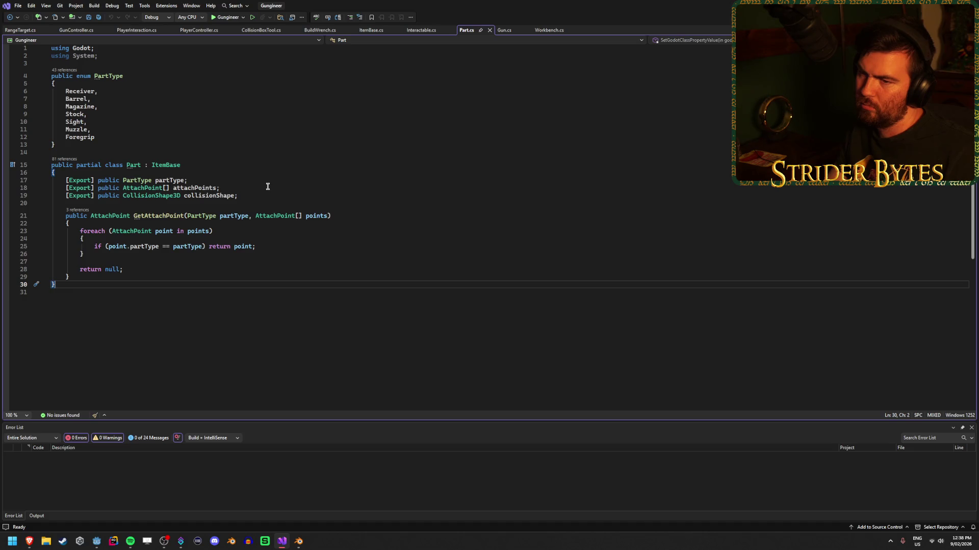
Select the ItemBase base-class name on line 15 of Part.cs, then return to Godot.
click(211, 165)
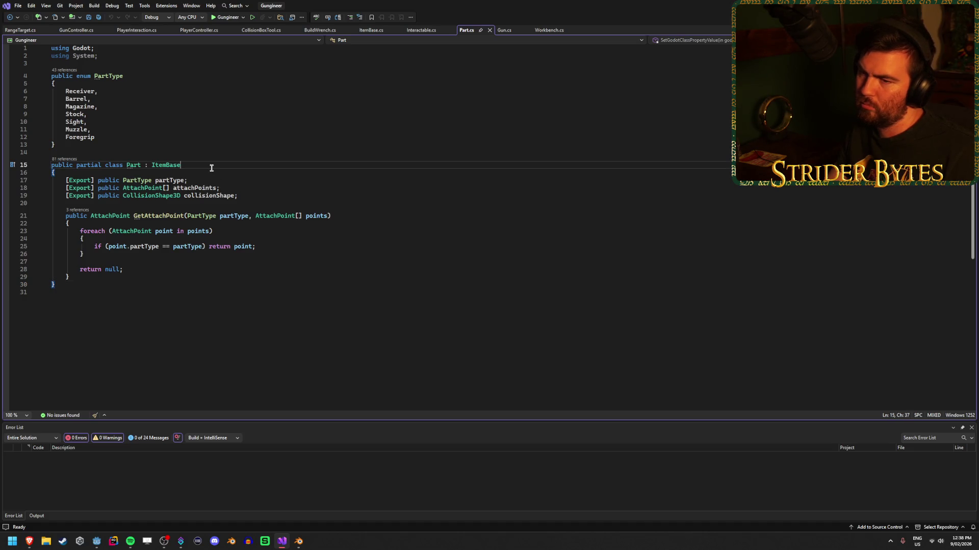
key(ctrl+w)
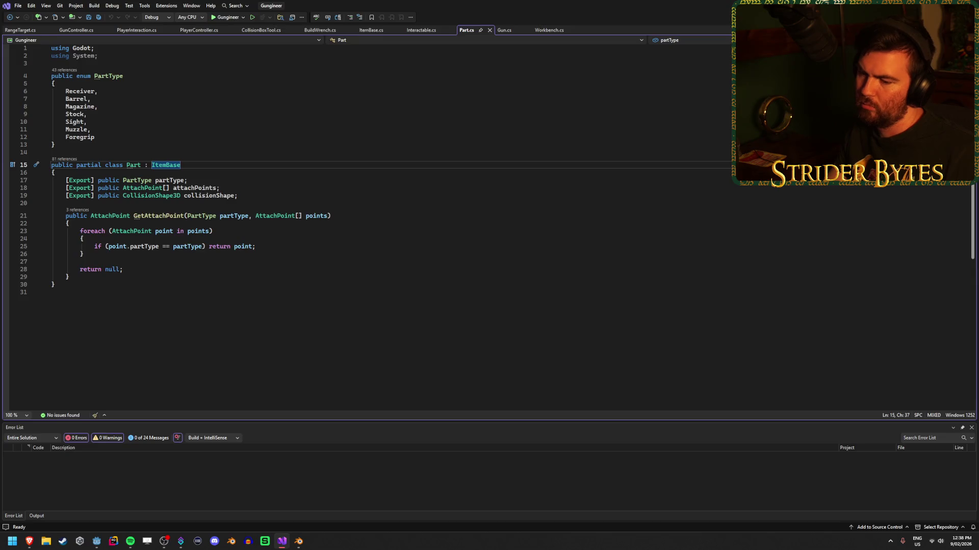
key(alt+Tab)
scroll(52, 392, down, 5)
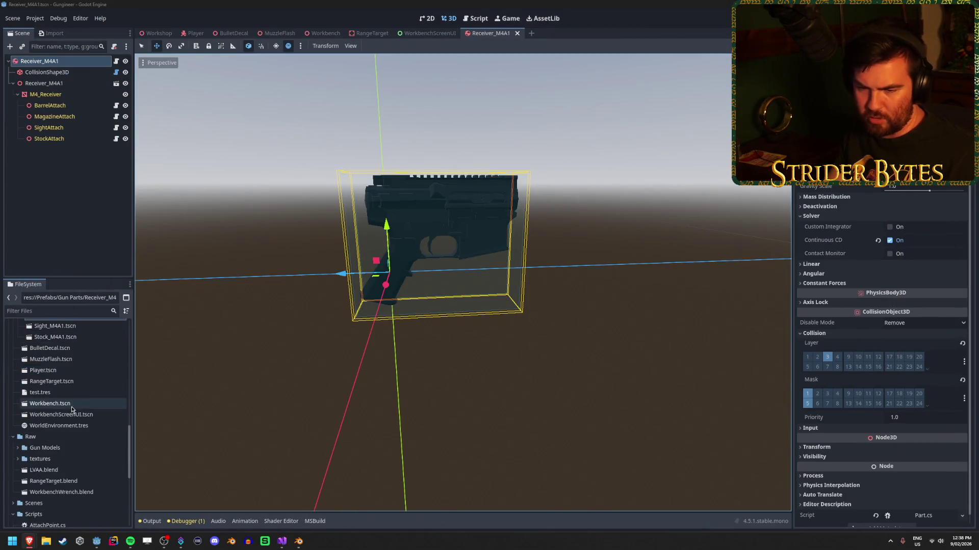
Create a C# script Stat.cs inheriting Resource in the Scripts folder.
right_click(51, 411)
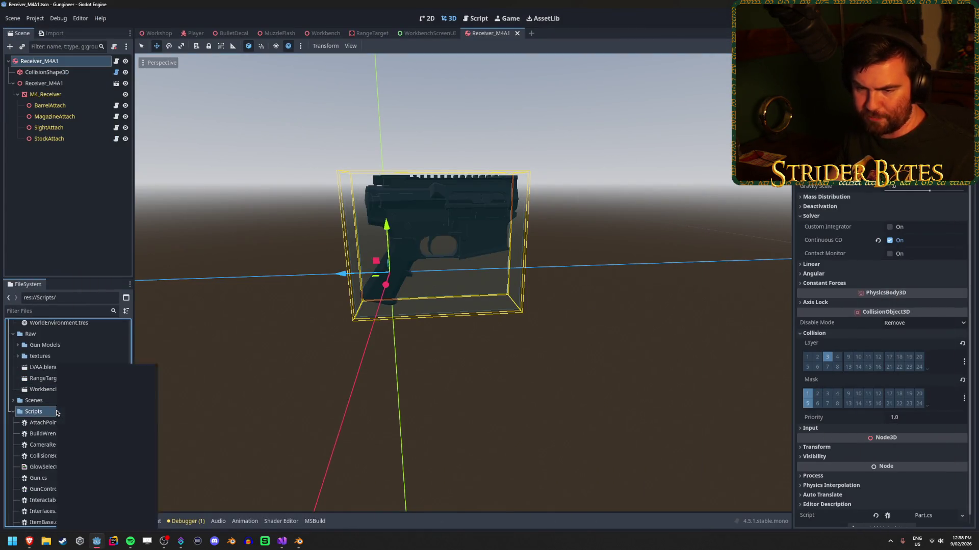
mouse_move(98, 374)
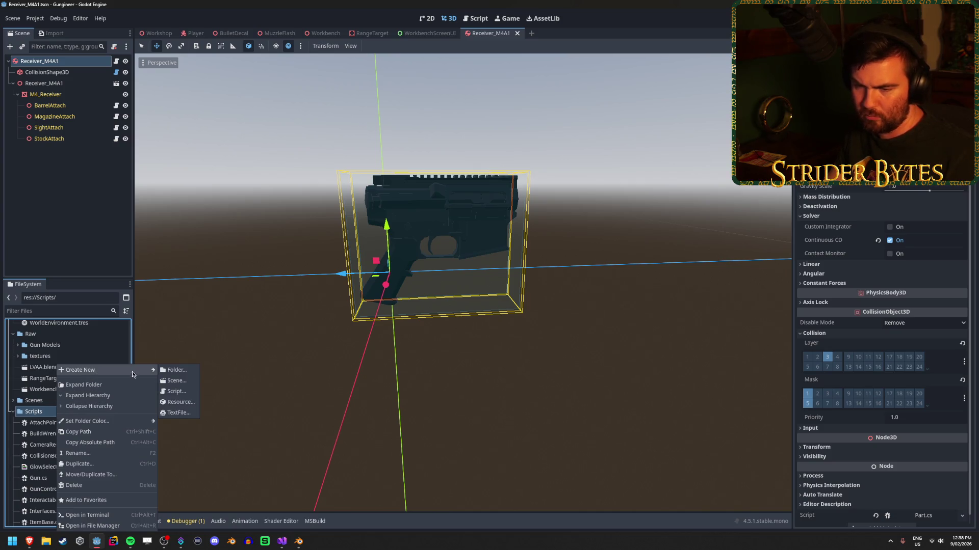
click(193, 396)
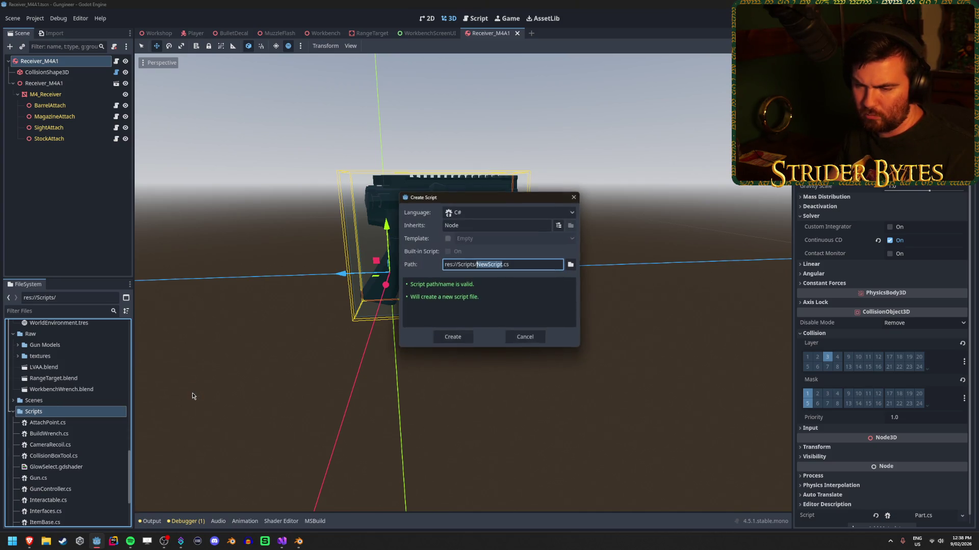
click(483, 225)
text(R)
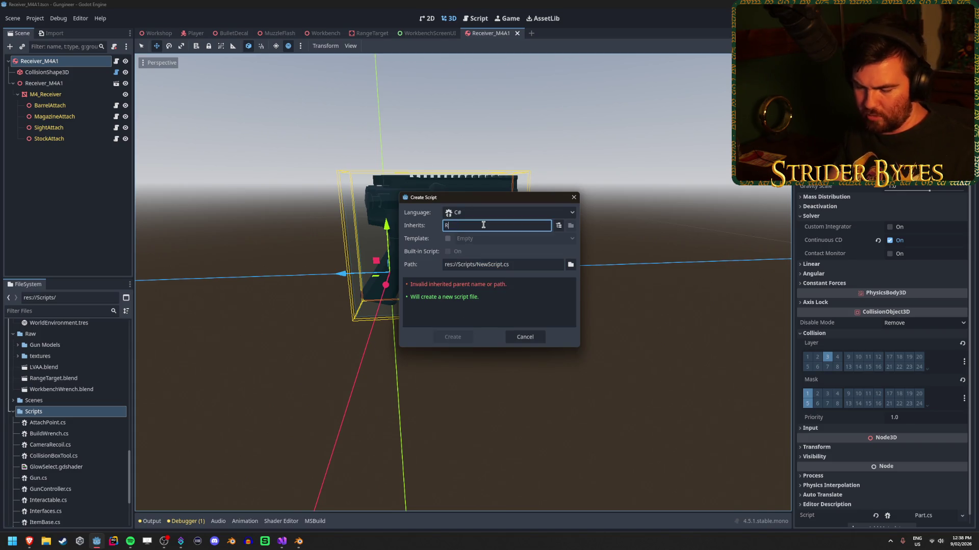
text(esource)
key(Tab)
text(Stat)
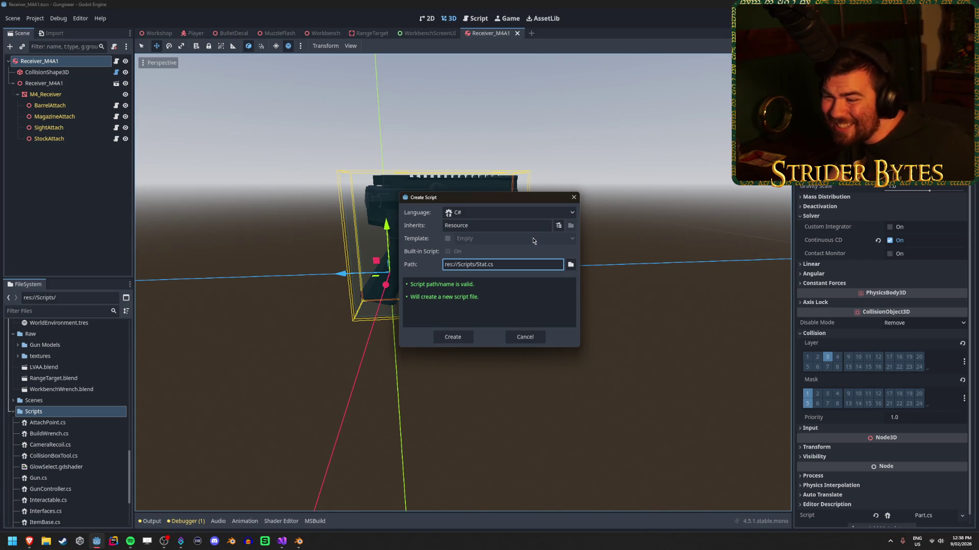
click(535, 250)
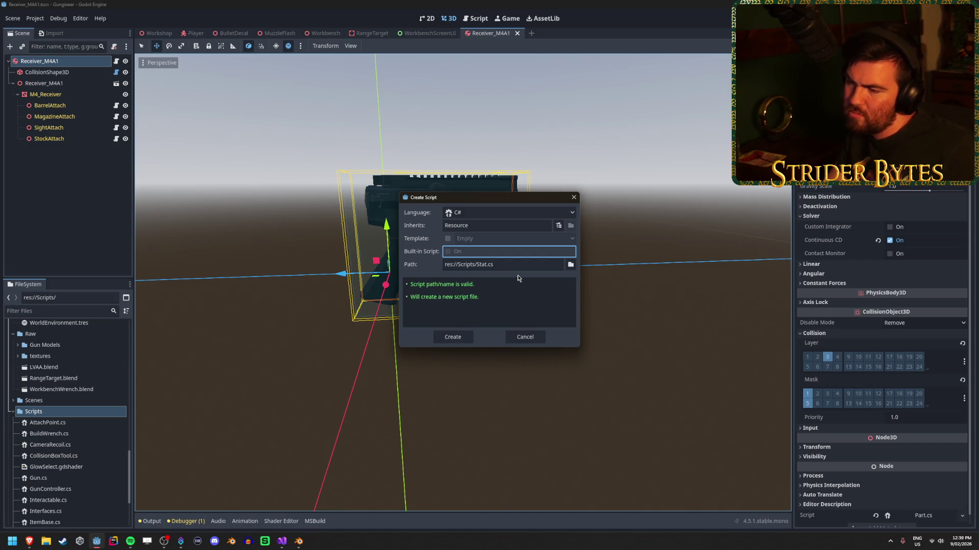
click(453, 337)
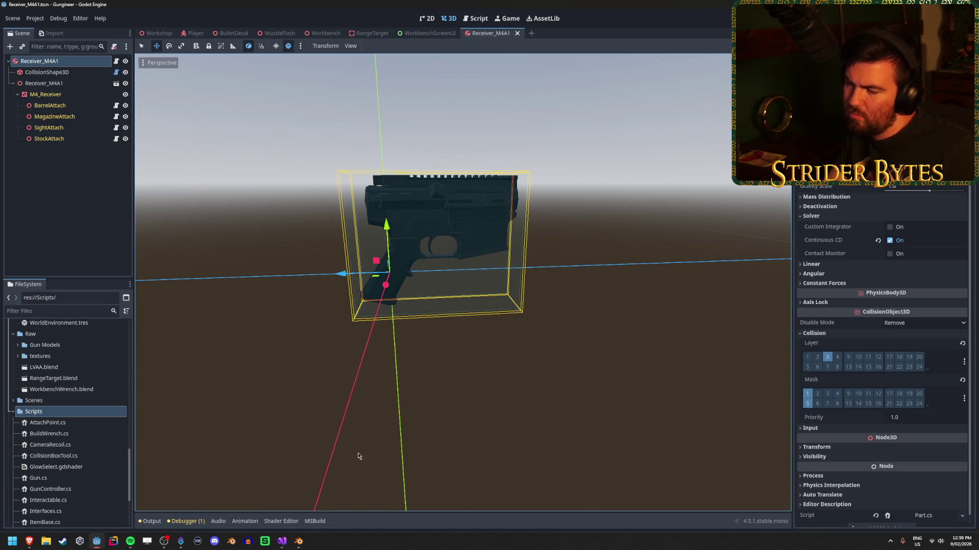
Open Stat.cs in the code editor and add a blank line inside the class body.
scroll(62, 441, down, 1)
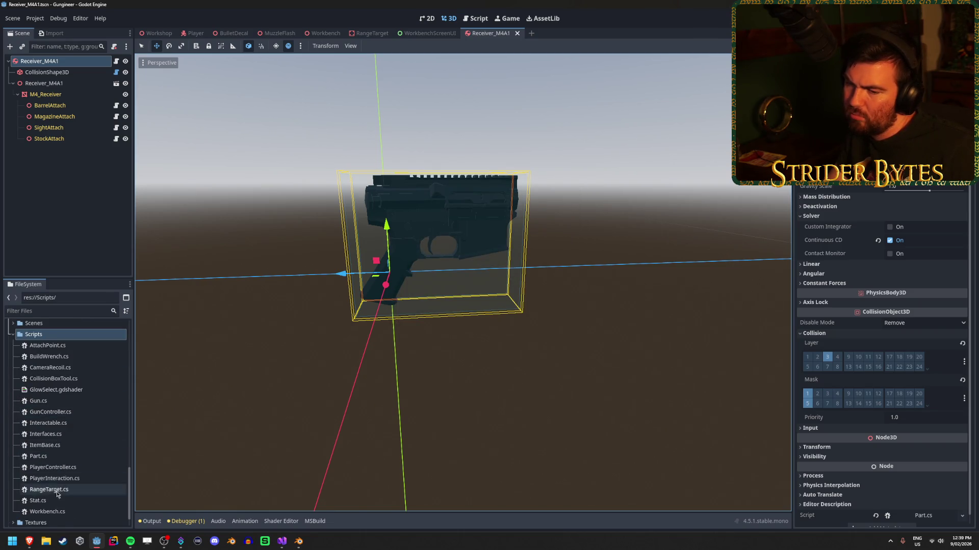
double_click(56, 506)
click(101, 83)
key(Return)
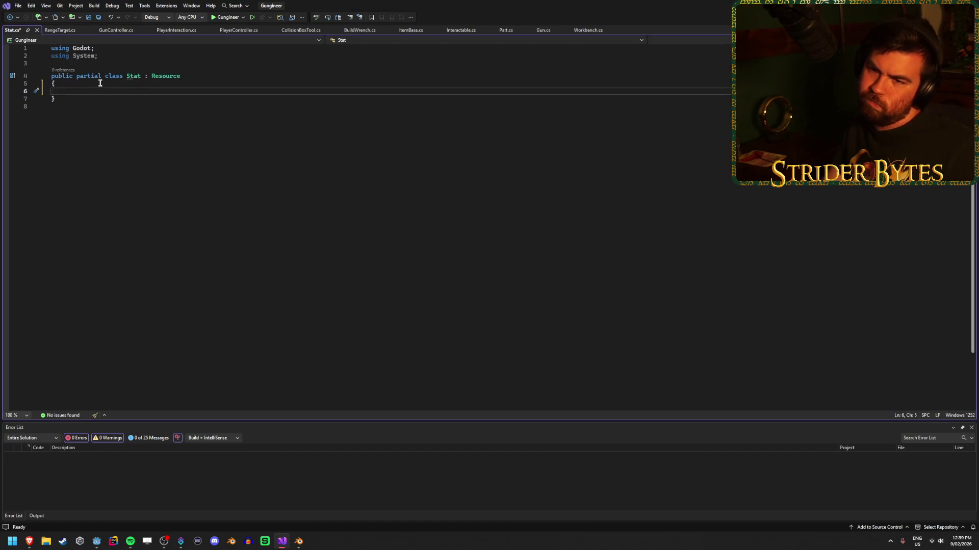
Save Stat.cs and declare a public enum StatType below the Stat class.
click(103, 96)
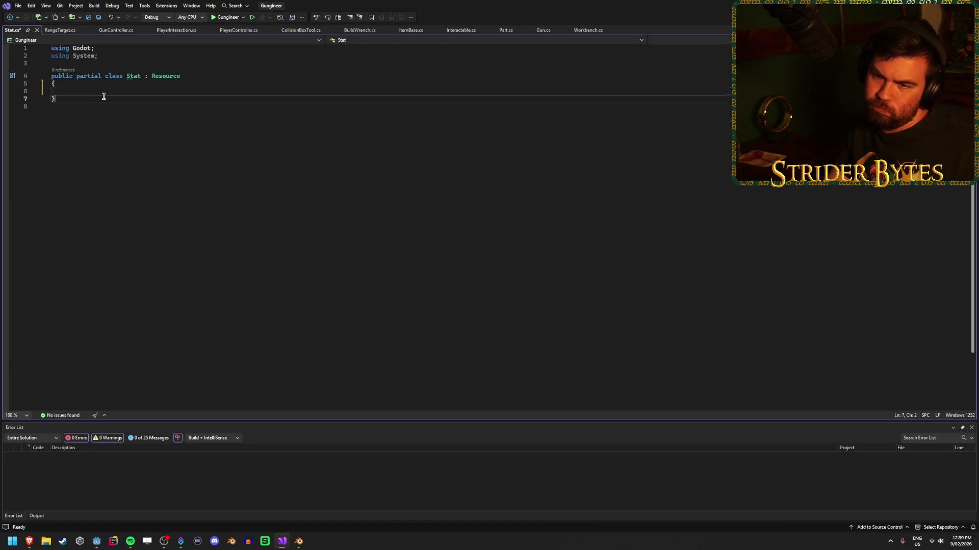
click(166, 90)
key(ctrl+s)
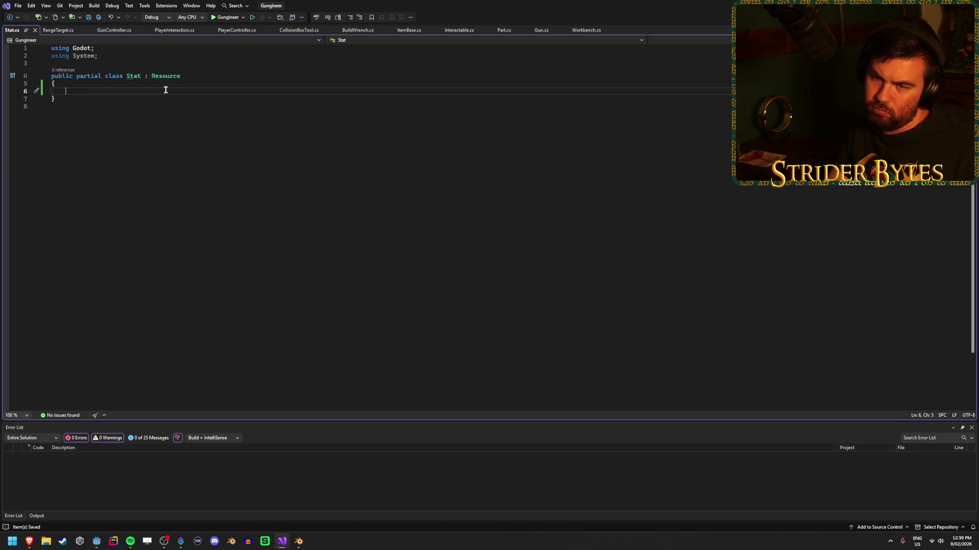
click(212, 97)
key(Return)
key(Return)
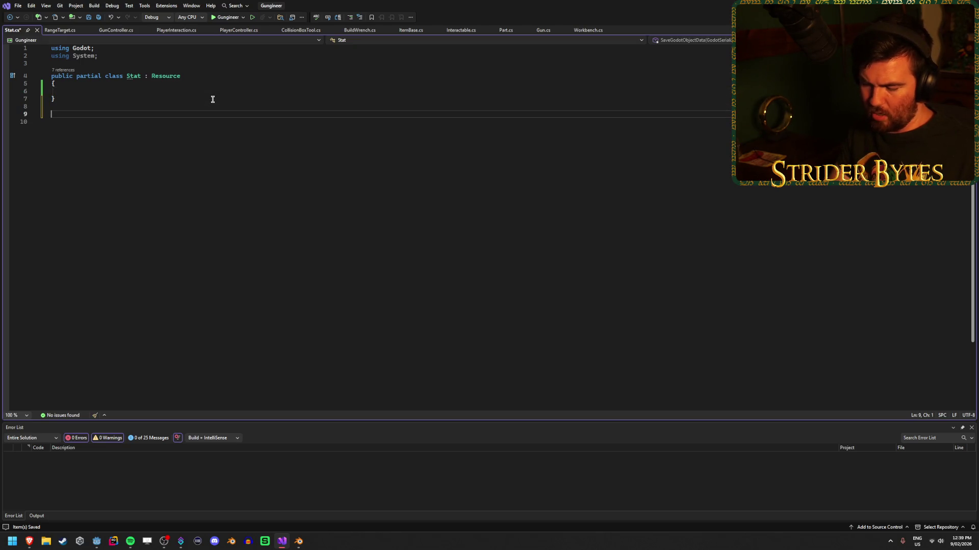
text(publ)
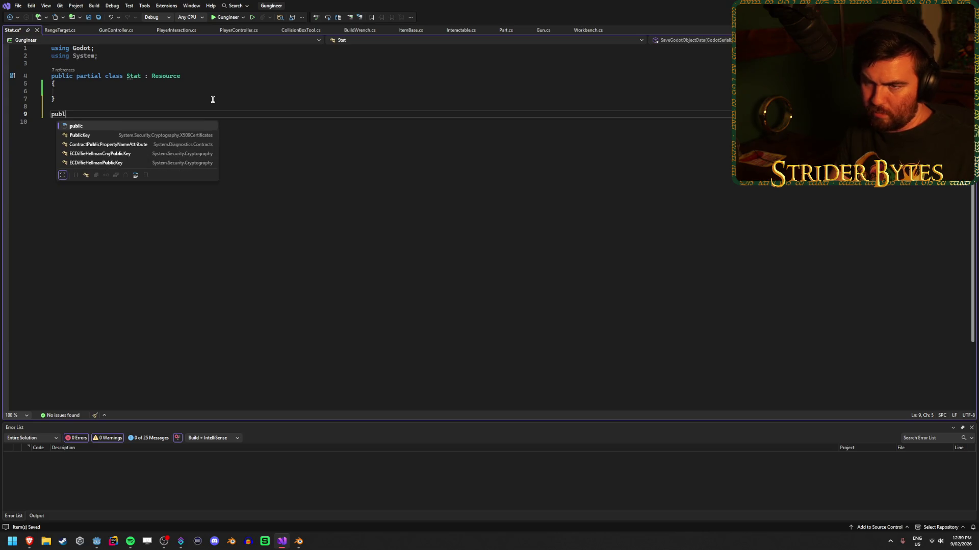
text(ic enum )
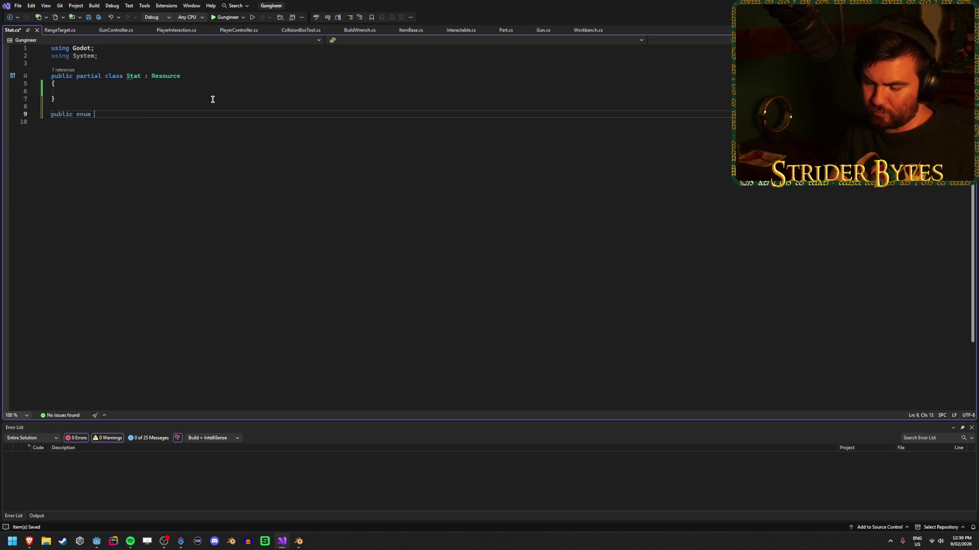
text(St)
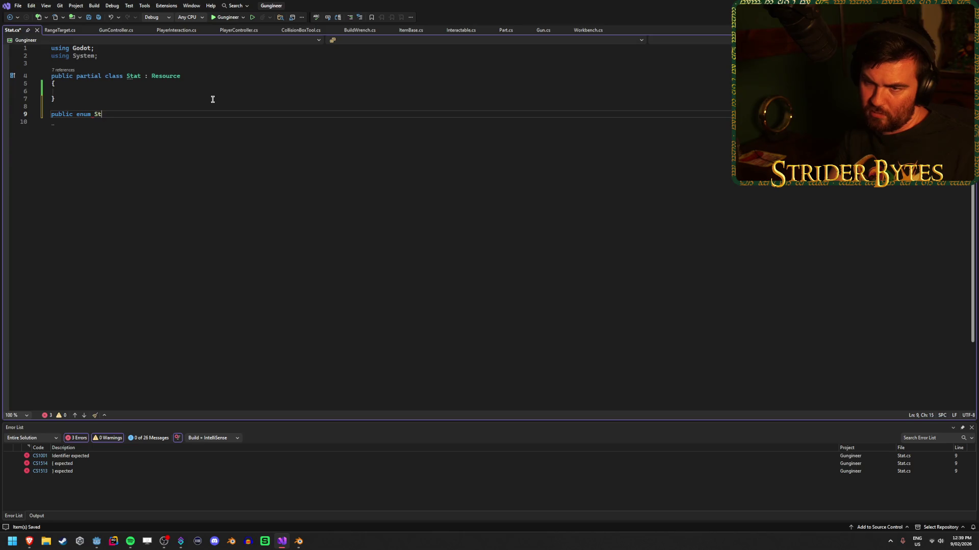
text(atee)
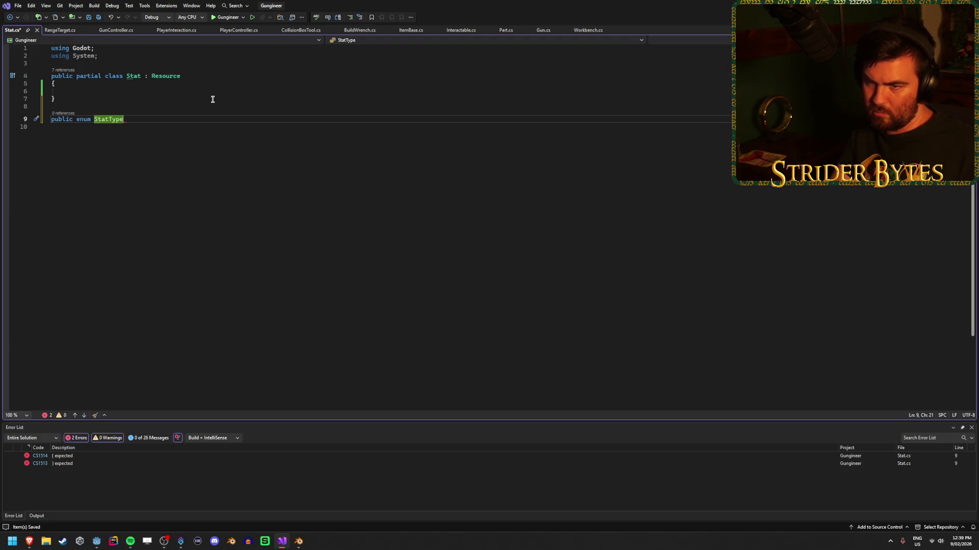
key(Return)
Fill StatType with Damage, FireRate, Ammo, Stability and Accuracy, and save.
text({)
key(Return)
text(D)
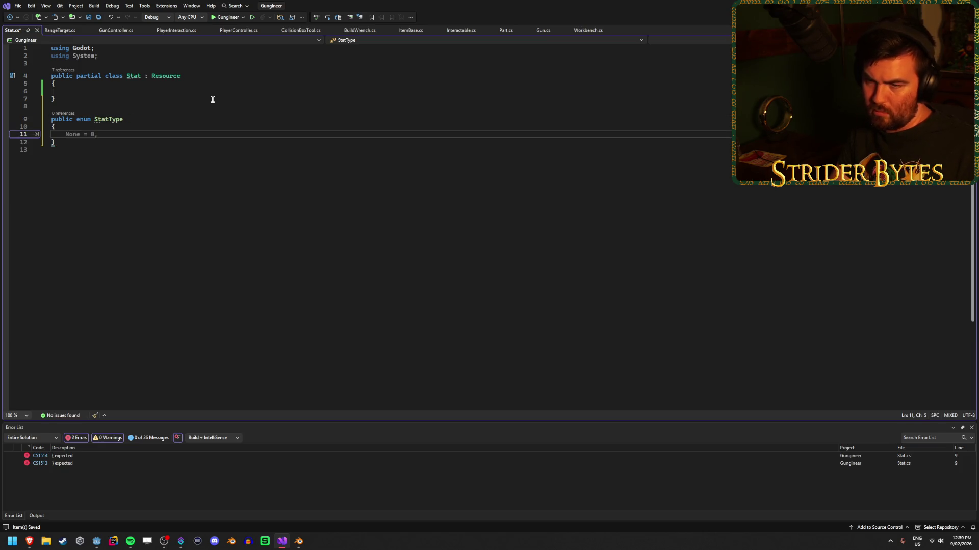
text(amage,)
key(Return)
text(ireR)
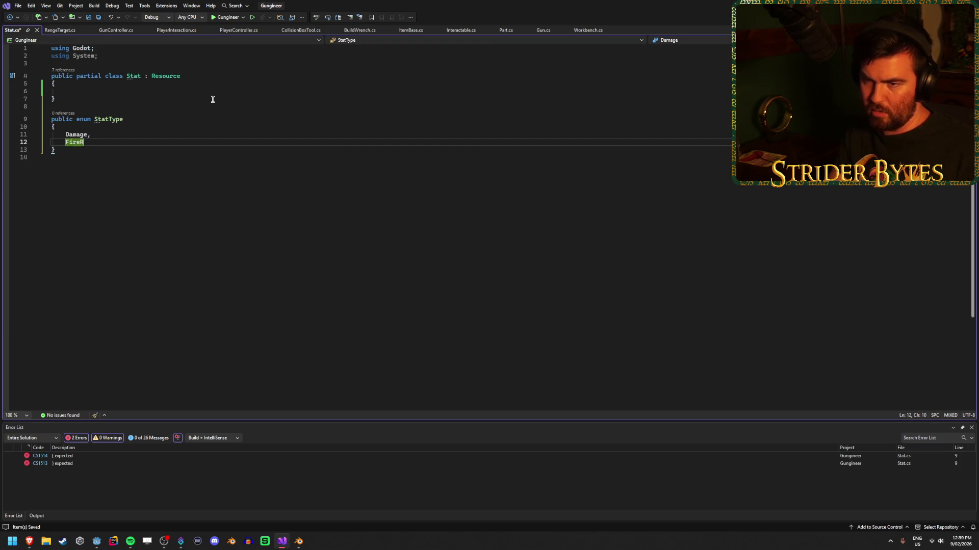
text(ate,)
key(Return)
text(Ammo)
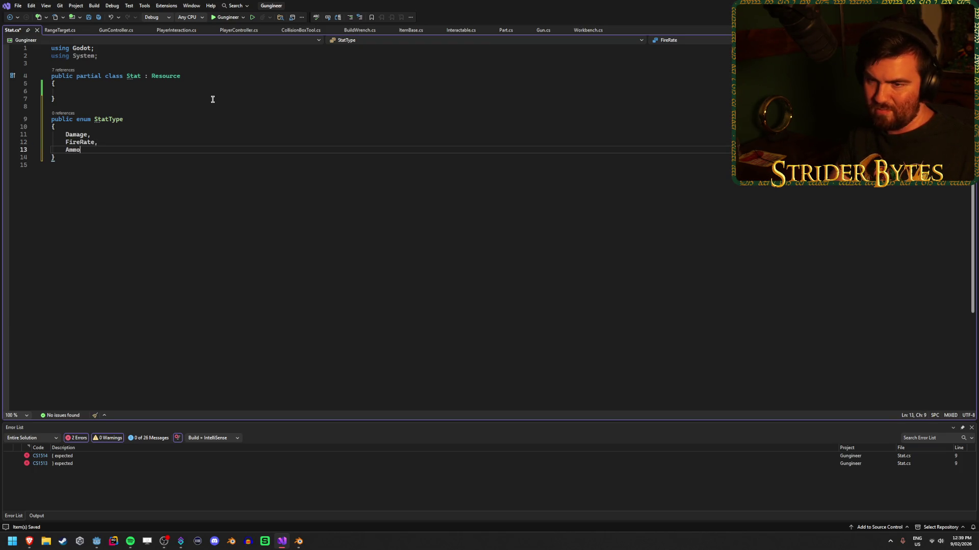
text(,)
key(Return)
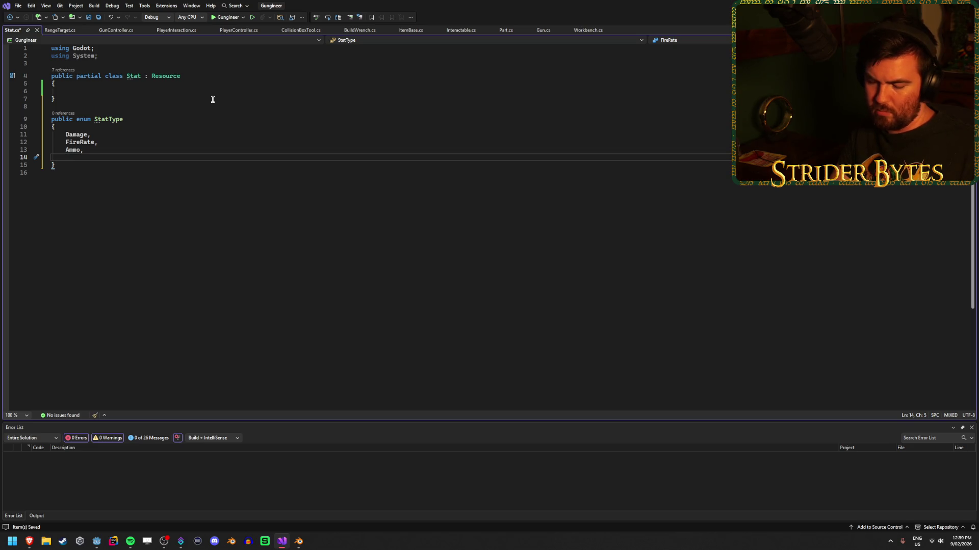
text(Stability,)
key(Return)
text(Accura)
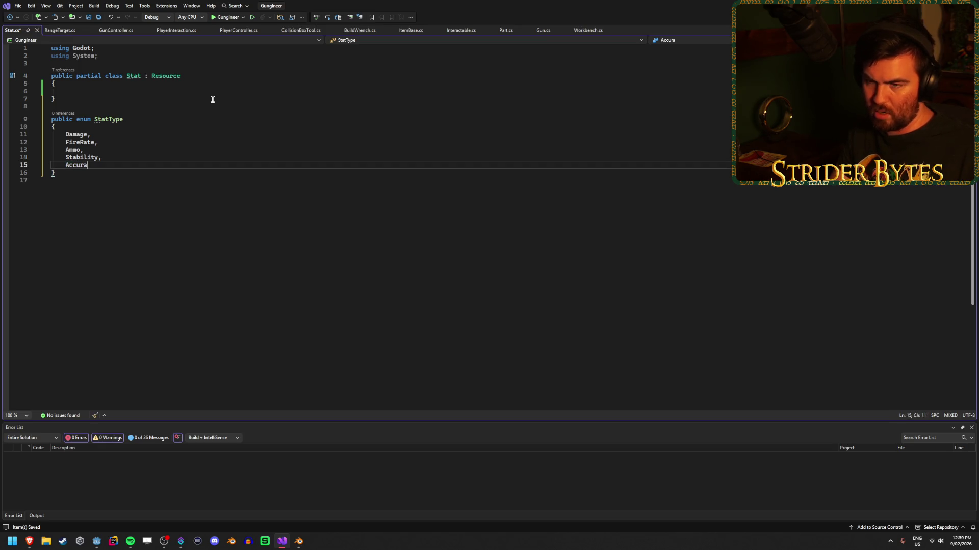
text(cy)
key(ctrl+s)
click(213, 93)
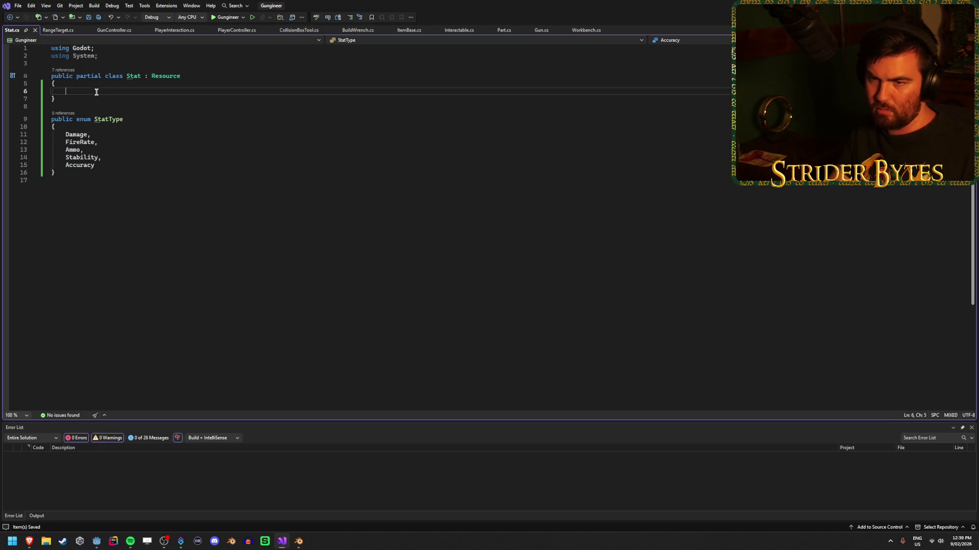
Add a public StatType statType field to the Stat class.
text(public )
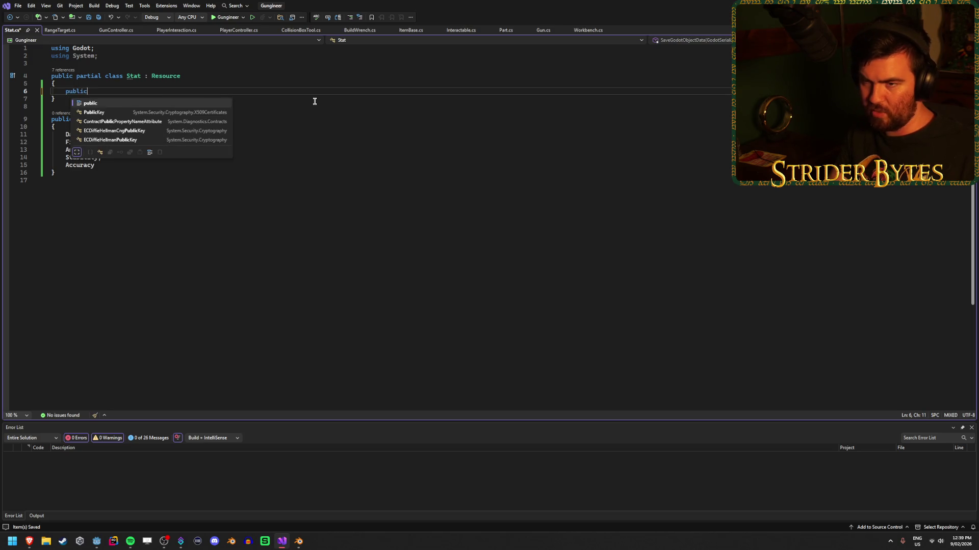
text(Stat)
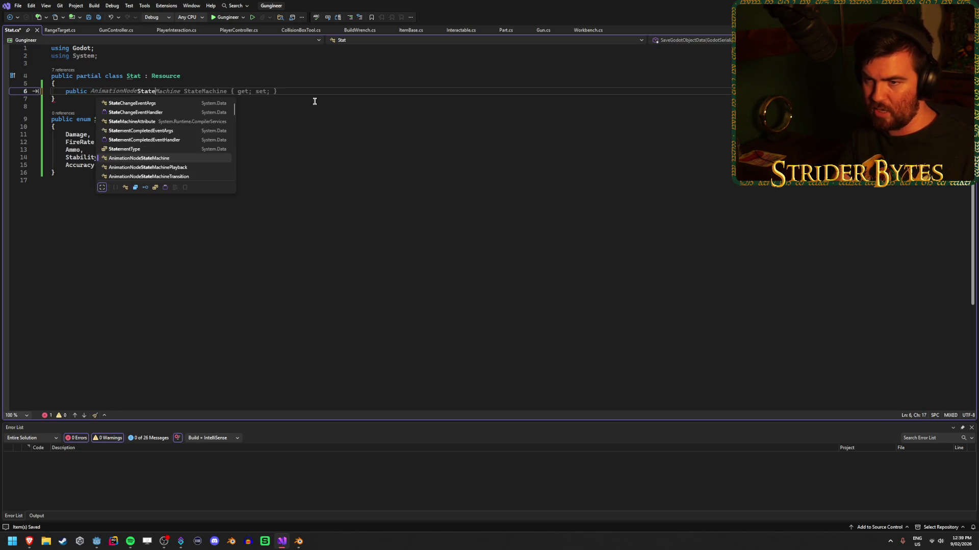
text(Typ)
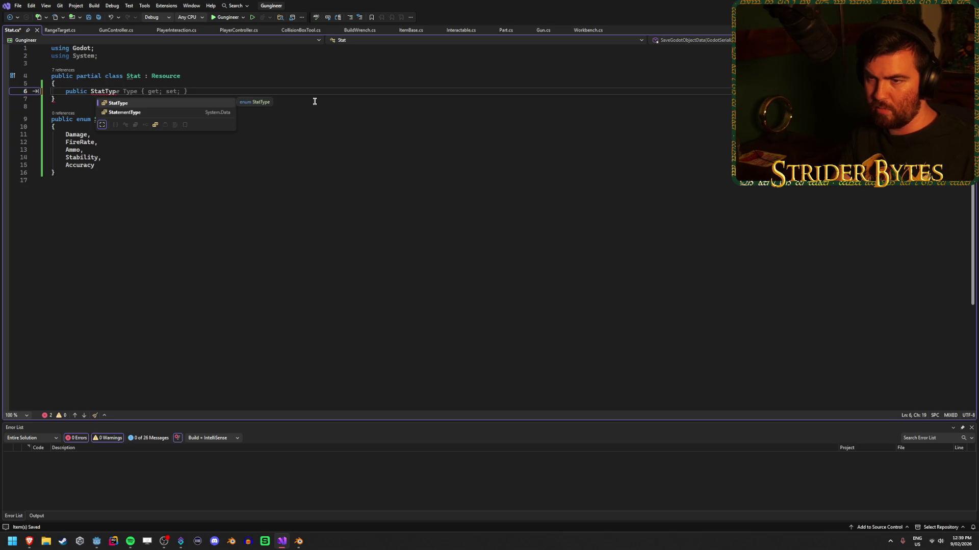
text(e )
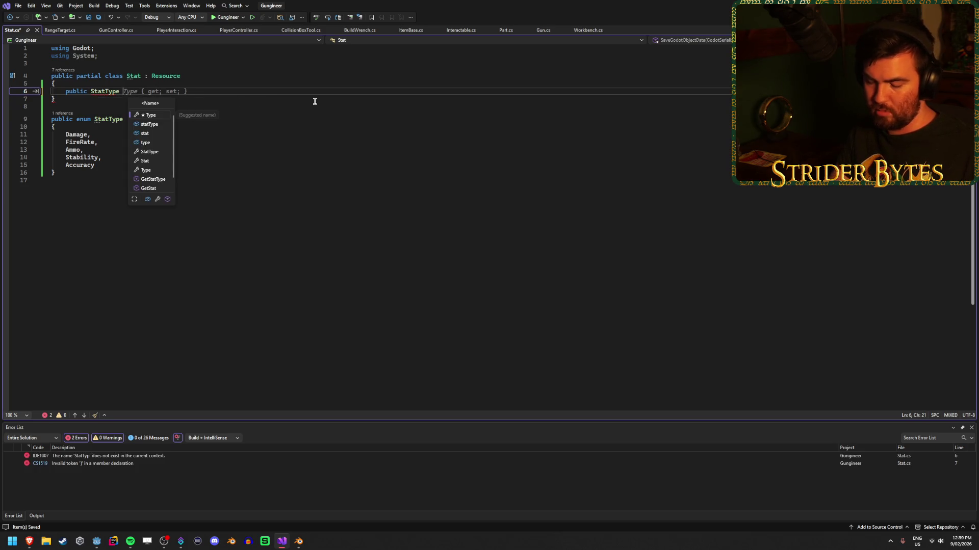
text(type;)
key(ctrl+s)
key(Left)
key(BackSpace)
key(Insert)
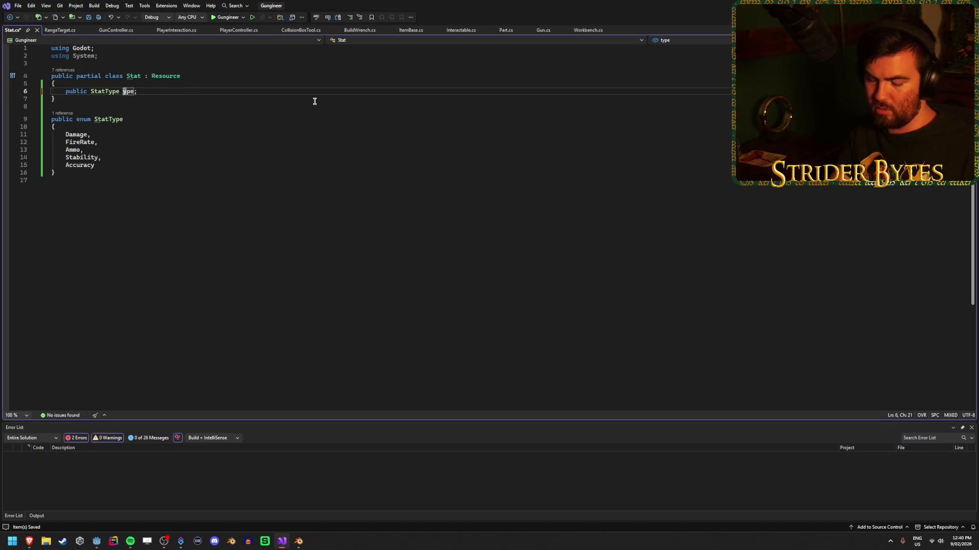
text(stat)
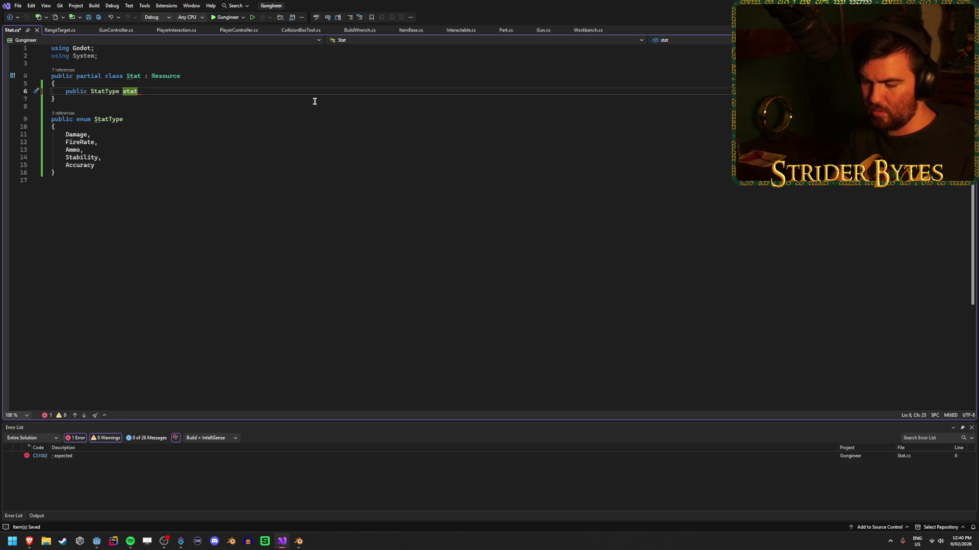
text(e;)
key(Return)
Add a public float statValue field to the Stat class and save.
text(public float value;)
key(ctrl+s)
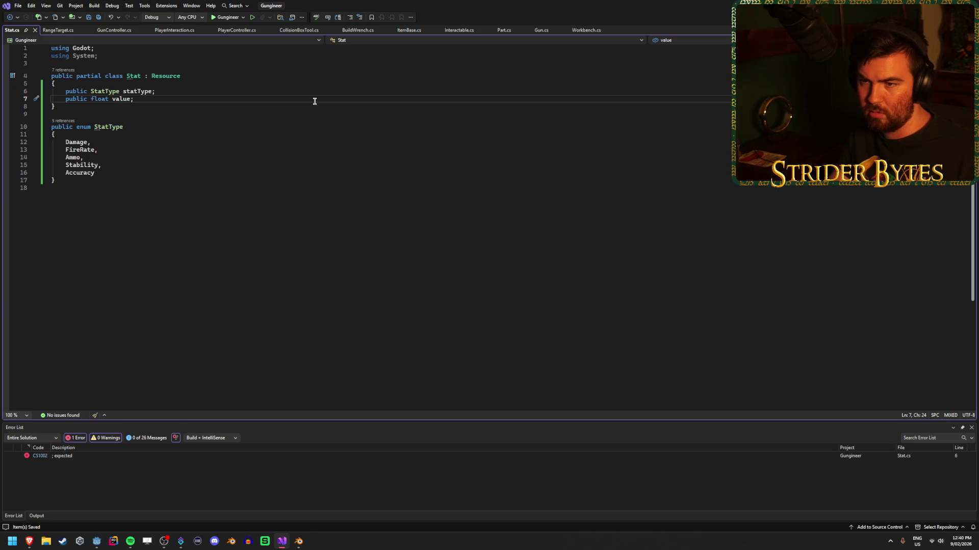
click(115, 99)
key(BackSpace)
text(stat)
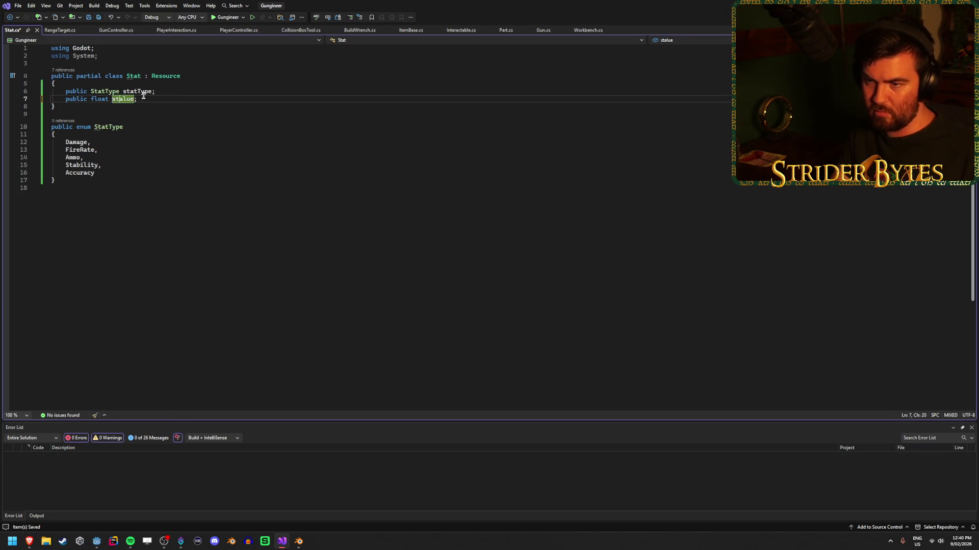
text(Val)
click(161, 94)
key(ctrl+s)
click(173, 99)
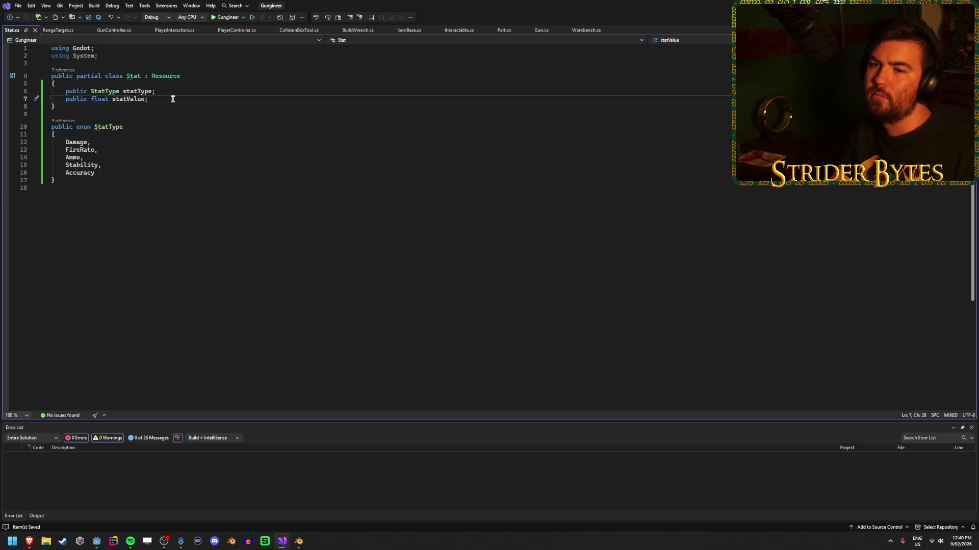
Mark the Stat class [GlobalClass], save, and go to Part.cs's collisionShape line.
click(130, 66)
key(Return)
text([Glob)
text(al)
key(Tab)
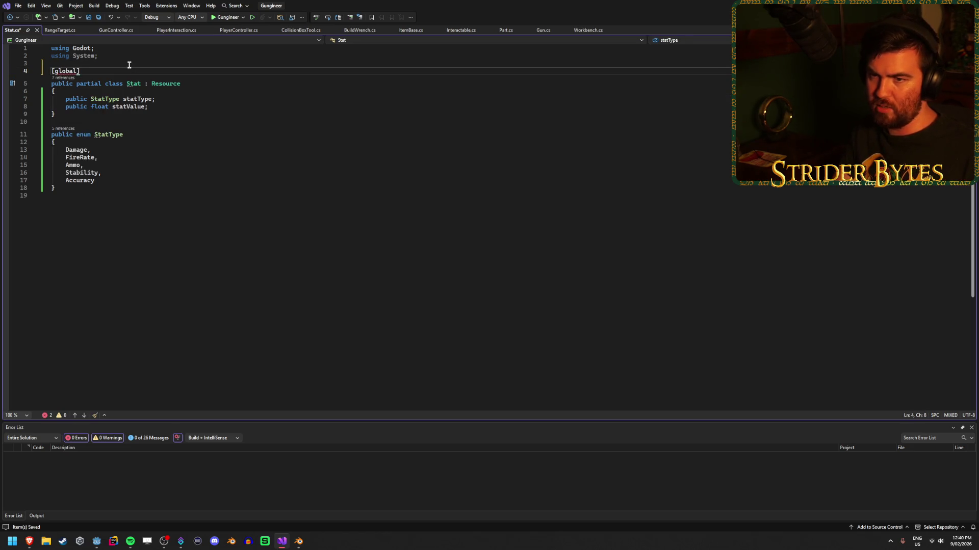
text(Class)
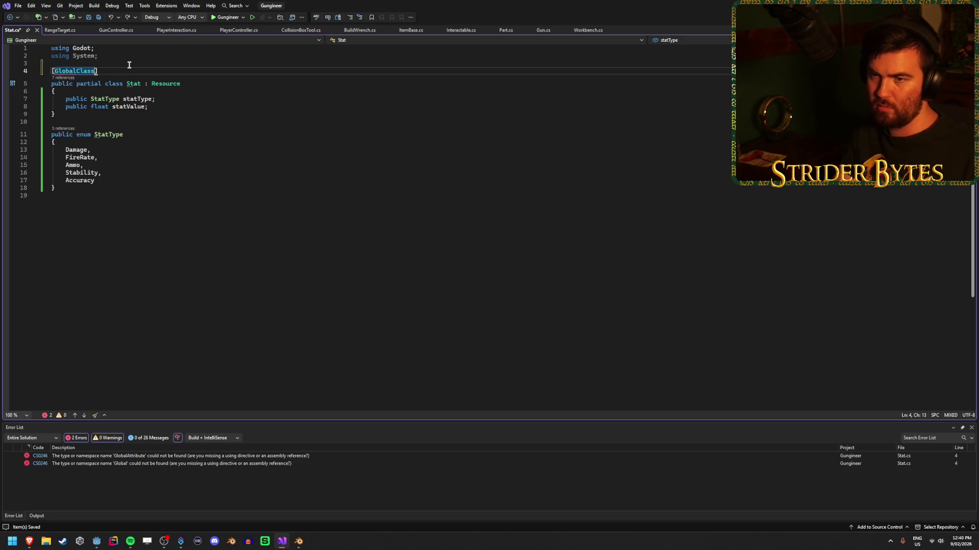
text(])
key(ctrl+s)
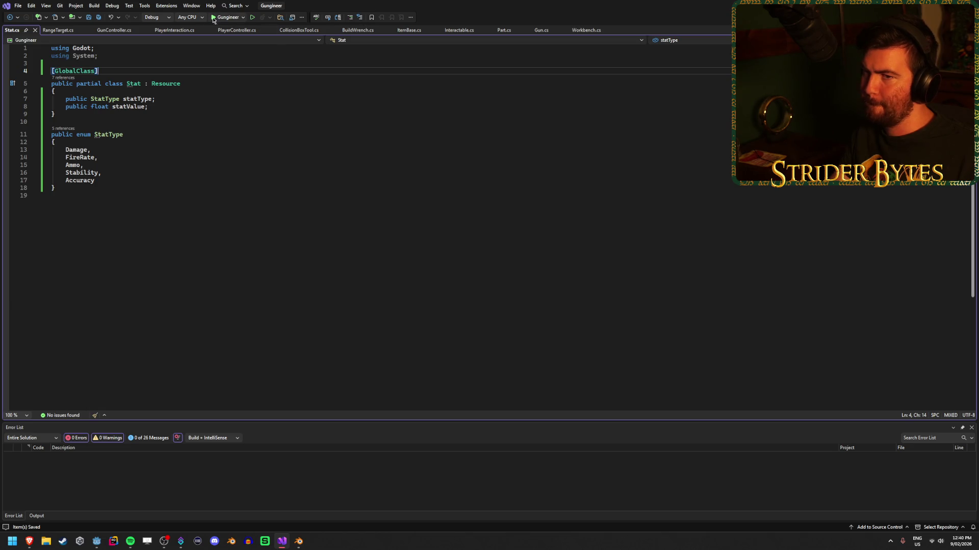
click(519, 30)
click(277, 196)
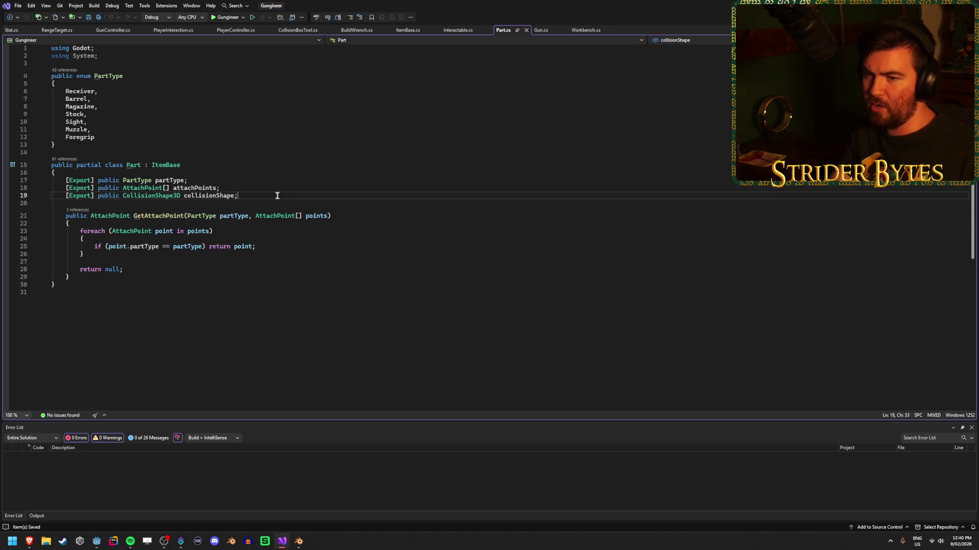
Add '[Export] public Stat stat;' to Part.cs, save, and rebuild in Godot.
key(Return)
text([Export)
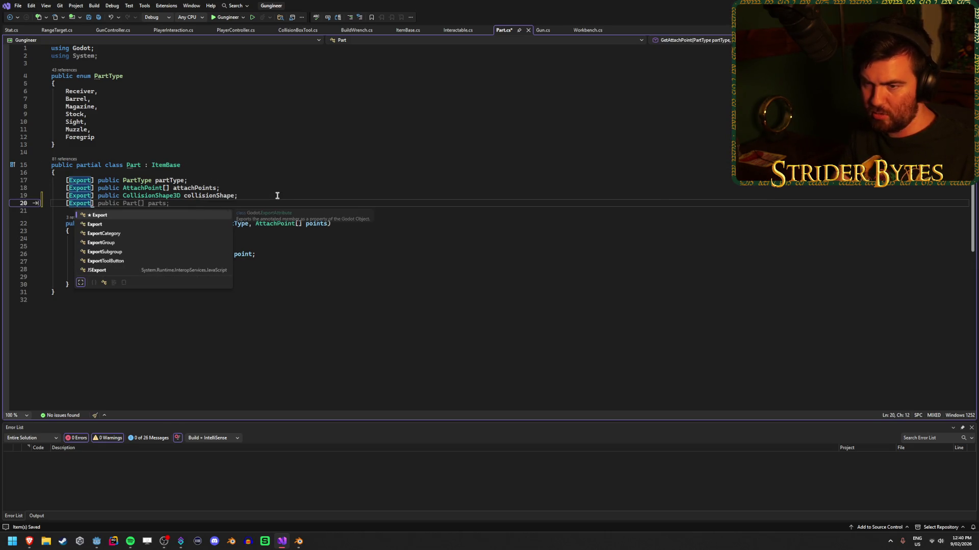
text(] public )
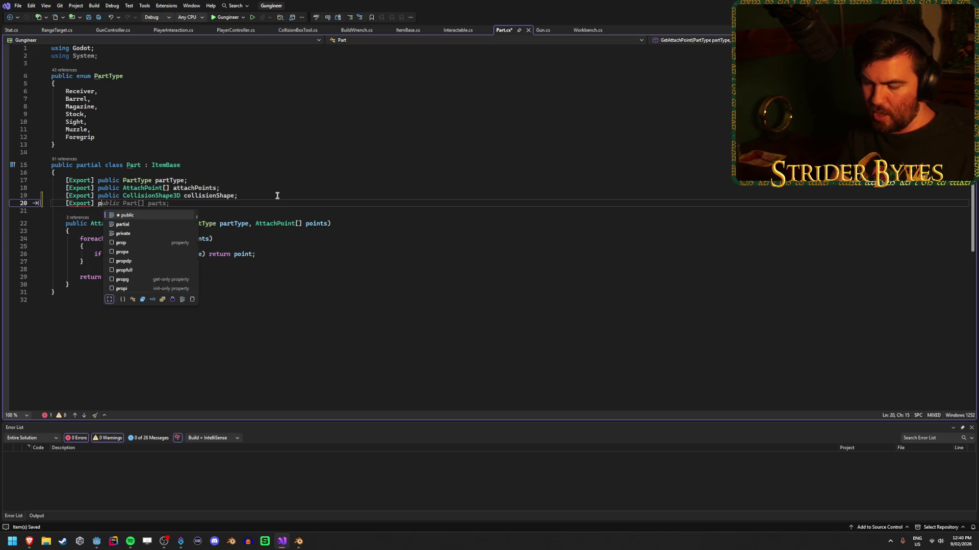
text(Stat)
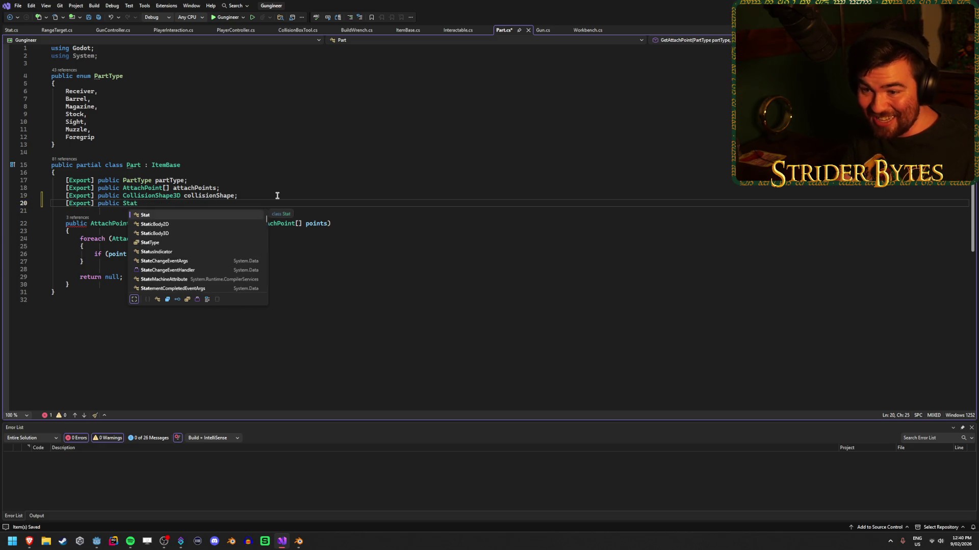
text( stat;)
key(ctrl+s)
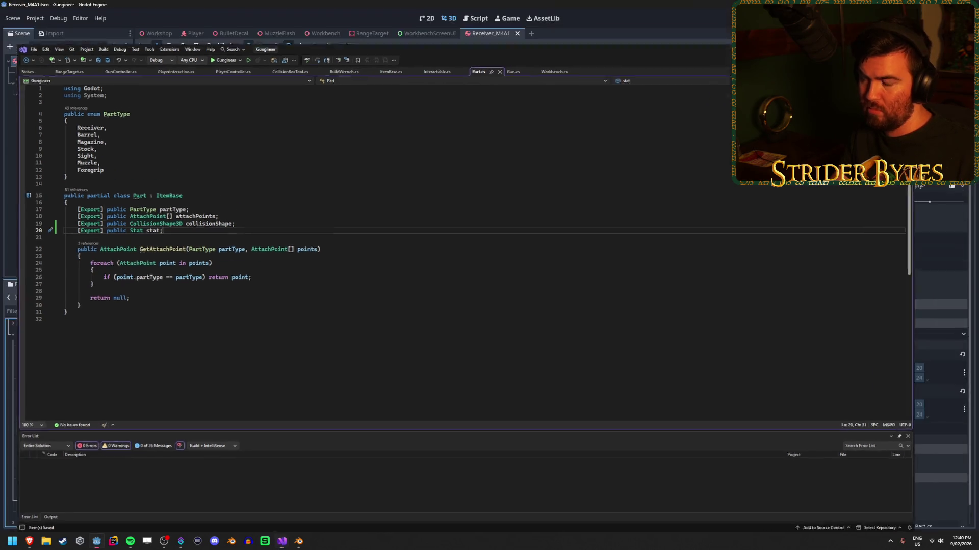
key(alt+Tab)
key(F5)
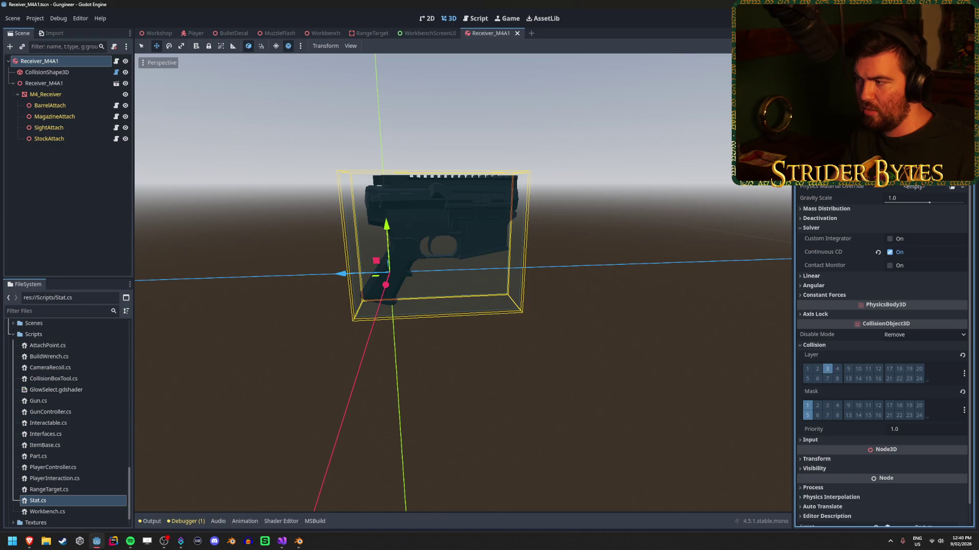
Check the rebuilt Receiver_M4A1 Inspector, then go back to Visual Studio.
scroll(882, 357, up, 2)
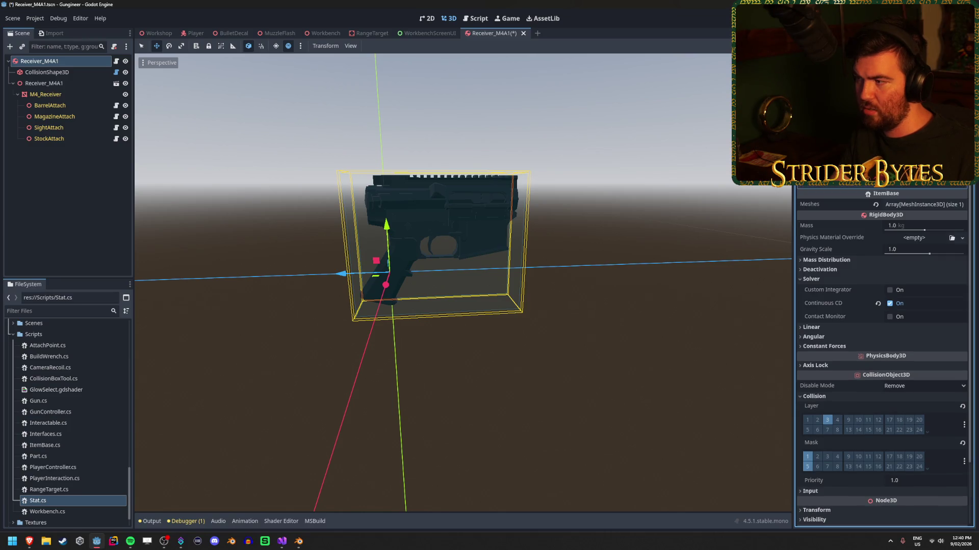
scroll(882, 357, down, 2)
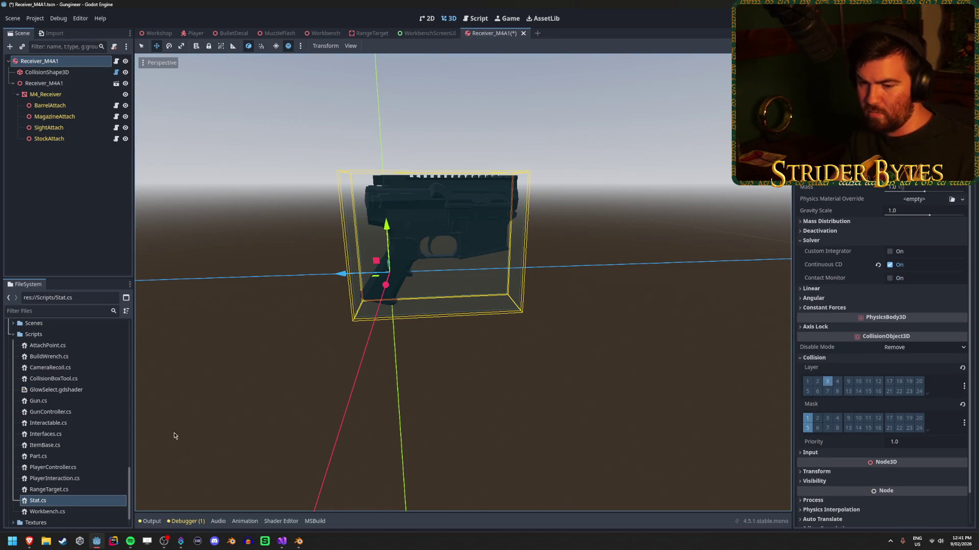
click(282, 542)
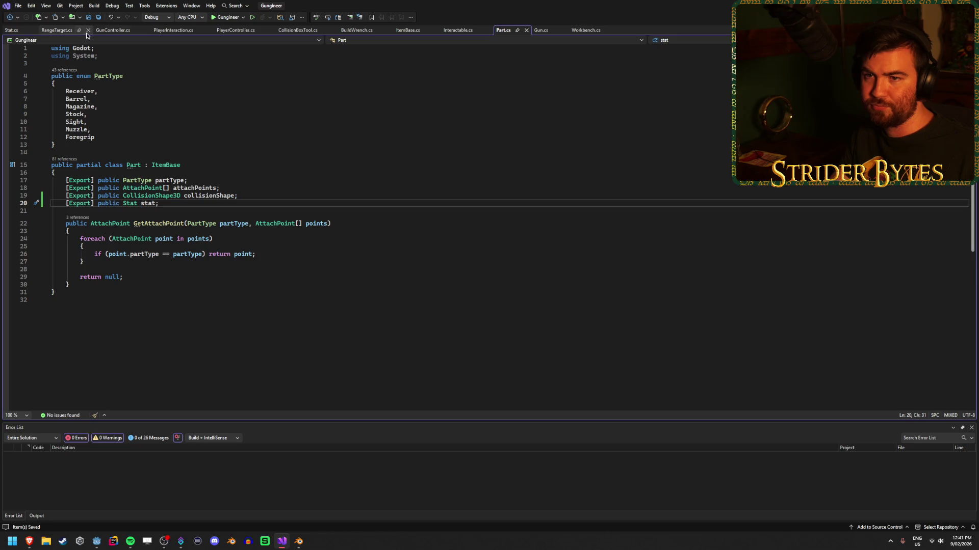
Prefix the statType and statValue fields in Stat.cs with [Export] and save.
click(12, 30)
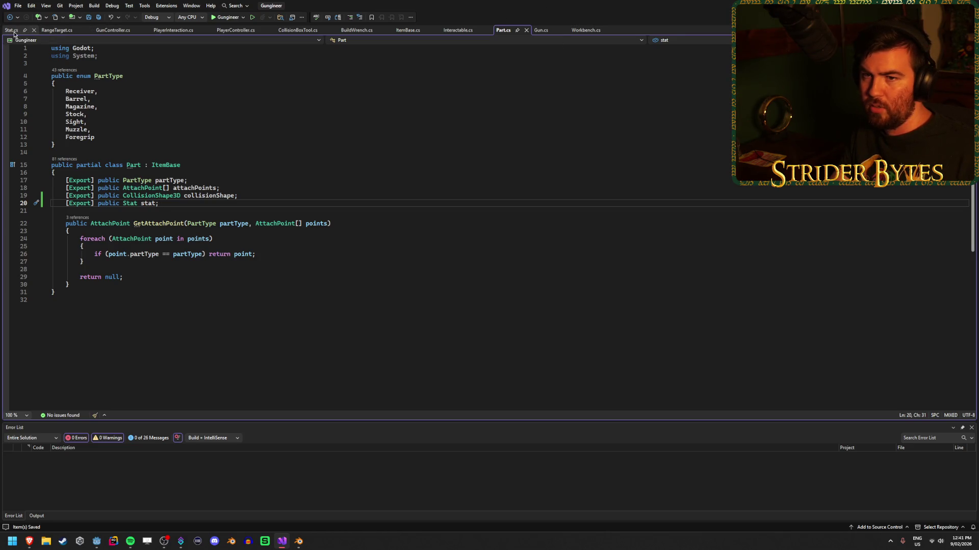
click(65, 98)
text([Export())
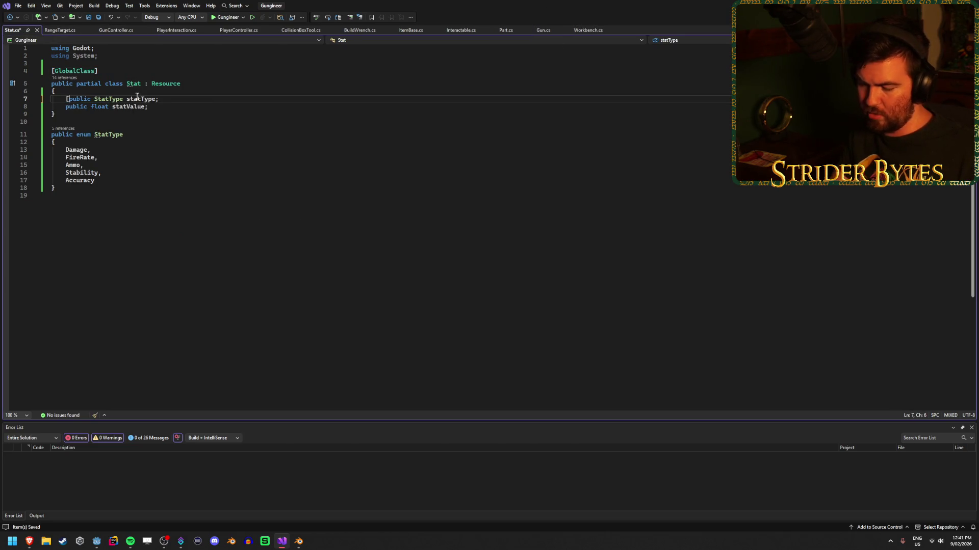
key(BackSpace)
key(BackSpace)
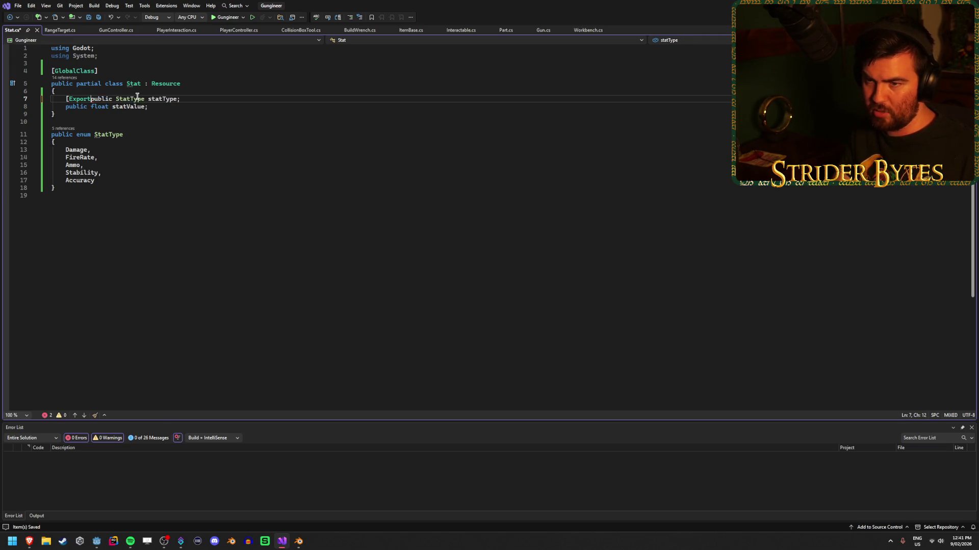
text(])
click(66, 107)
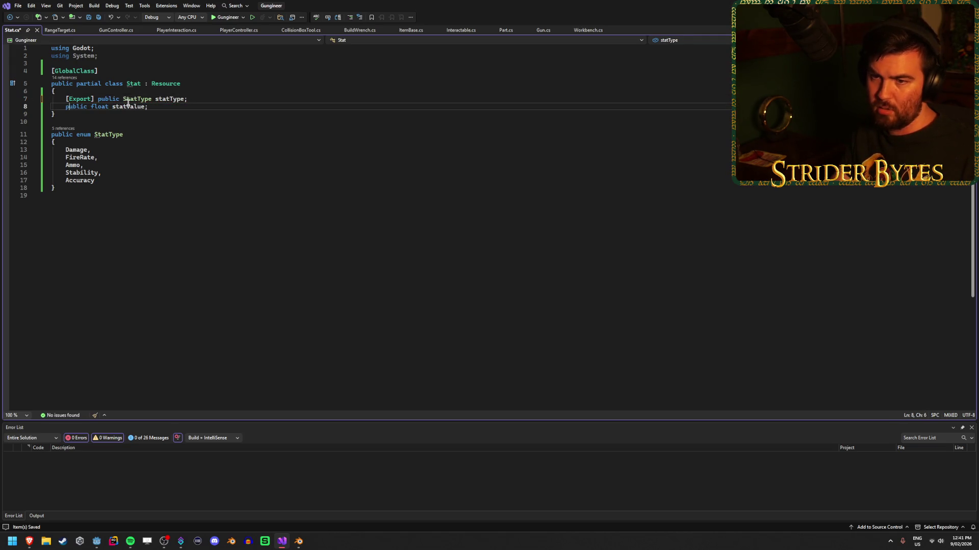
text([Exp)
text(ort])
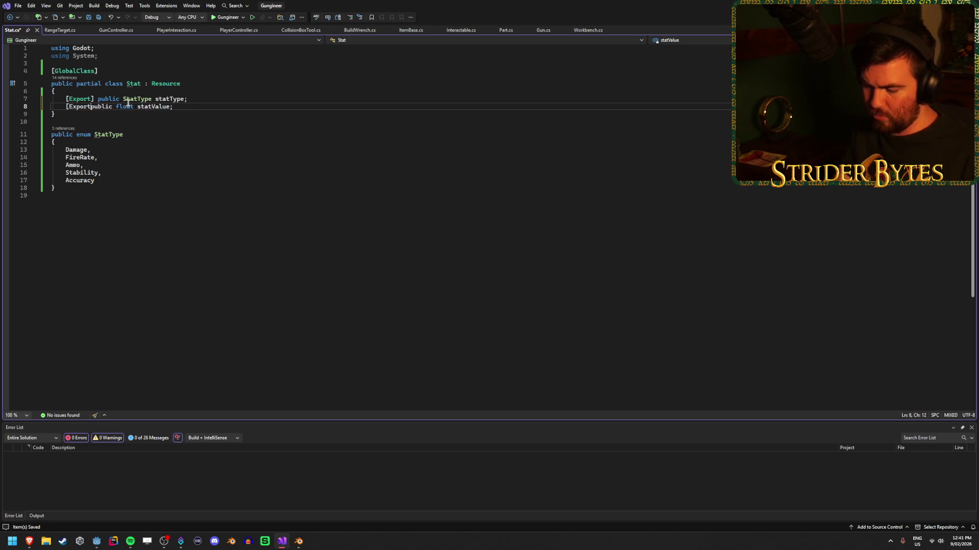
key(ctrl+s)
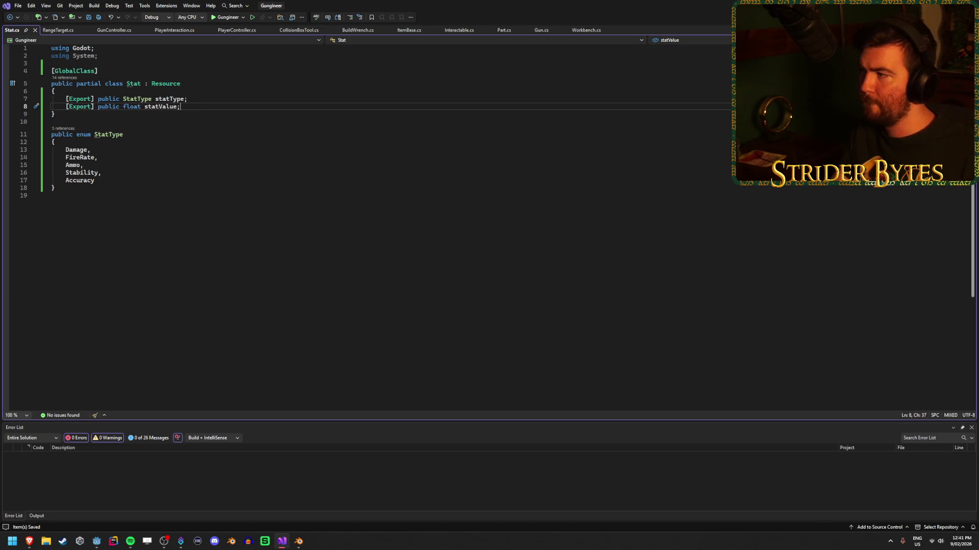
key(alt+Tab)
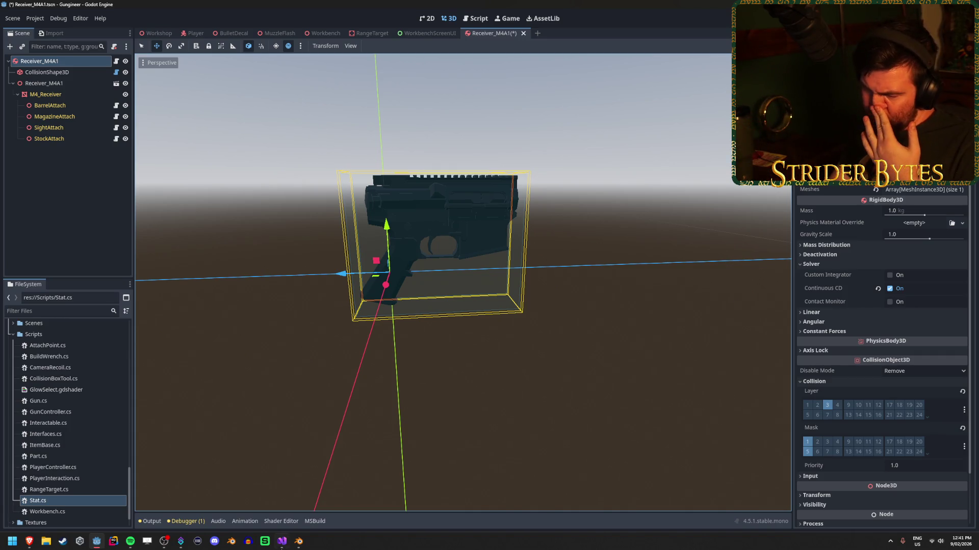
Change Part.cs line 20 to '[Export] public Stat[] stats;' and save.
key(alt+Tab)
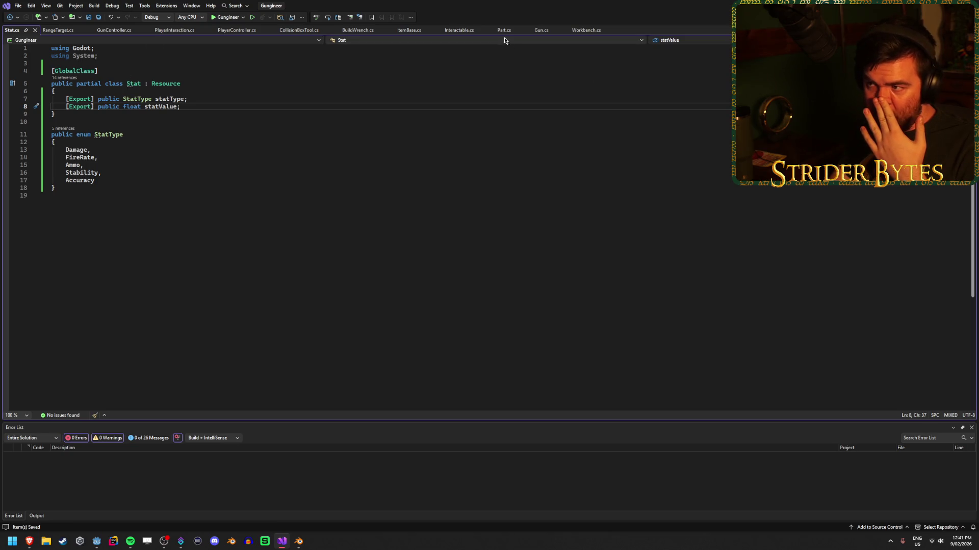
click(503, 31)
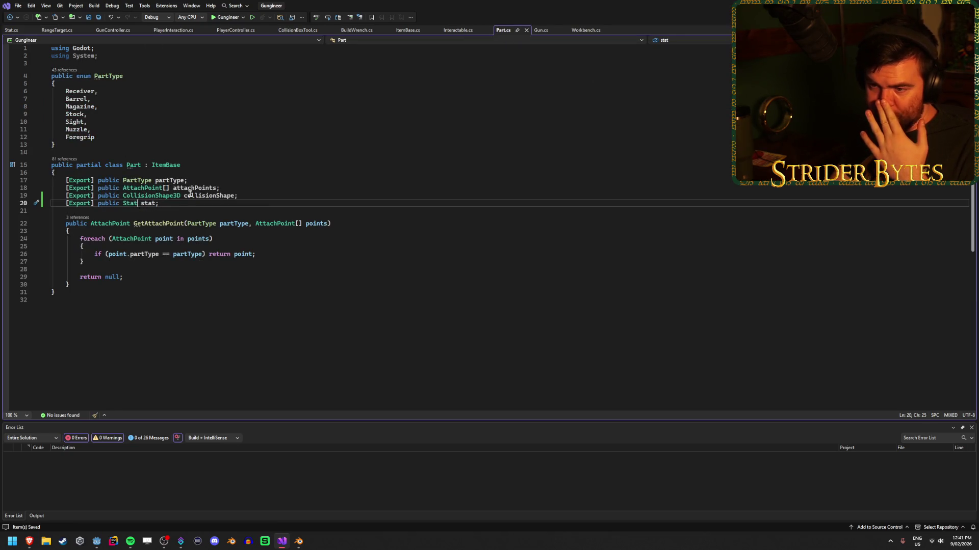
text([] s)
key(End)
key(ctrl+s)
key(alt+Tab)
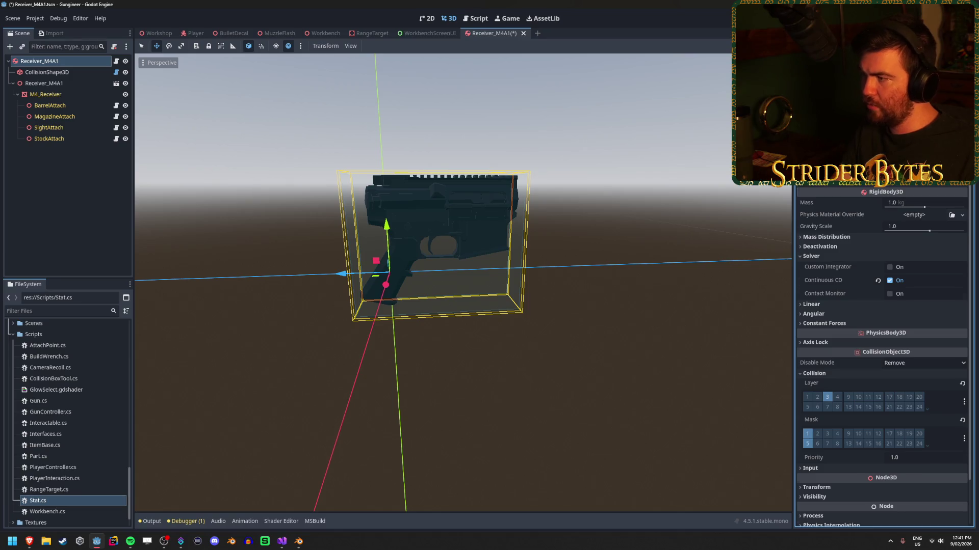
Create a new Stat resource in the empty Stats array slot.
click(948, 186)
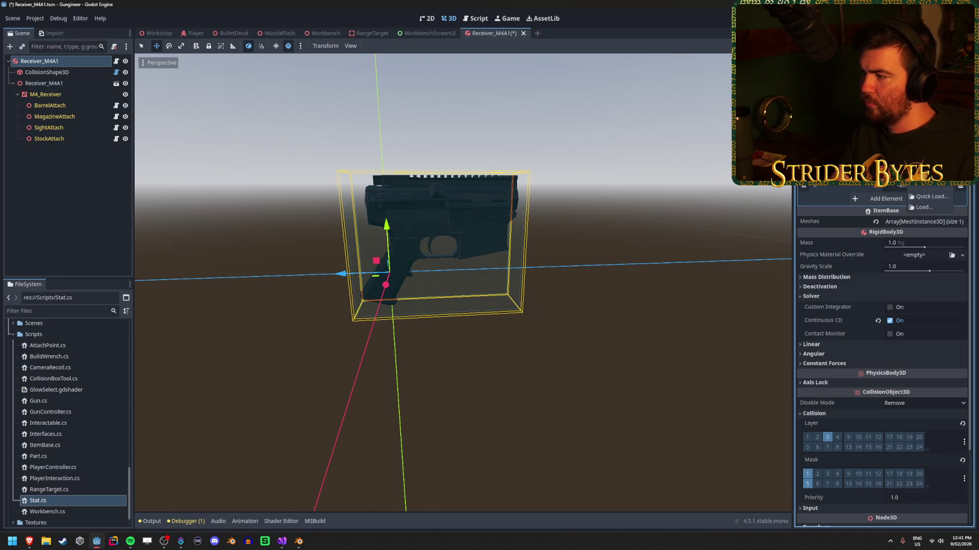
click(936, 186)
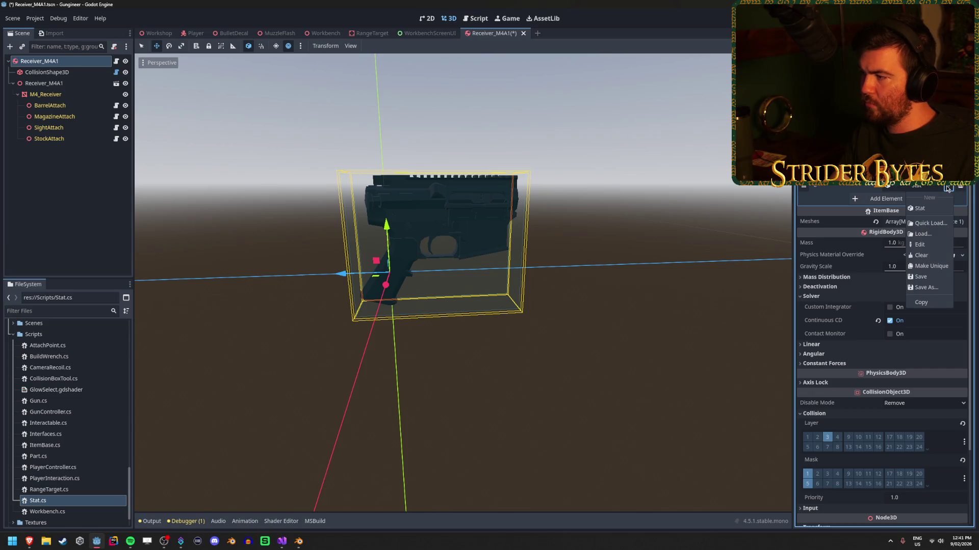
click(928, 210)
scroll(926, 187, up, 3)
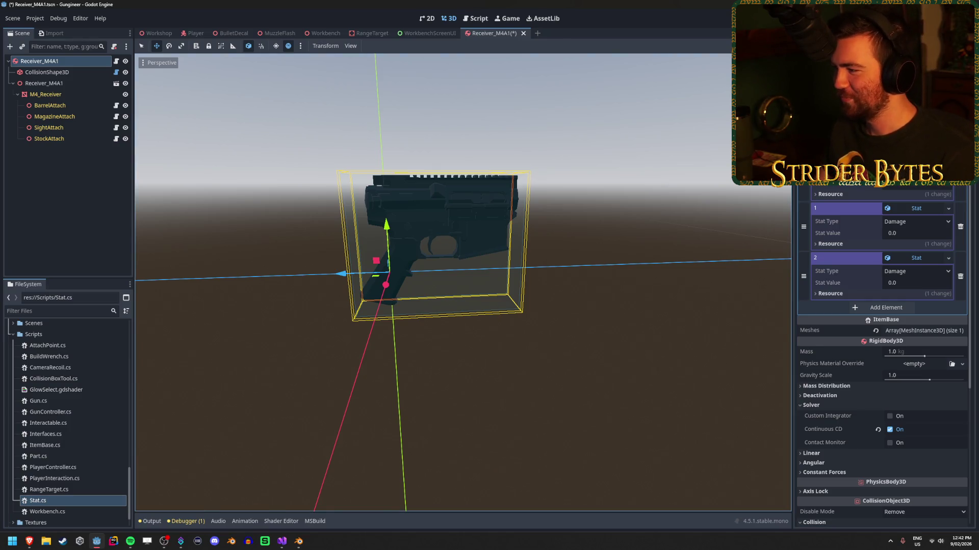
Inspect element 1's Stat Type options and element 0's Resource settings, leaving both unchanged.
click(916, 221)
key(Escape)
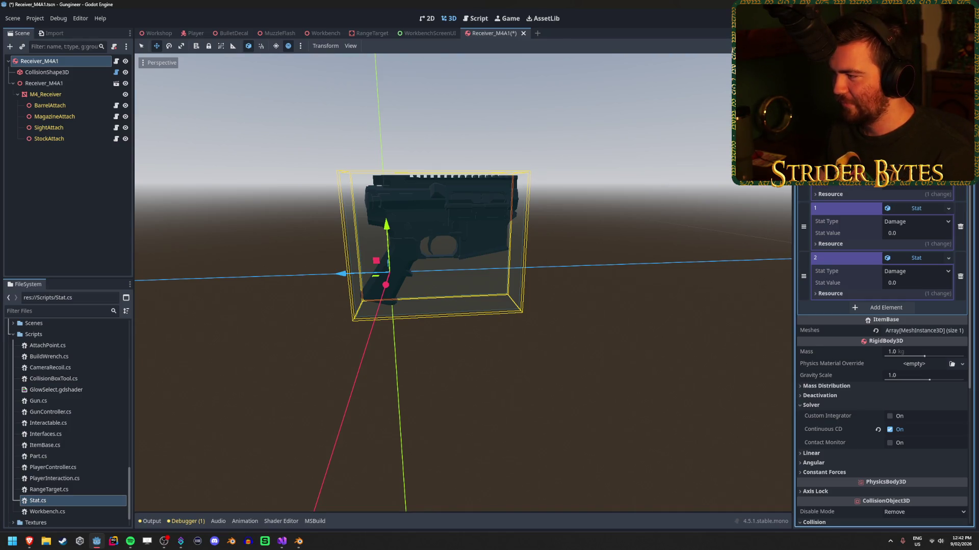
click(831, 194)
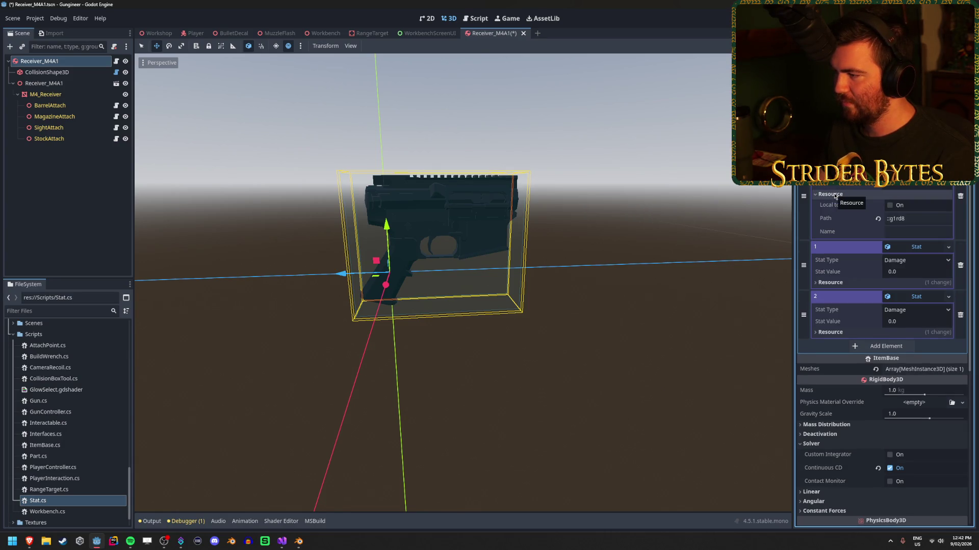
click(830, 282)
click(829, 282)
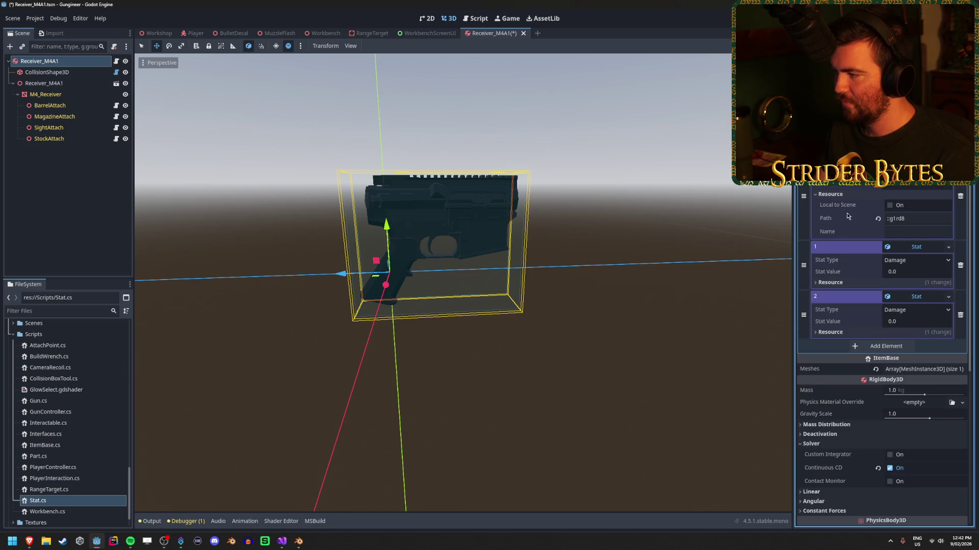
click(831, 194)
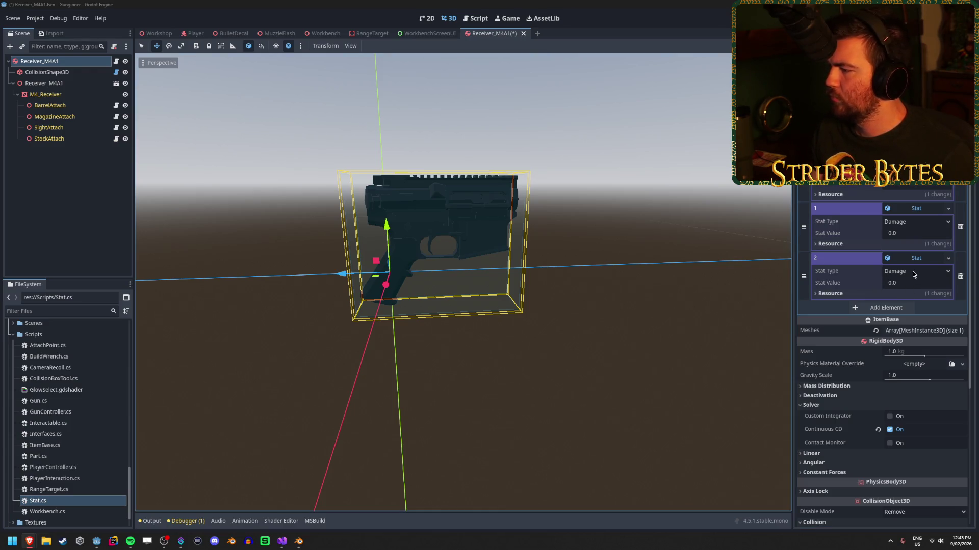
Set element 1's Stat Type to FireRate and delete the element 2 stat entry.
click(912, 224)
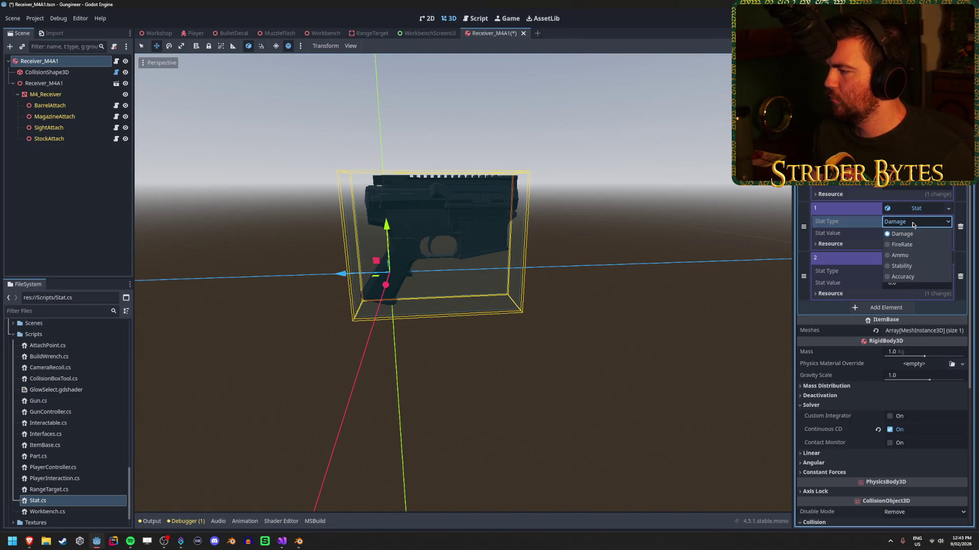
click(912, 223)
click(913, 224)
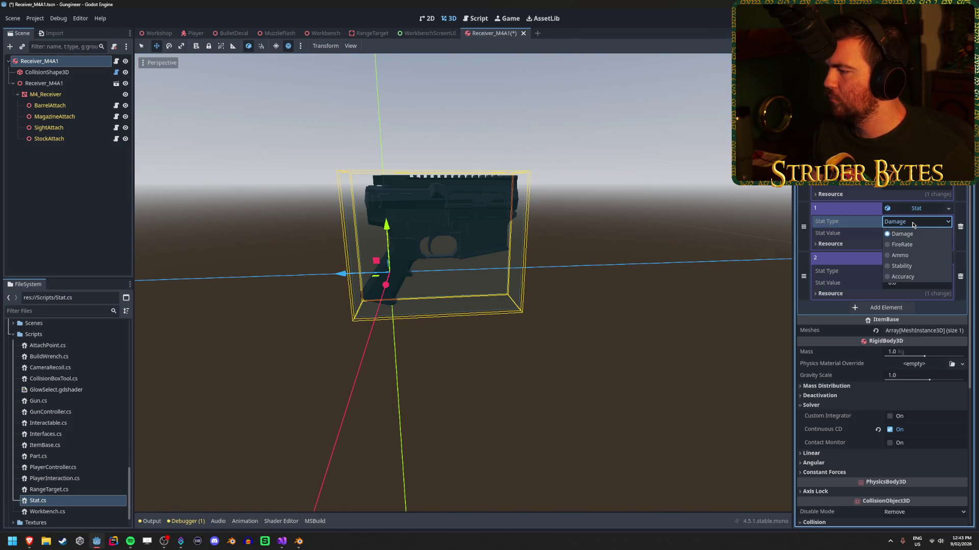
click(912, 225)
click(913, 225)
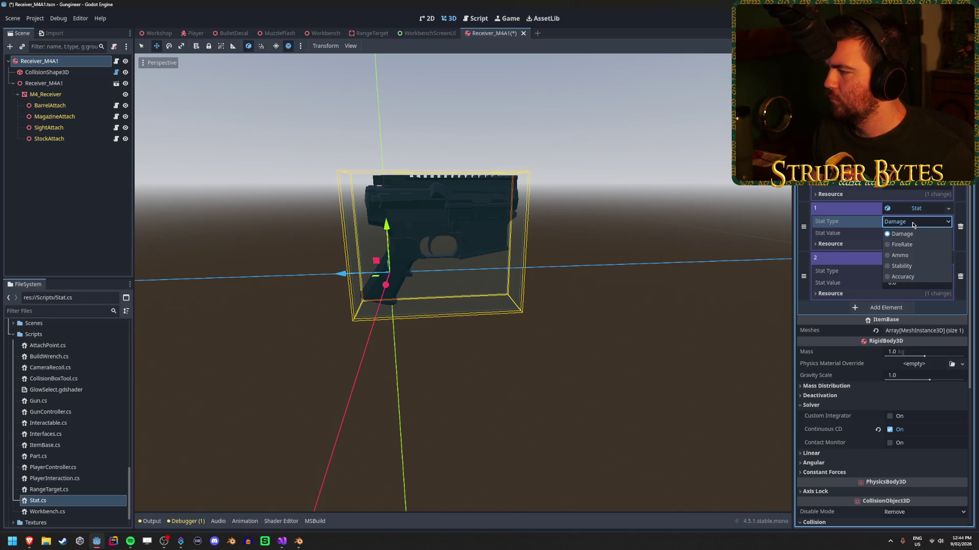
click(901, 245)
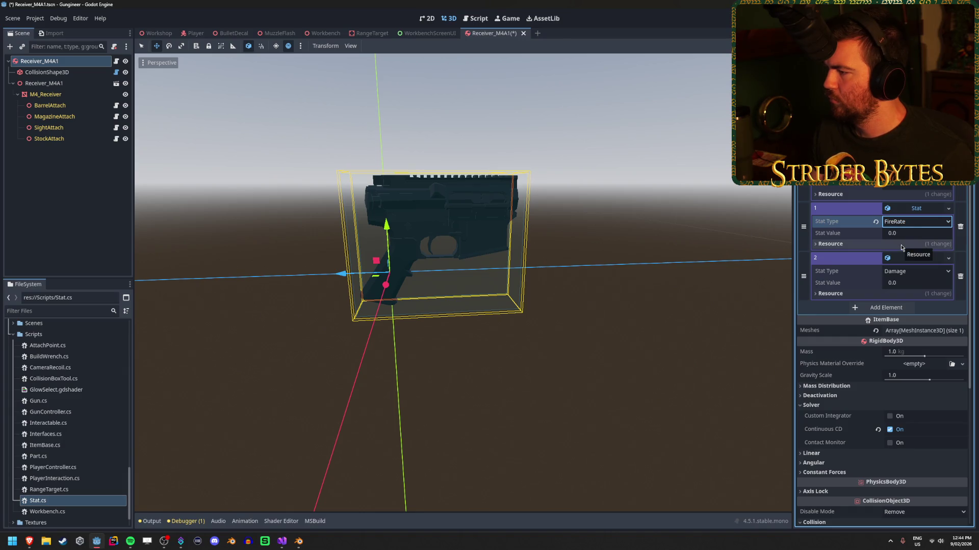
click(961, 276)
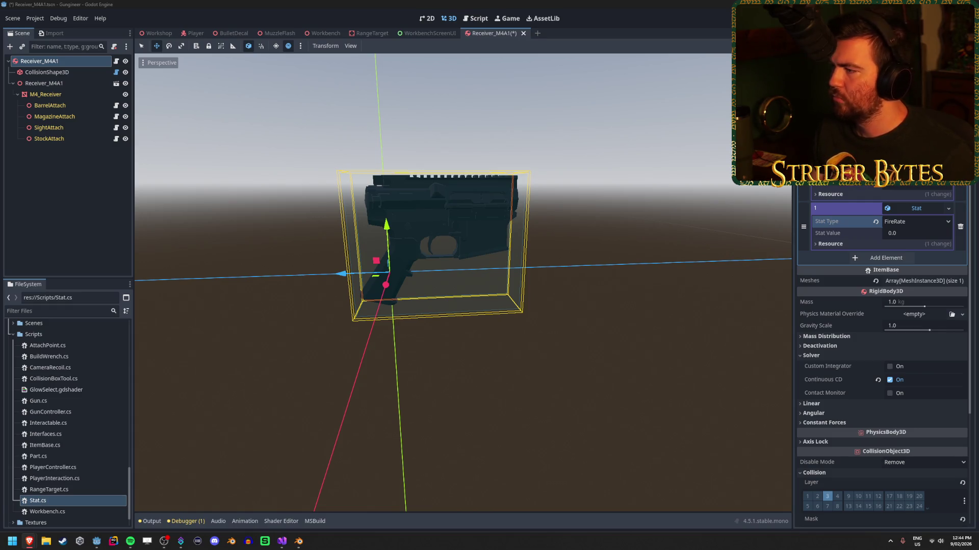
click(915, 186)
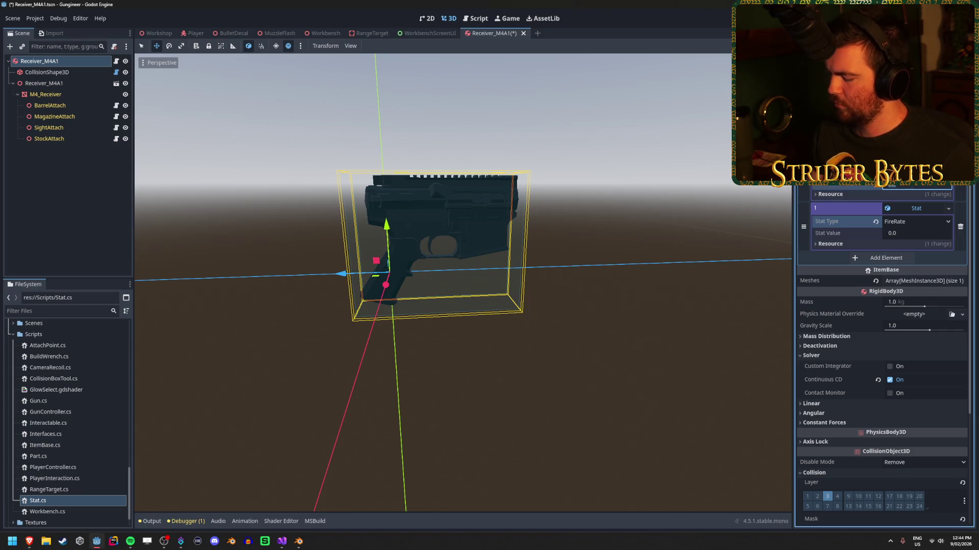
Compute 800/60 in Calculator, enter 12.0 as the FireRate value, and save Receiver_M4A1.
click(912, 235)
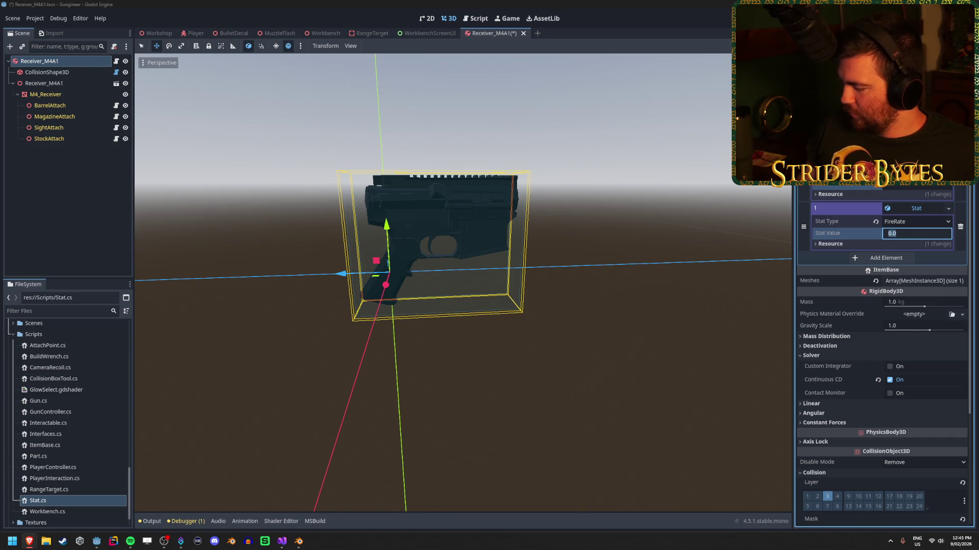
key(XF86Calculator)
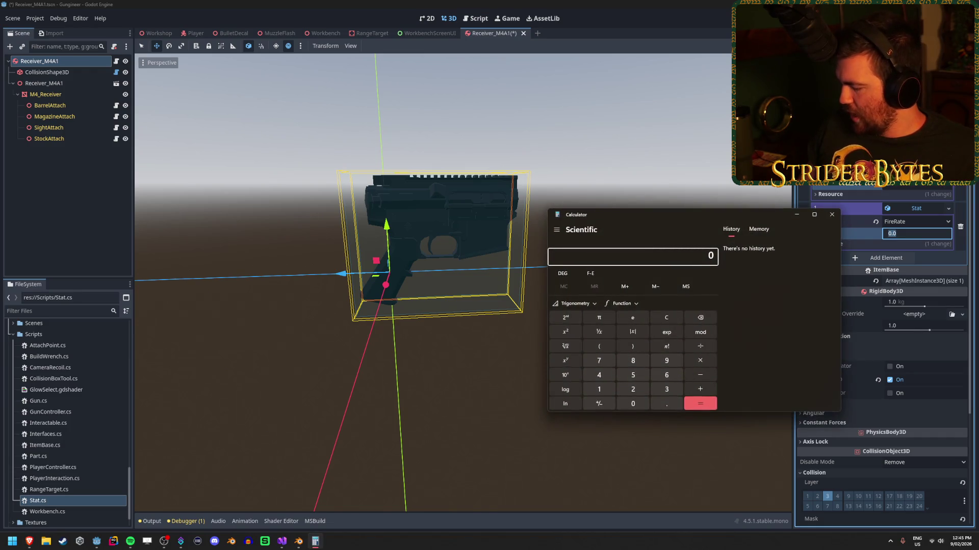
text(800/60)
key(Return)
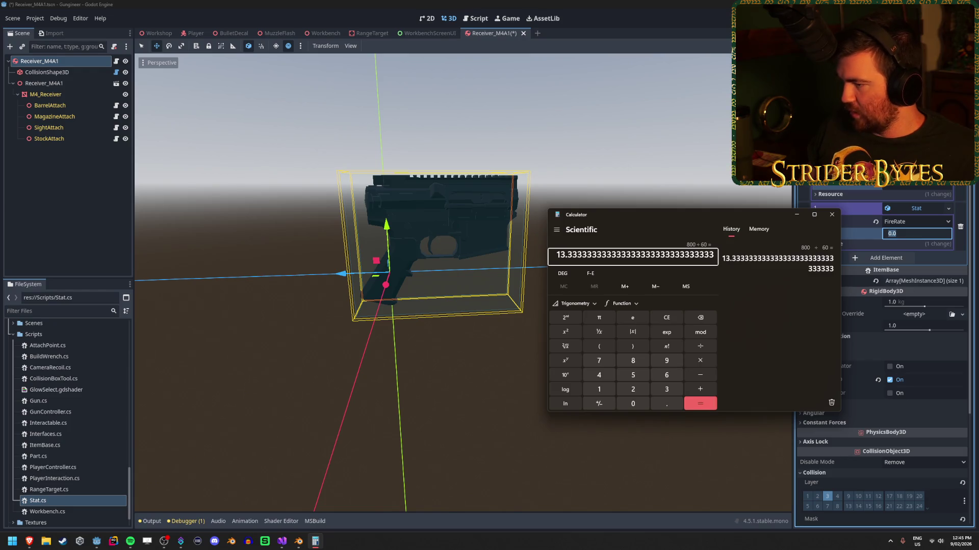
click(831, 215)
click(915, 236)
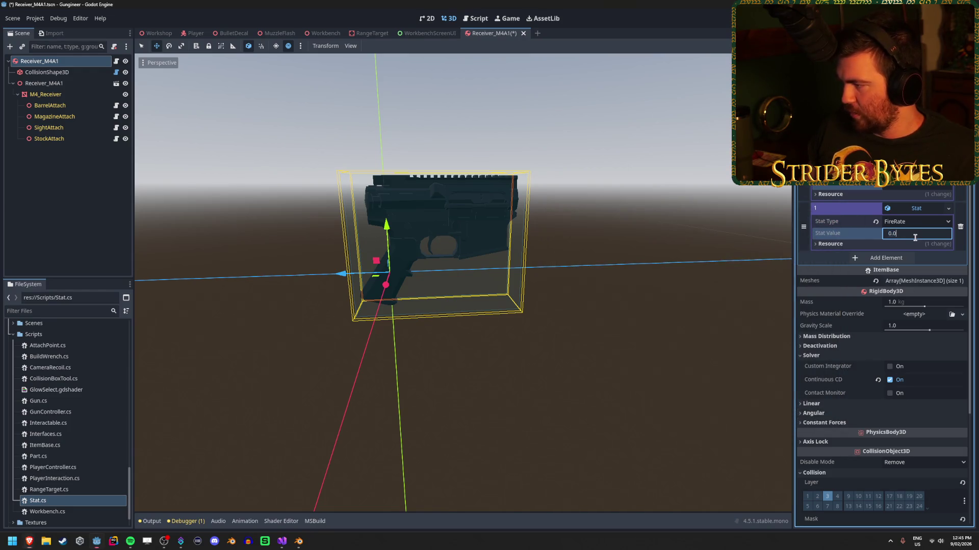
text(12)
key(Return)
key(ctrl+s)
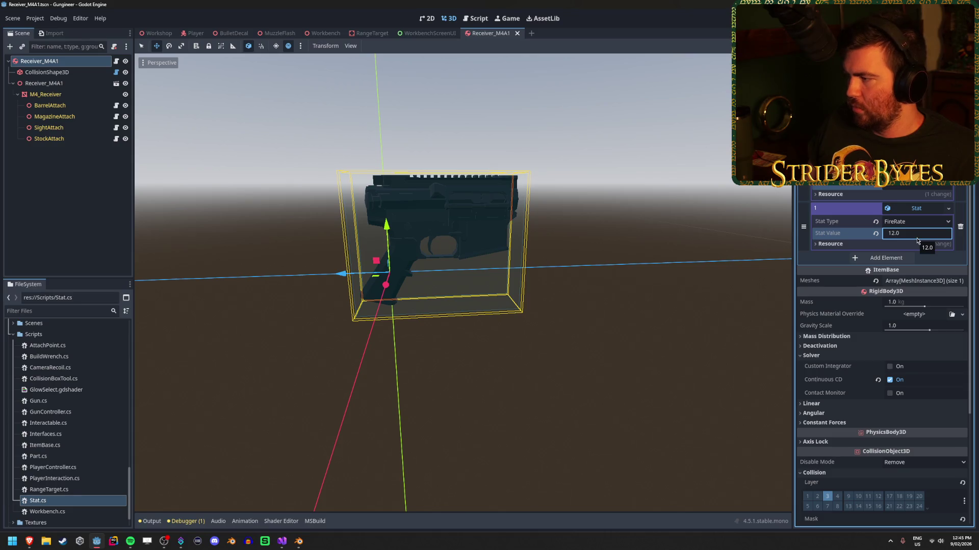
scroll(100, 403, down, 2)
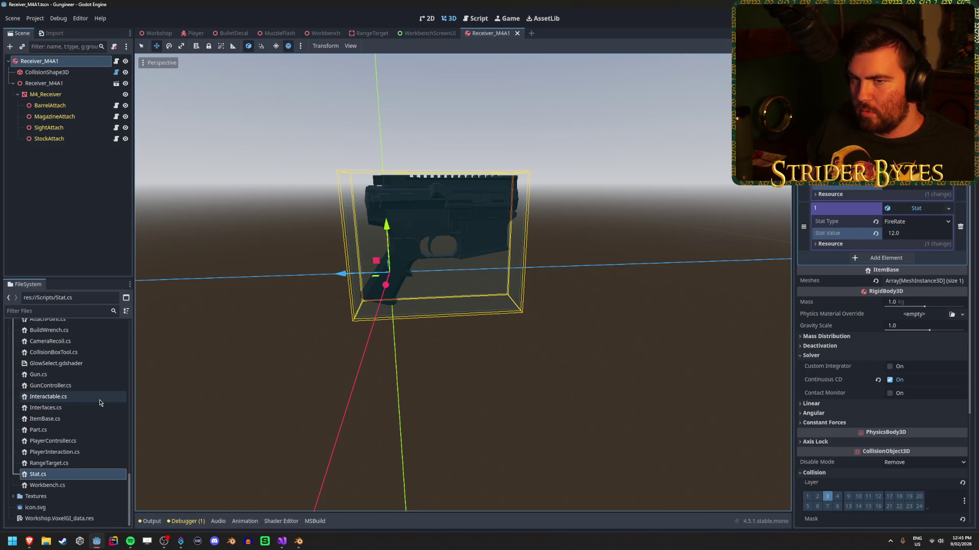
Open Magazine_M4A1.tscn and create a new Stat resource in its empty stats slot.
scroll(100, 402, up, 10)
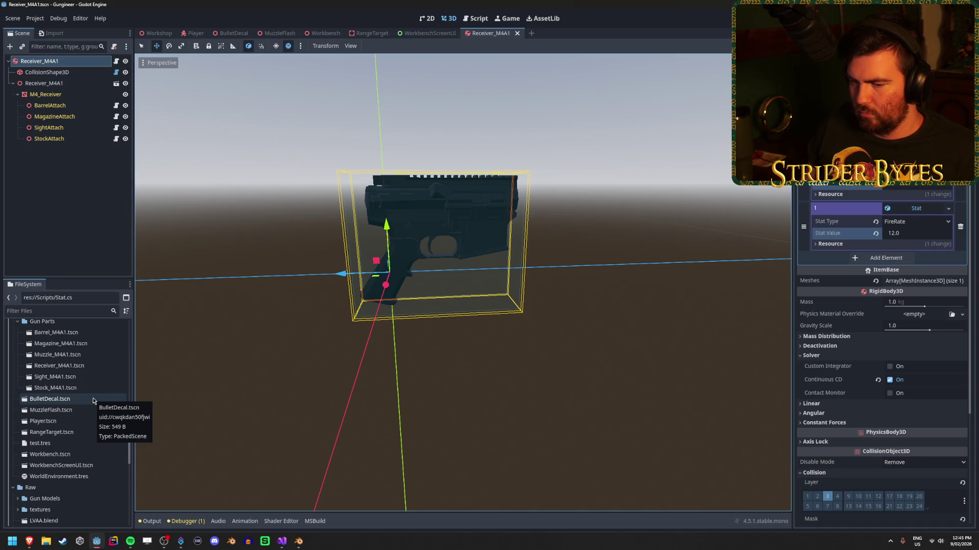
scroll(93, 397, up, 3)
double_click(67, 396)
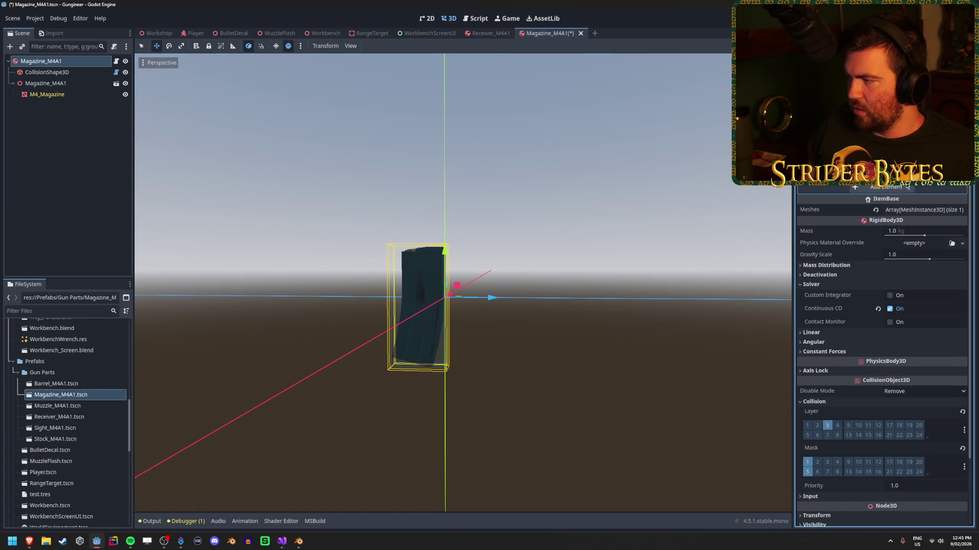
scroll(931, 189, up, 1)
click(943, 191)
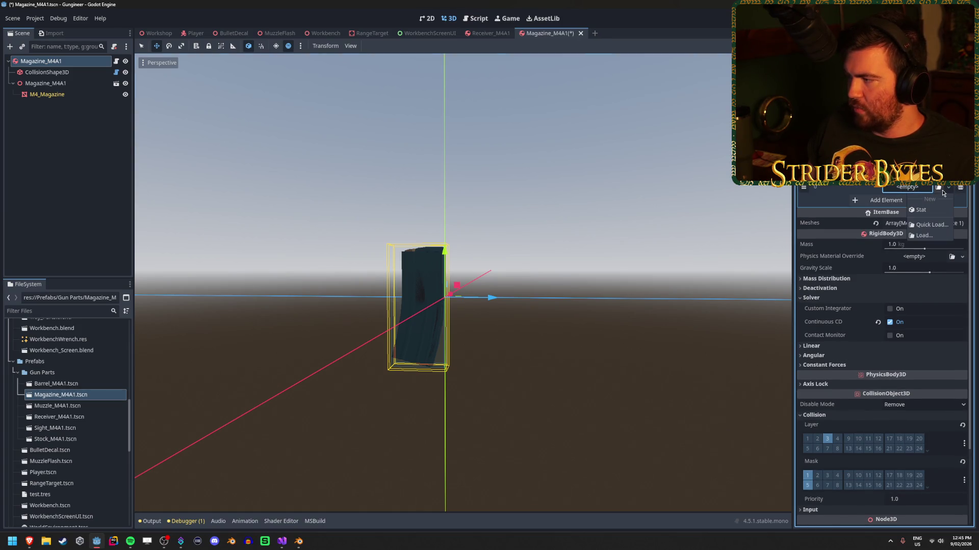
click(933, 212)
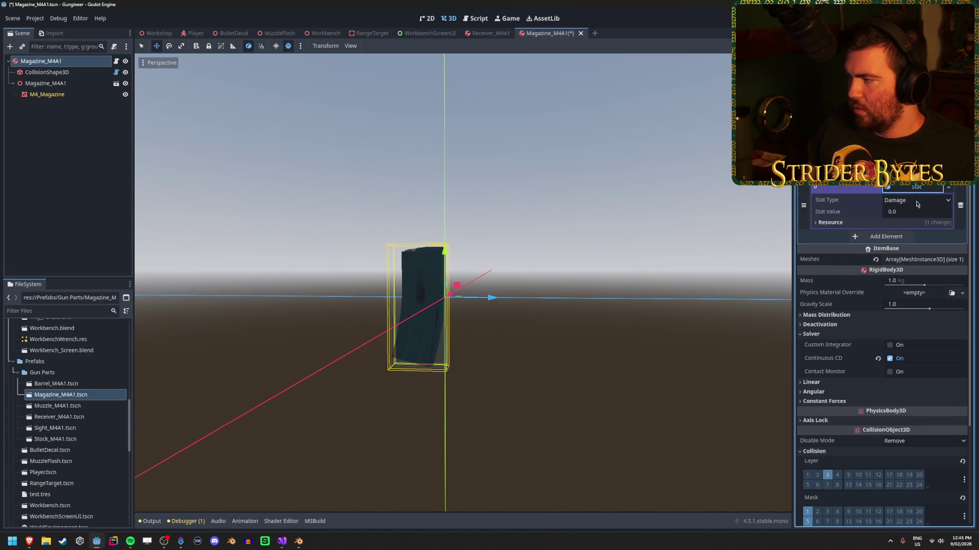
Set the magazine stat's type to Ammo with value 30.0 and save the scene.
click(917, 200)
click(912, 224)
click(912, 201)
click(900, 234)
click(912, 212)
text(30)
key(Return)
key(ctrl+s)
Orbit the magazine view, recheck the stat type list keeping Ammo, and deselect the root.
mouse_move(619, 200)
mouse_down()
mouse_move(416, 246)
mouse_move(544, 243)
mouse_move(580, 237)
mouse_move(340, 219)
mouse_up()
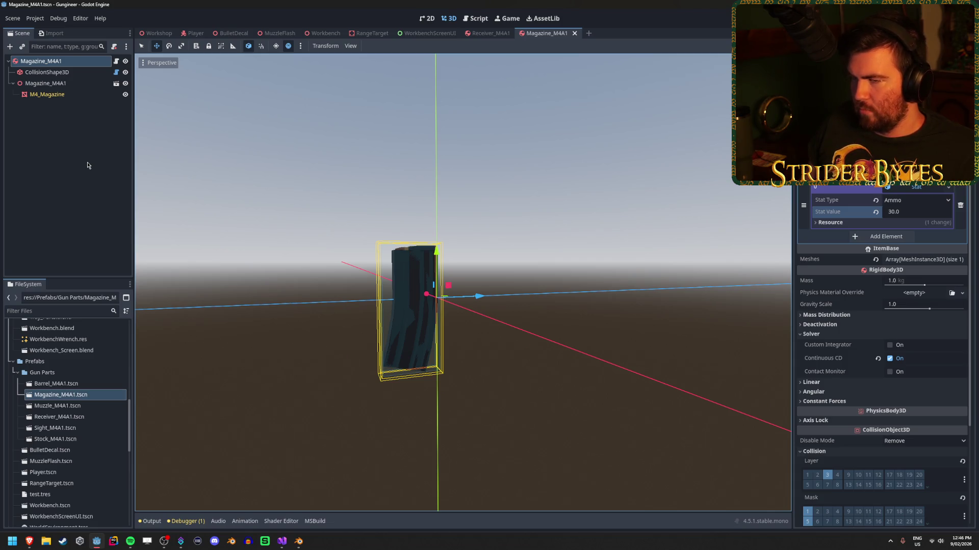
click(916, 200)
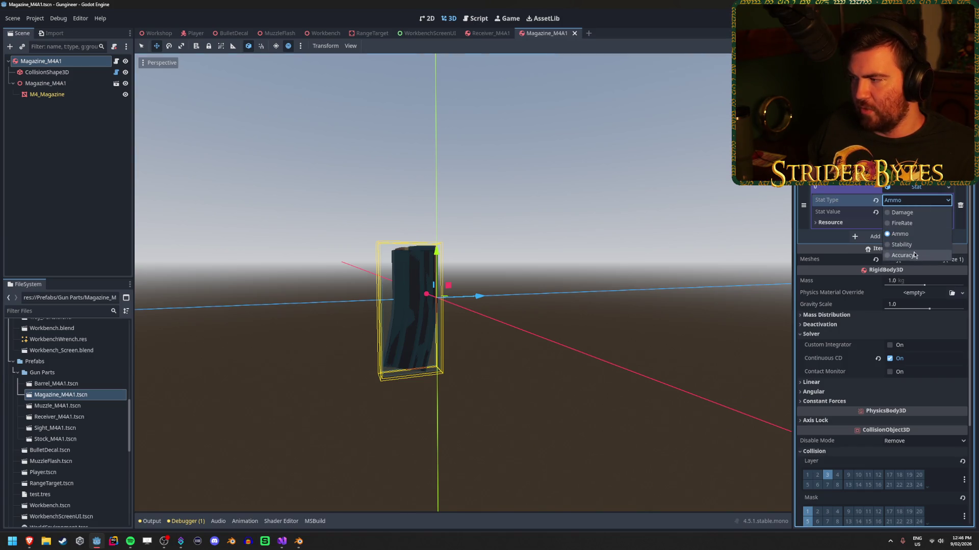
click(916, 204)
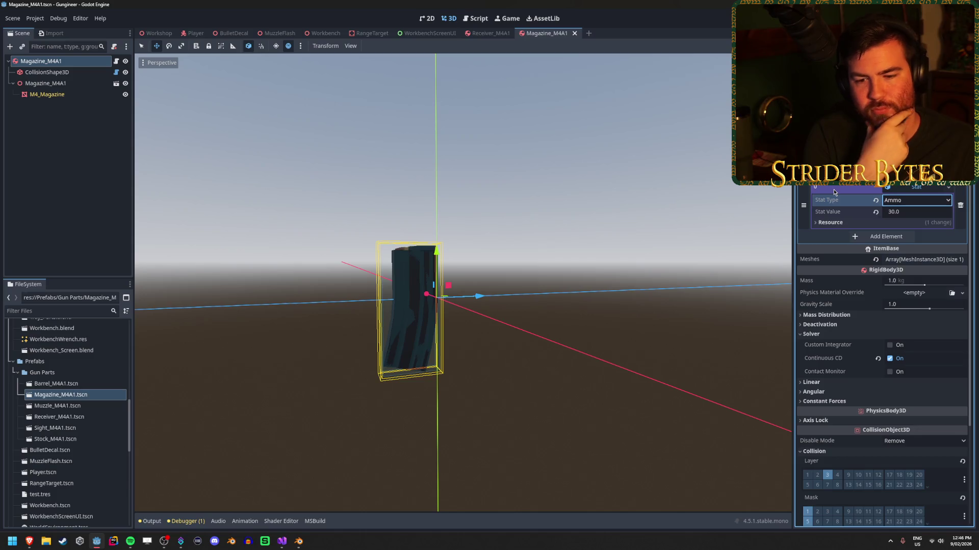
click(55, 149)
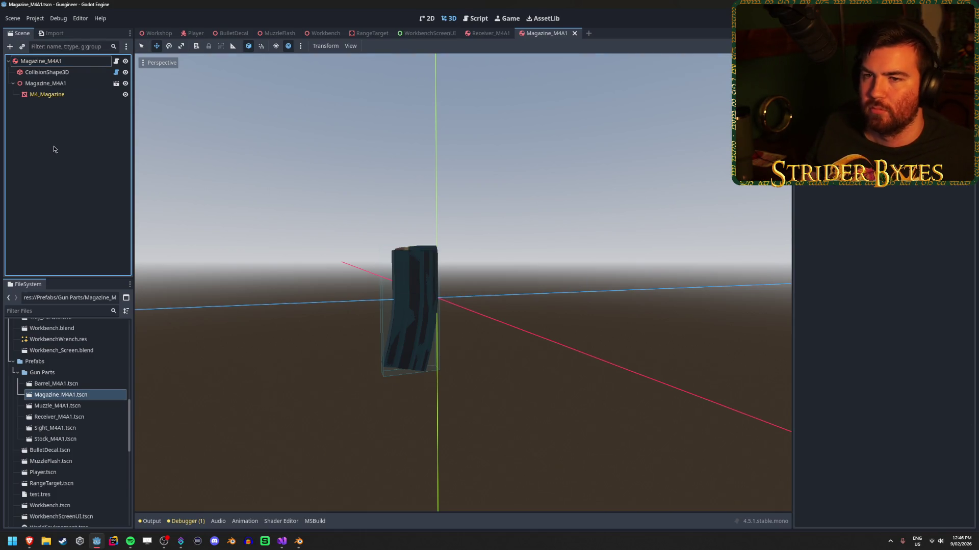
Open Barrel_M4A1.tscn and create an empty stats array on its root.
click(78, 383)
double_click(77, 383)
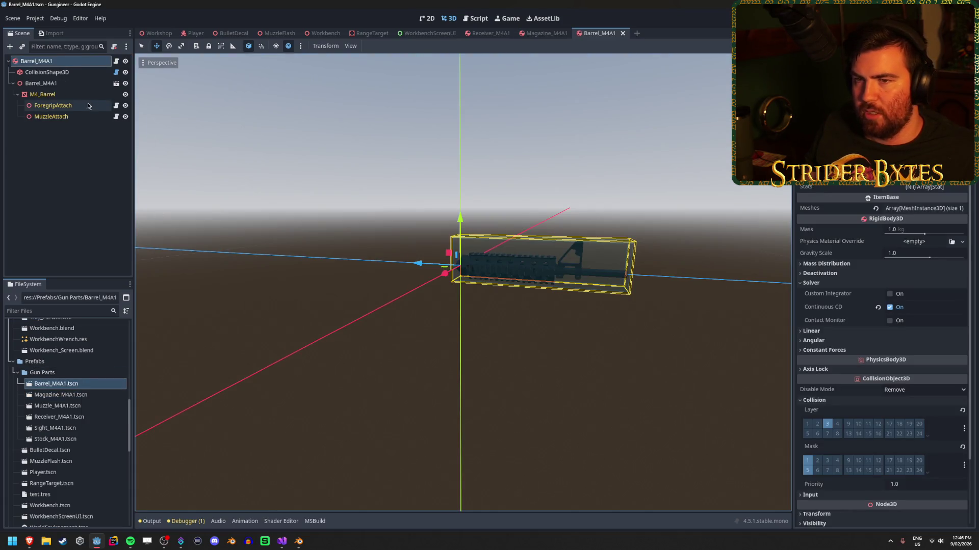
click(934, 188)
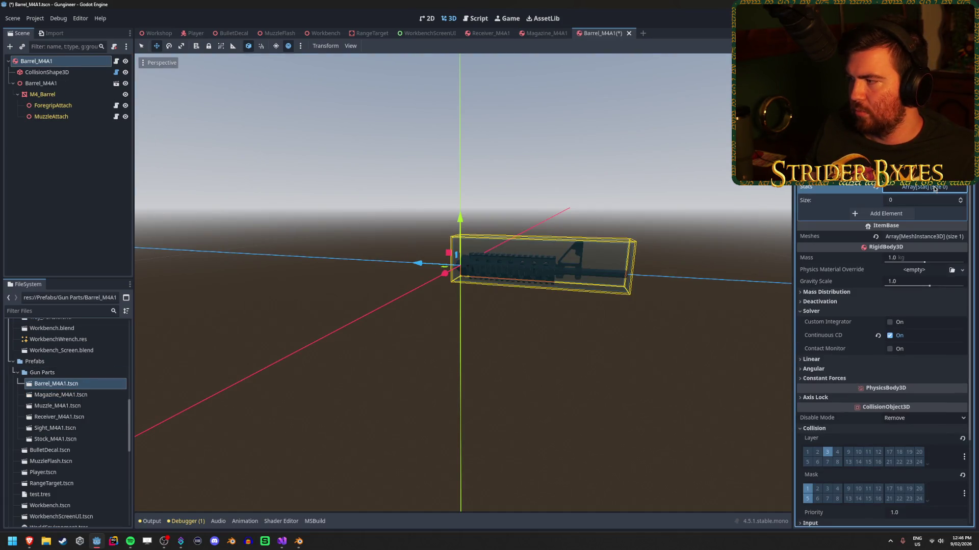
scroll(882, 357, down, 3)
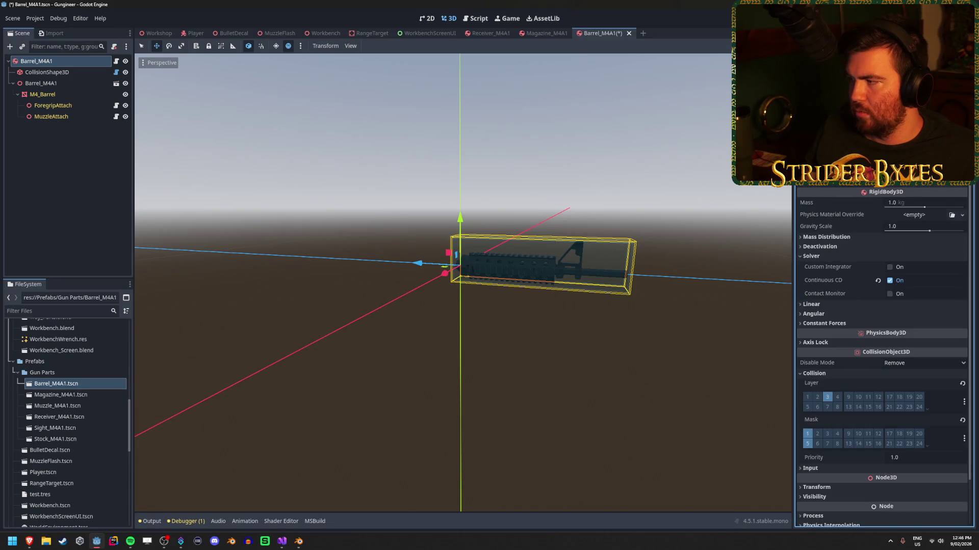
scroll(882, 357, up, 2)
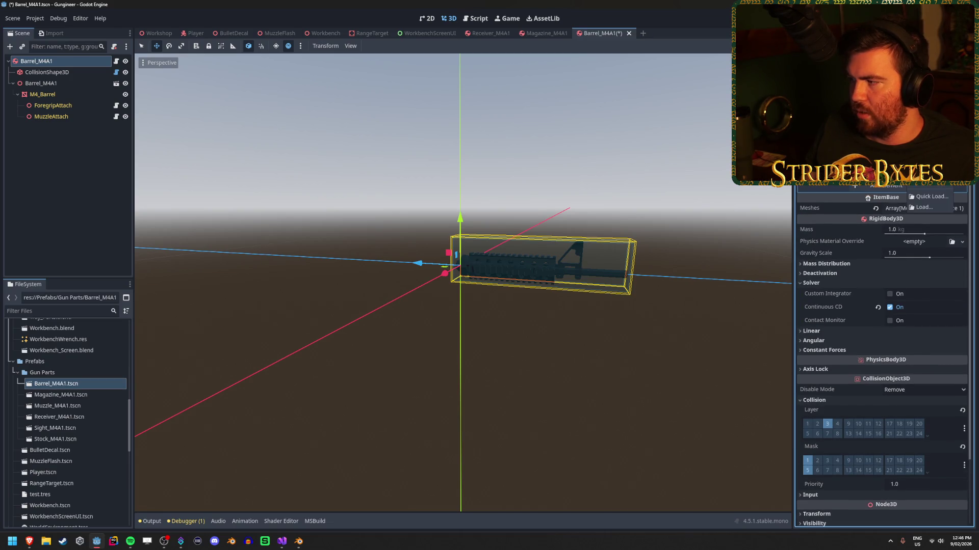
Add a new Stat resource to the barrel's array and set its type to Accuracy.
click(927, 185)
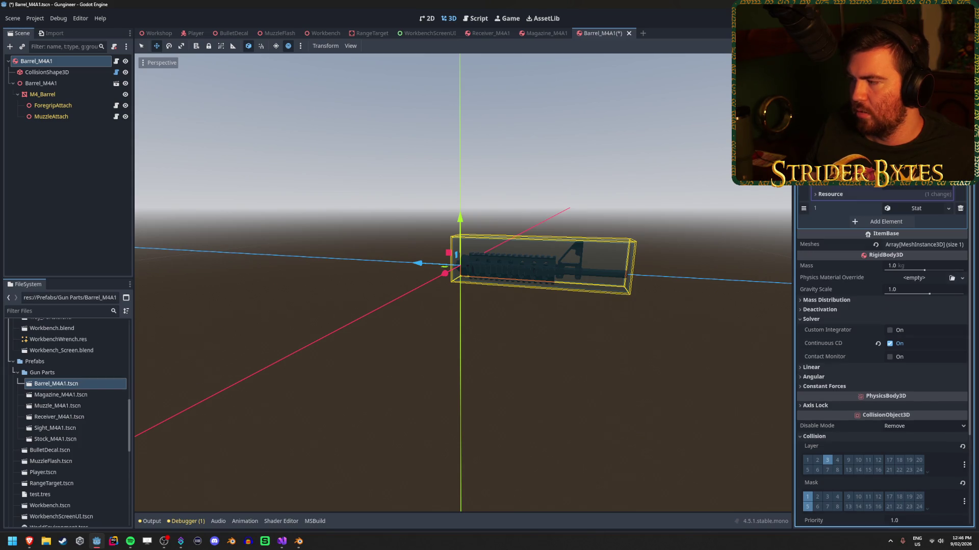
click(917, 208)
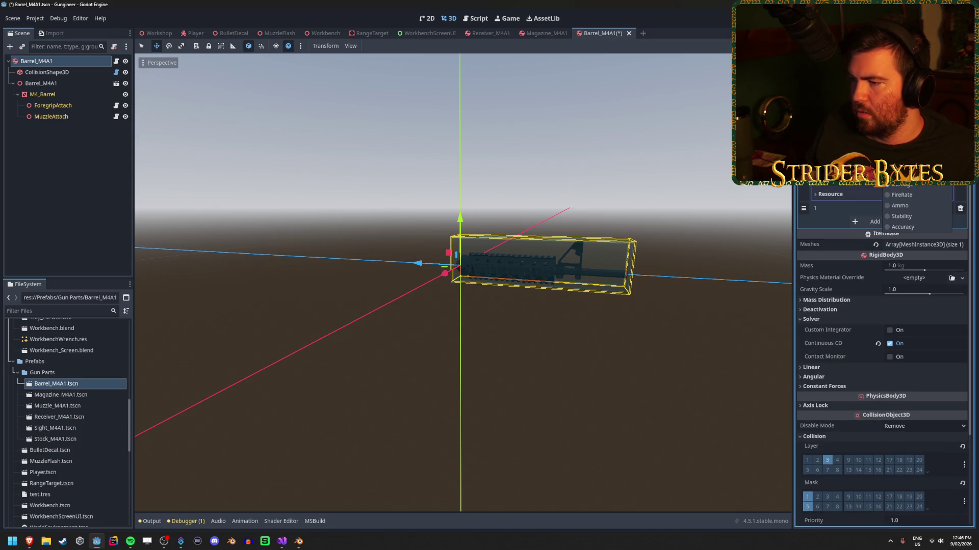
click(905, 216)
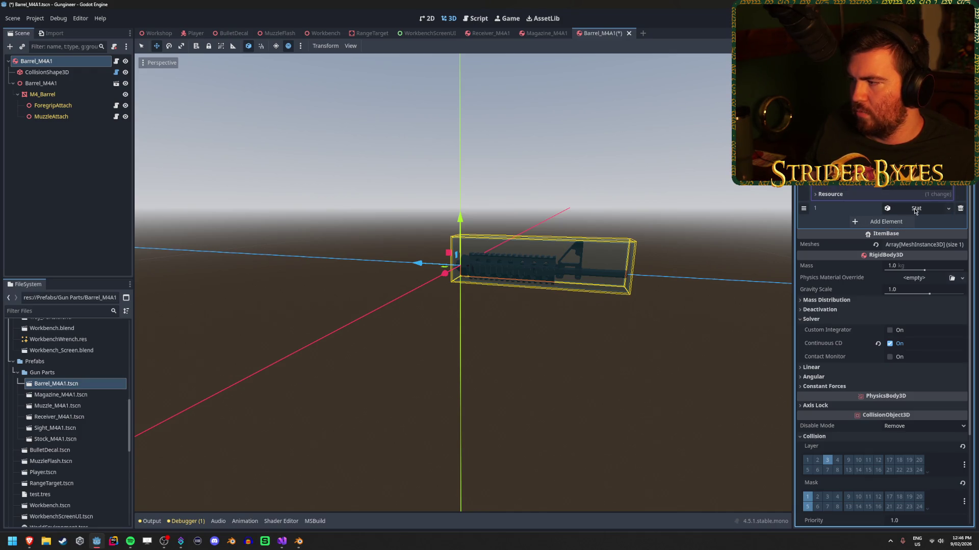
click(916, 208)
click(917, 222)
click(912, 277)
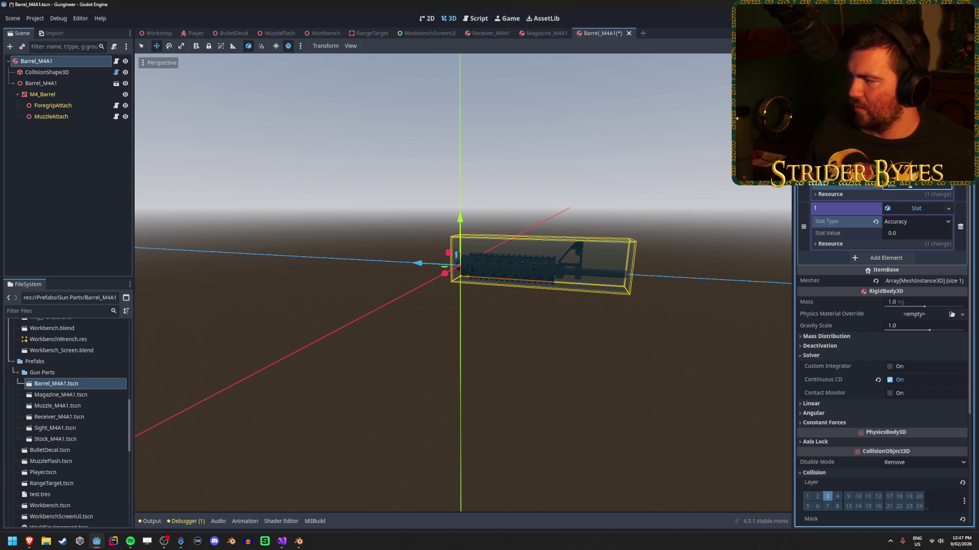
Set the Accuracy stat value to 6.0 and save the Barrel_M4A1 scene.
click(914, 234)
text(6)
click(915, 187)
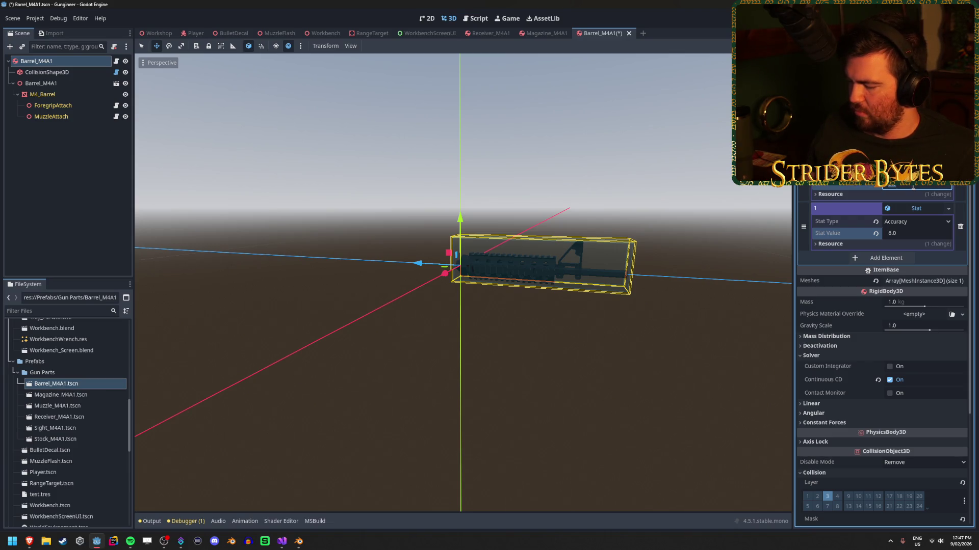
key(ctrl+s)
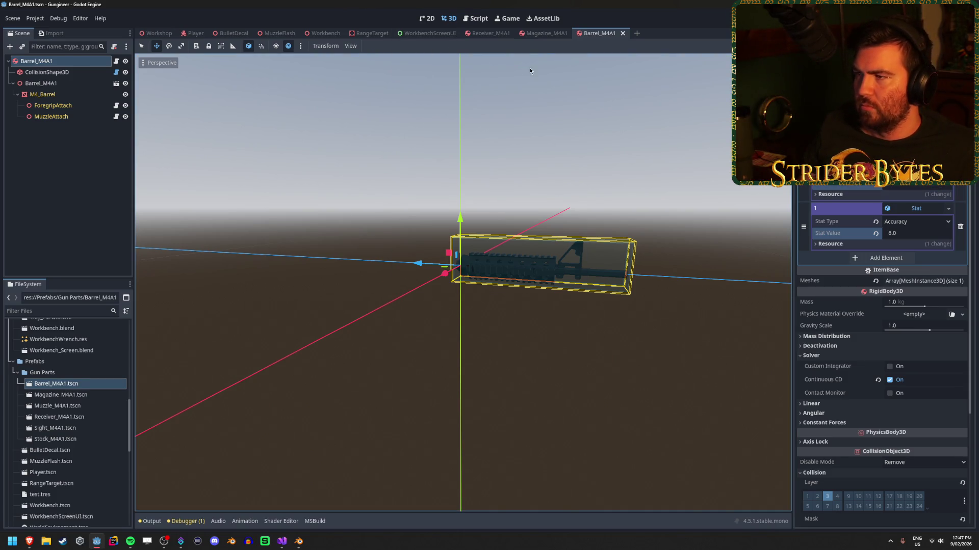
click(547, 33)
Switch to the WorkbenchScreenUI scene.
click(494, 34)
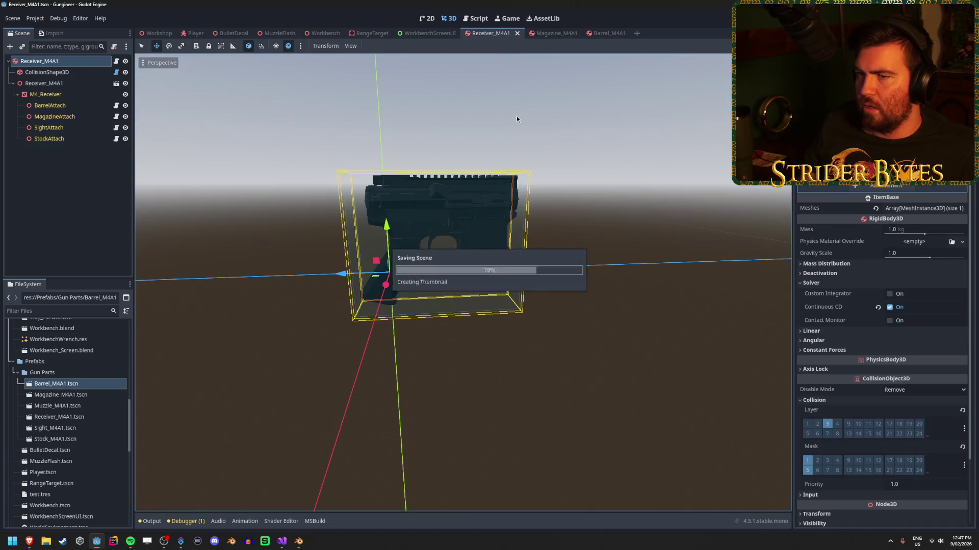
mouse_move(191, 34)
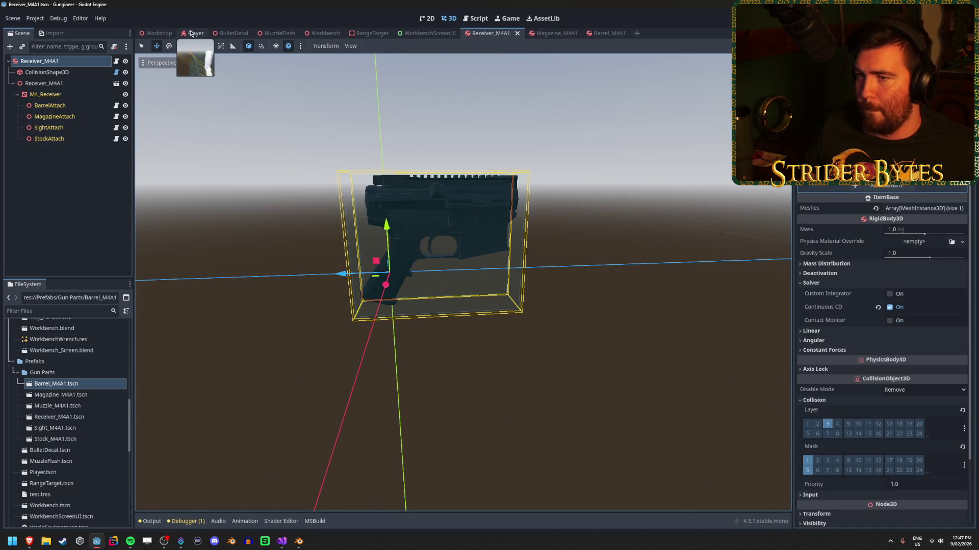
click(423, 34)
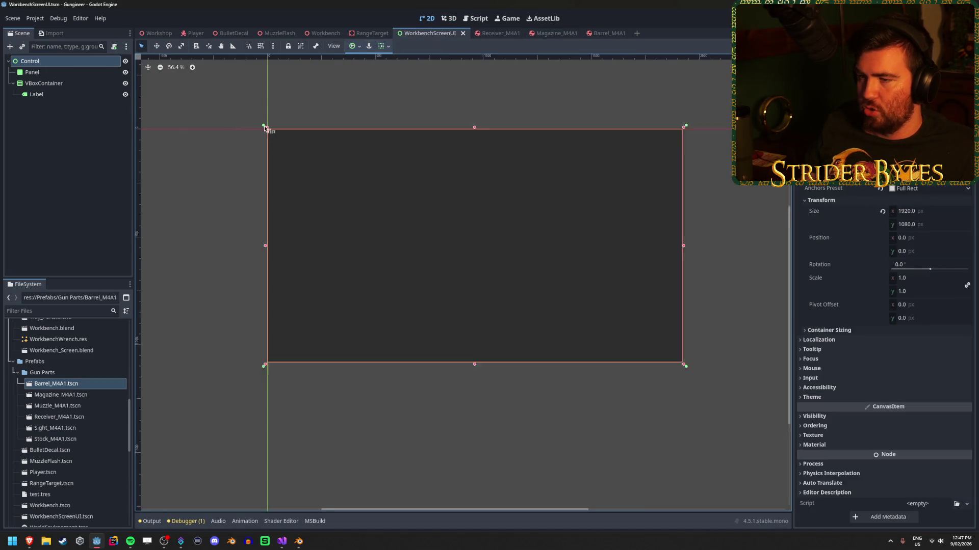
scroll(573, 179, up, 1)
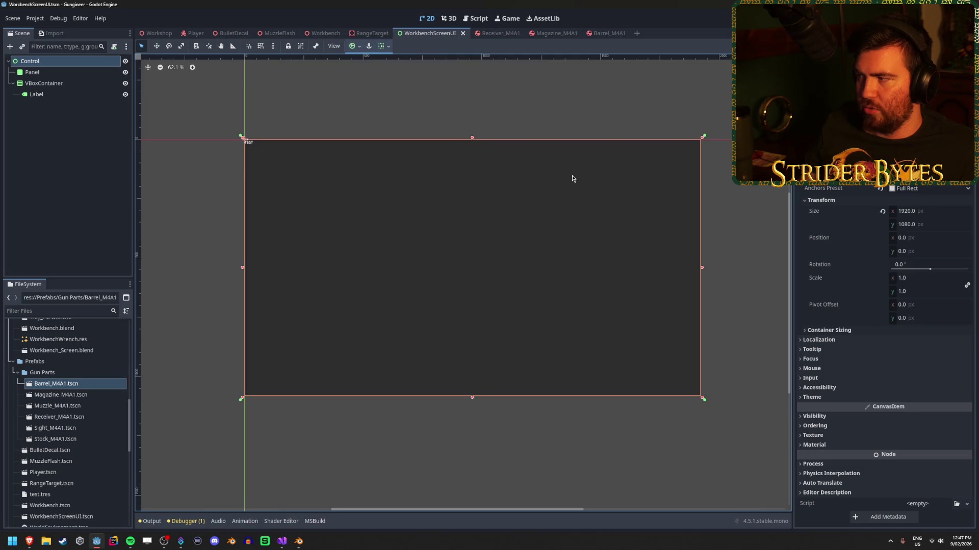
scroll(515, 171, right, 2)
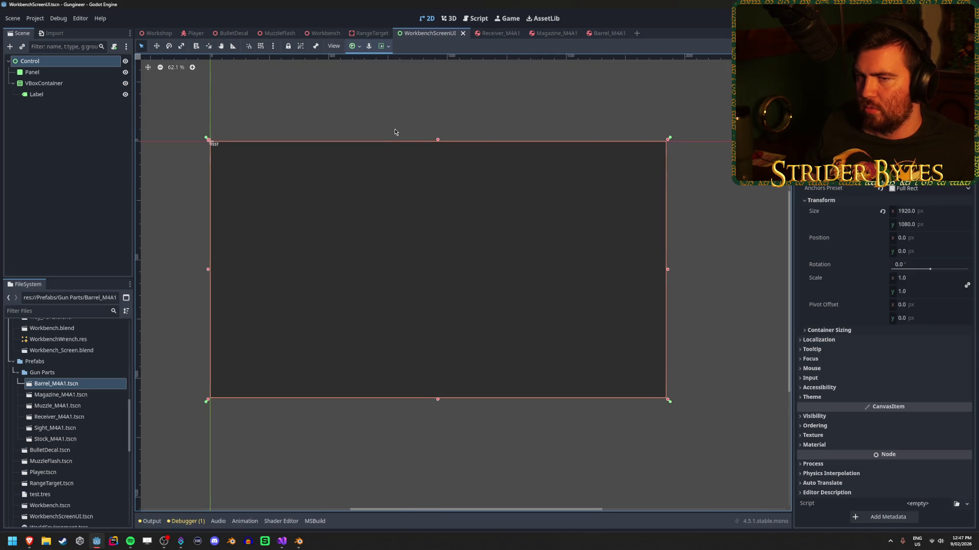
Apply the Full Rect anchor preset to VBoxContainer so it fills the screen.
click(76, 188)
click(51, 94)
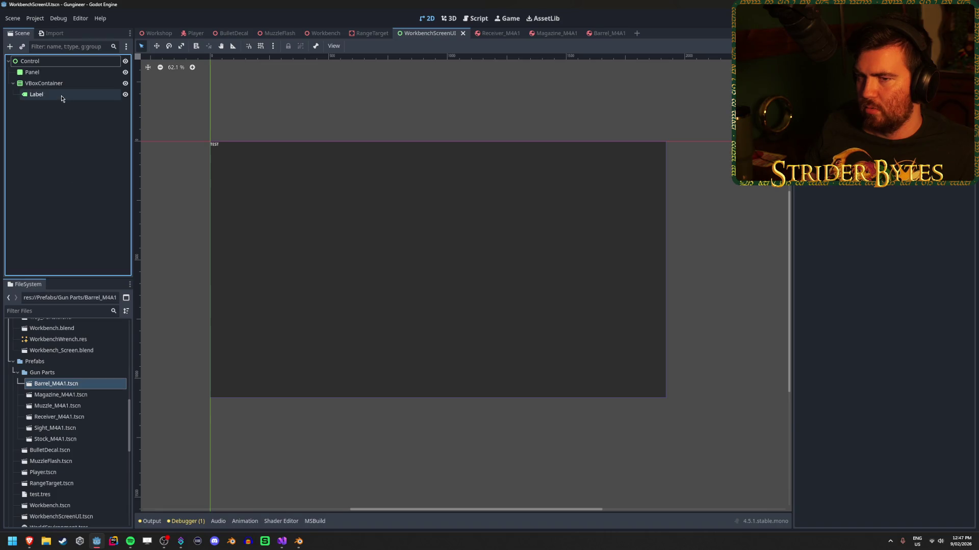
click(56, 83)
click(62, 94)
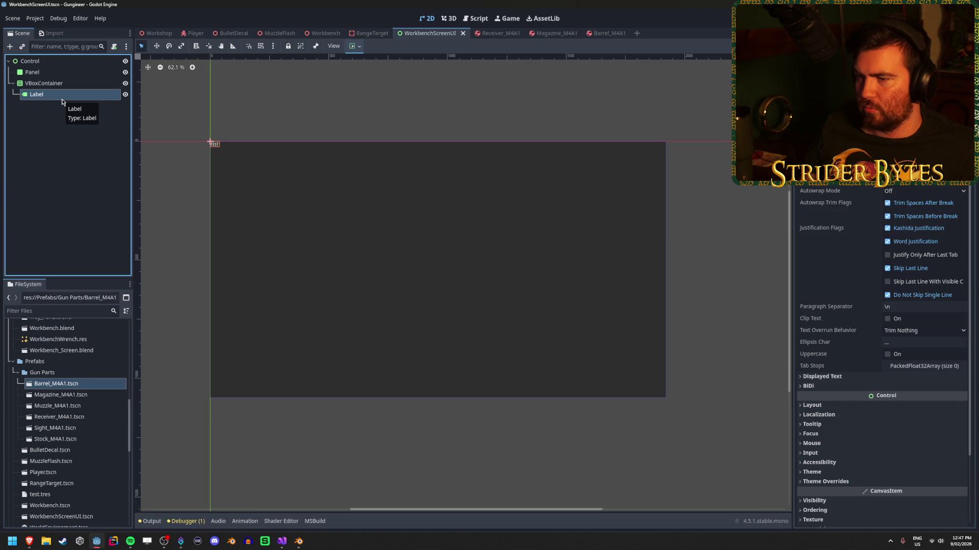
click(359, 46)
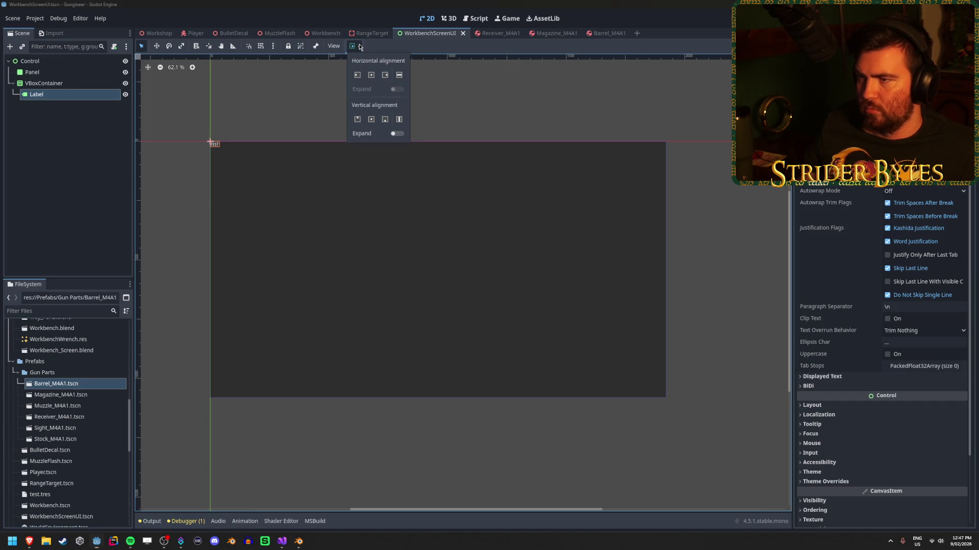
click(90, 96)
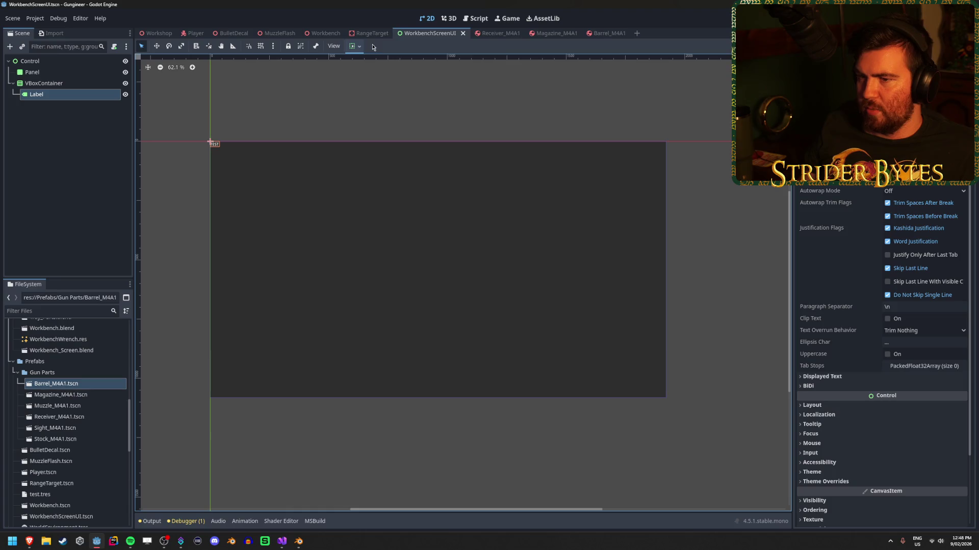
click(85, 83)
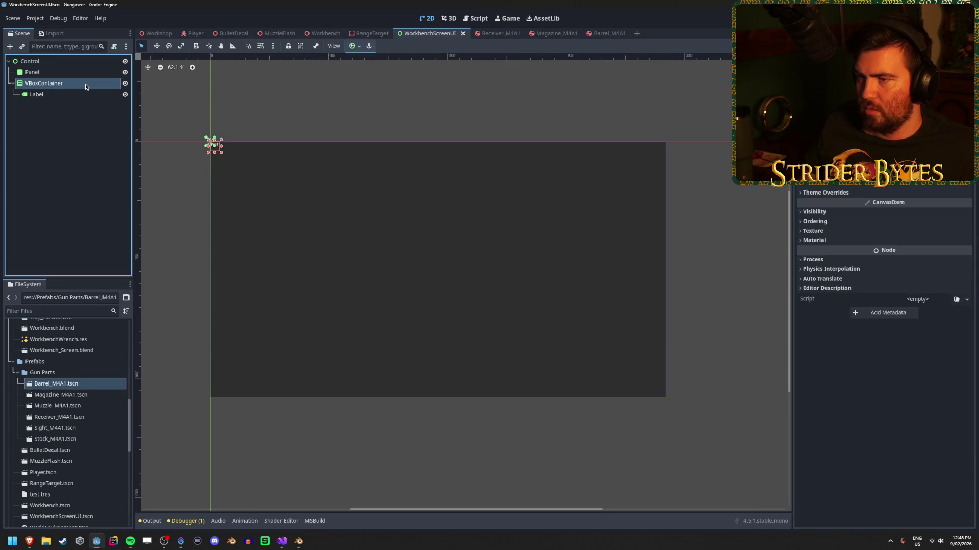
click(355, 47)
click(400, 118)
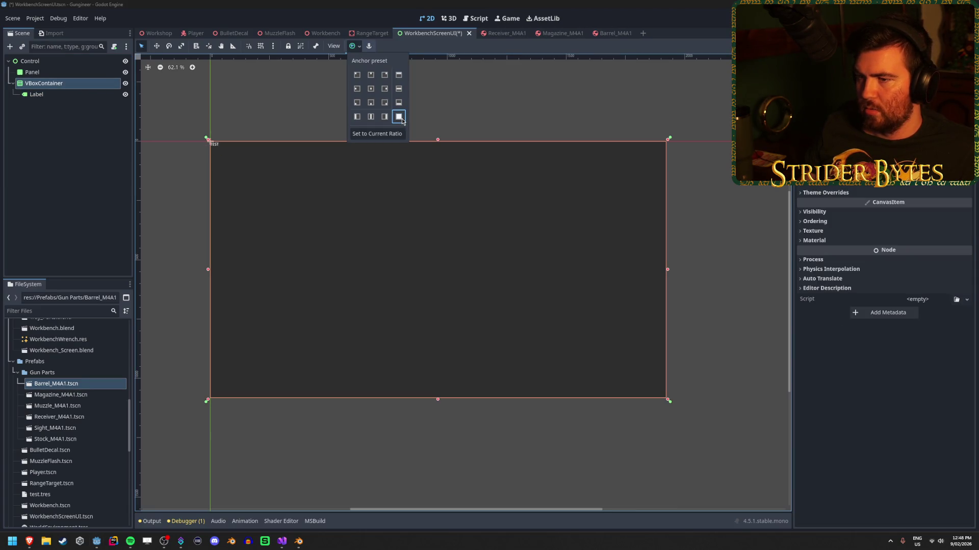
Set the TEST Label's horizontal container sizing to Shrink Center.
click(37, 94)
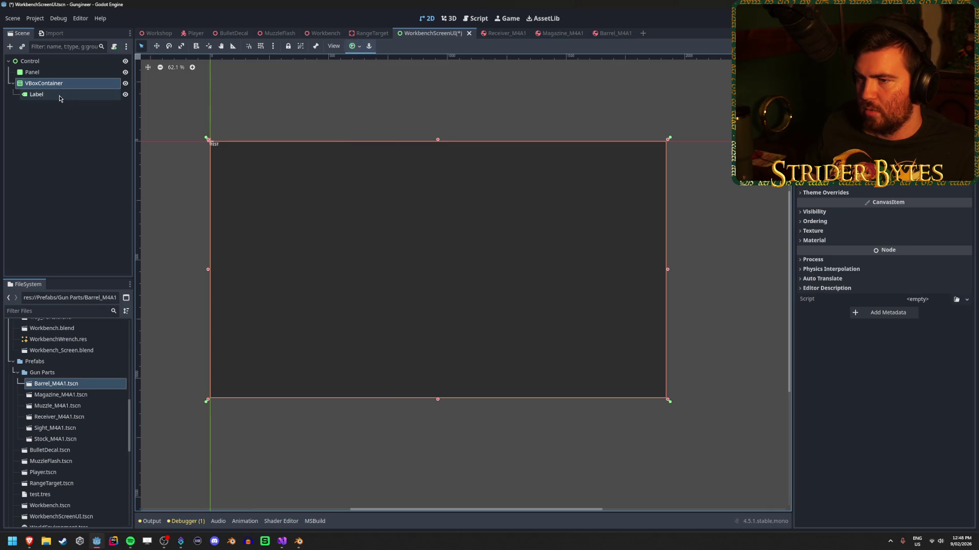
click(360, 49)
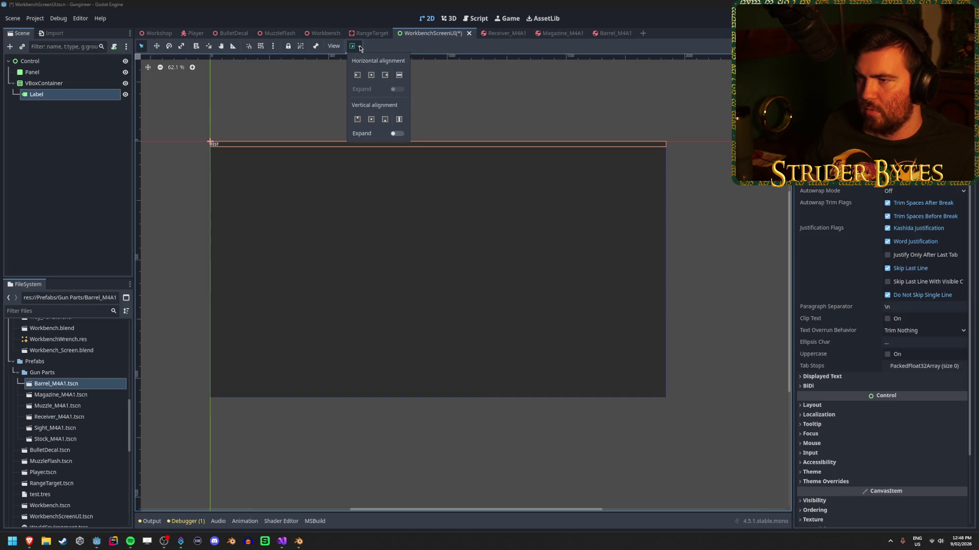
click(371, 76)
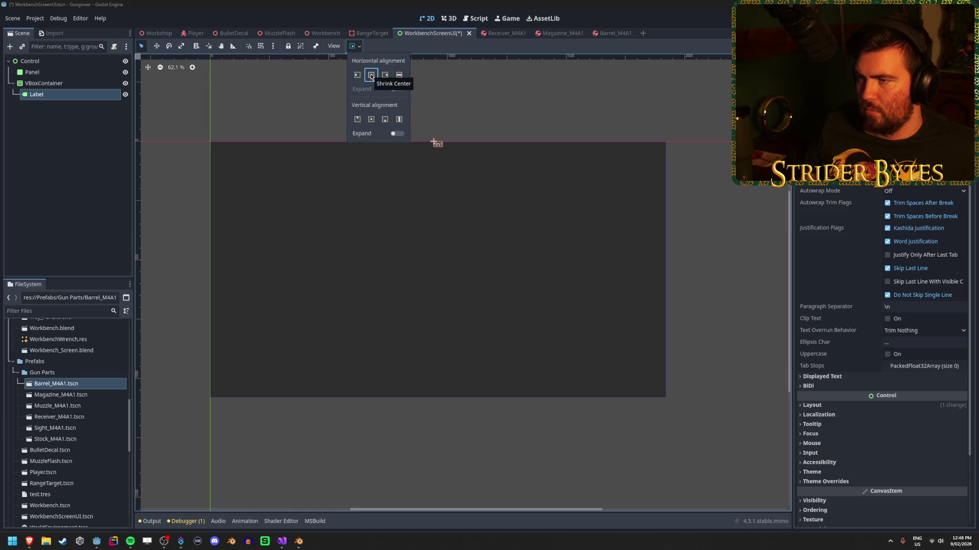
click(96, 91)
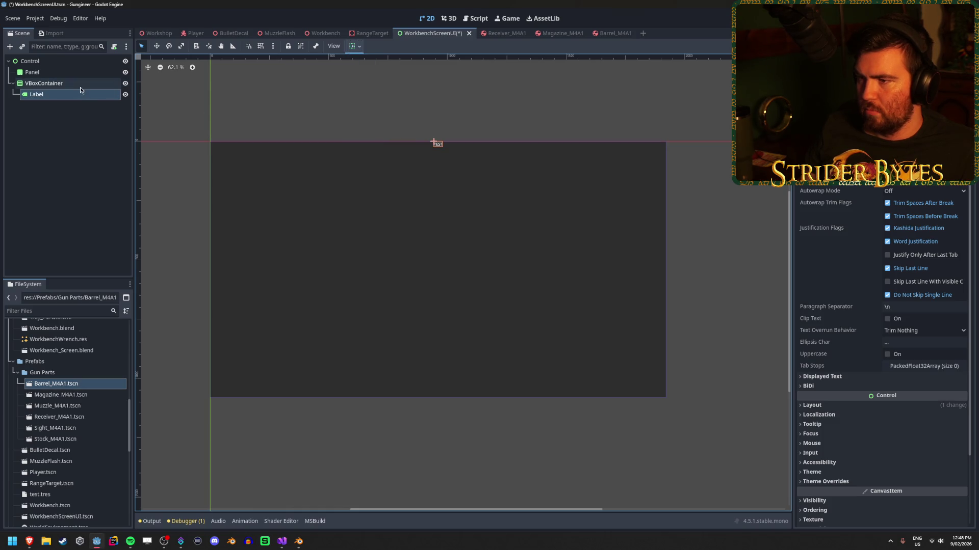
Duplicate the Label, then undo back to a single Label in VBoxContainer.
click(68, 84)
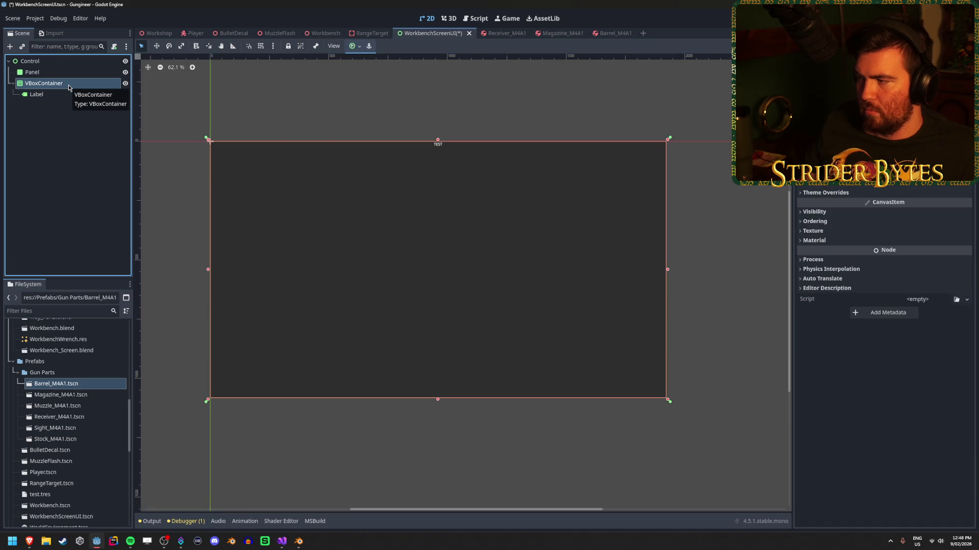
click(69, 95)
key(ctrl+d)
key(ctrl+d)
key(ctrl+d)
key(ctrl+d)
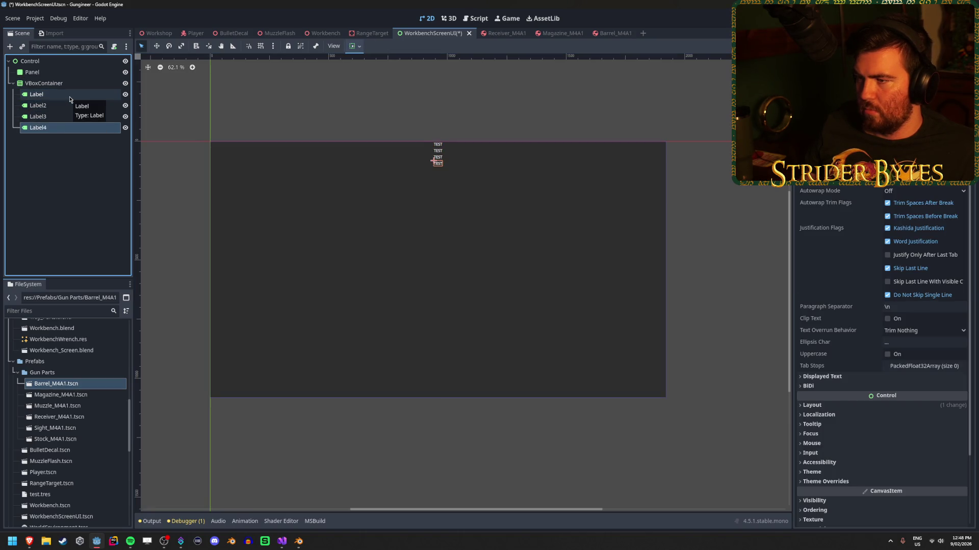
key(ctrl+z)
key(ctrl+z)
key(ctrl+z)
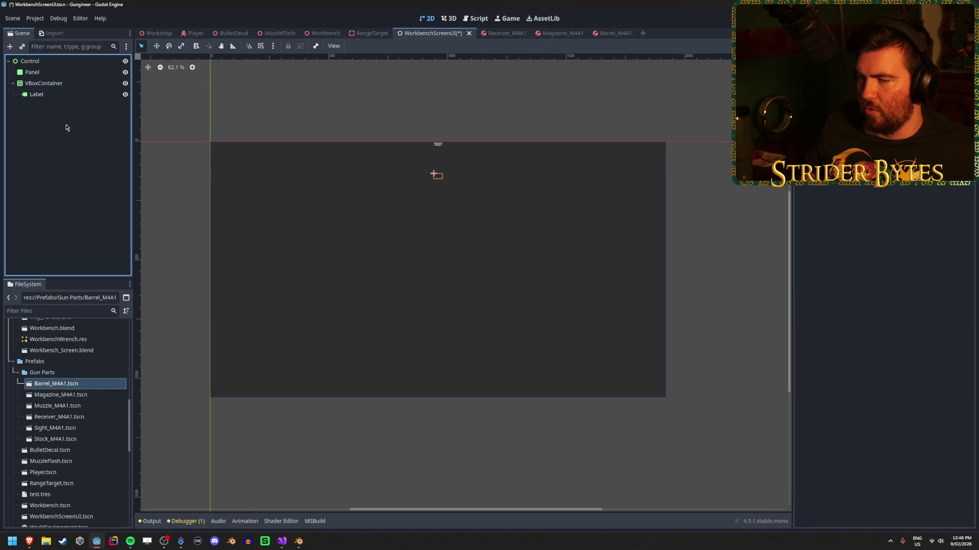
click(44, 96)
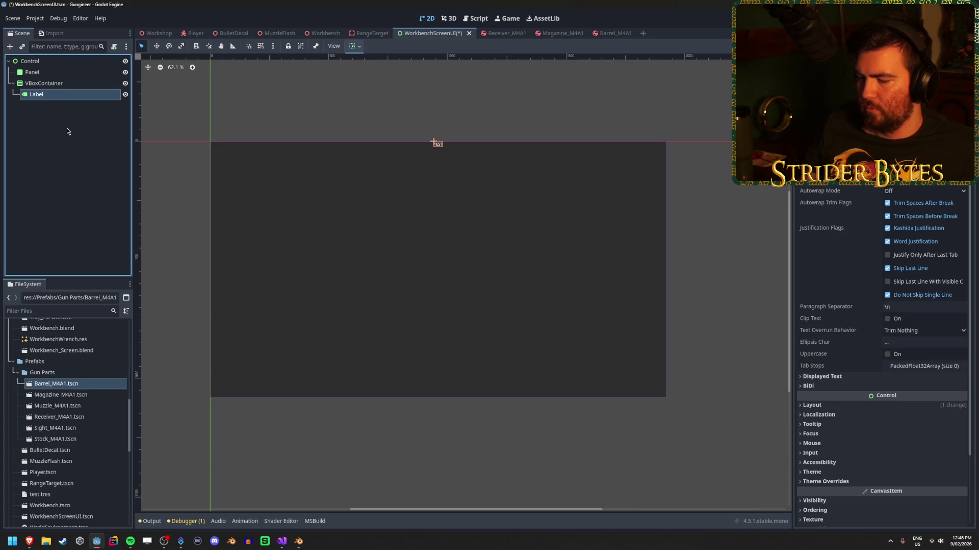
click(66, 131)
click(60, 95)
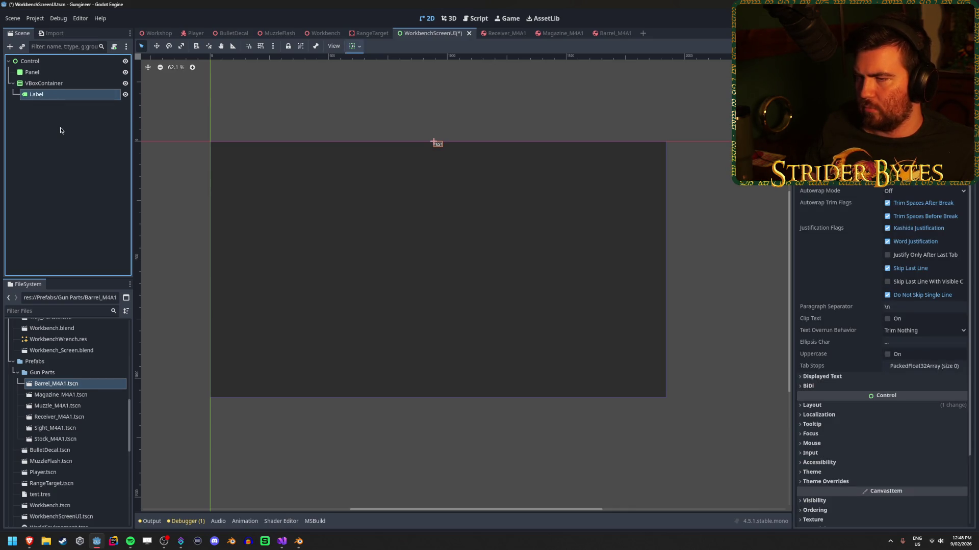
click(370, 33)
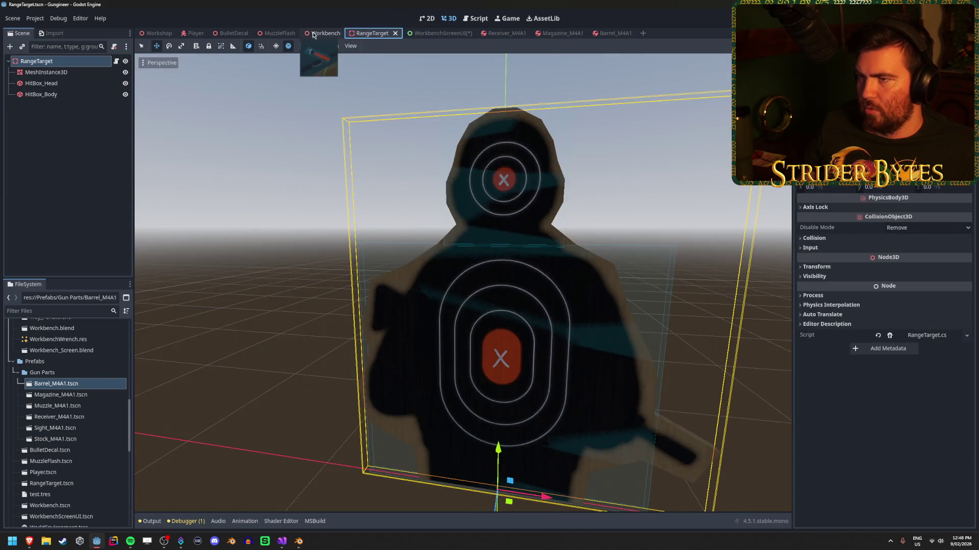
Preview the blank glowing wall screen in the Workbench scene, then return to WorkbenchScreenUI.
click(322, 33)
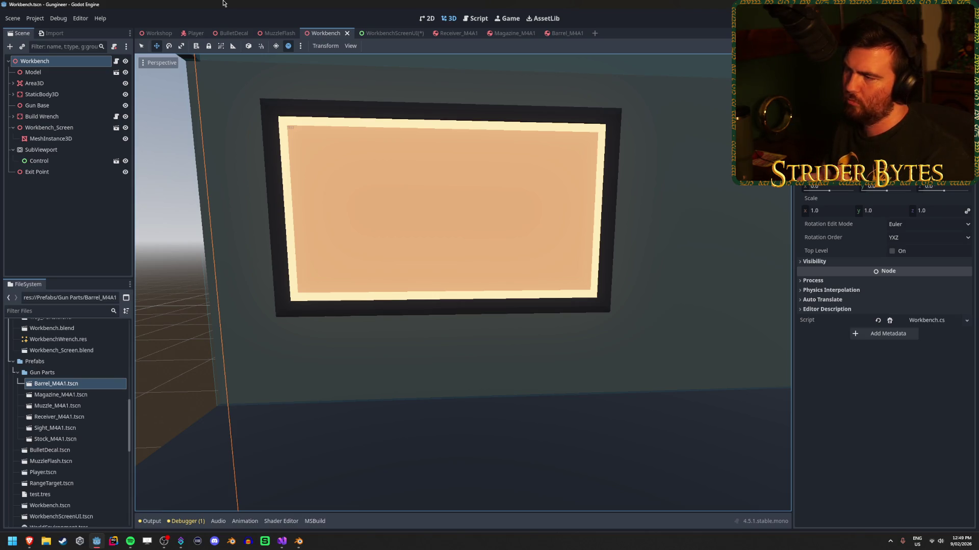
key(ctrl+Tab)
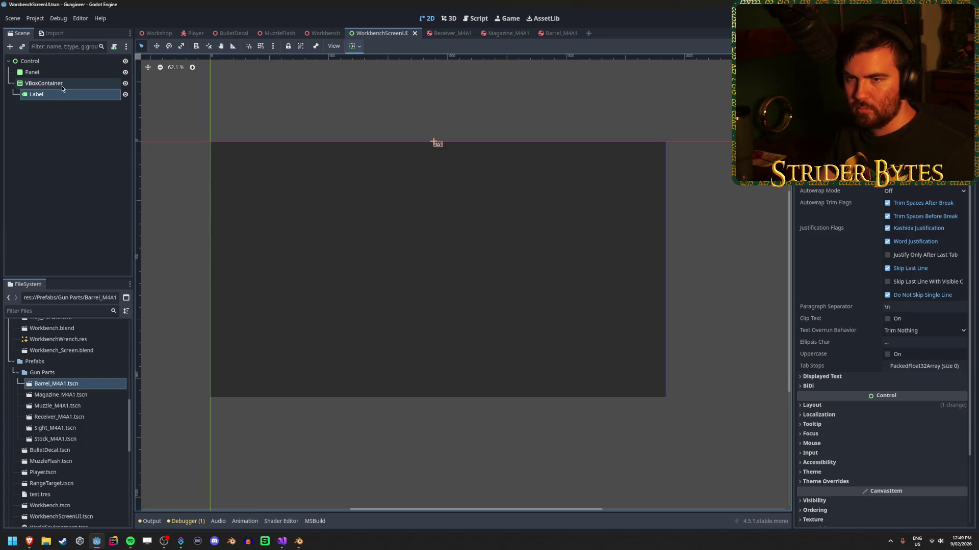
Hide the Panel, save, and preview the result in the Workbench scene.
click(69, 84)
click(68, 73)
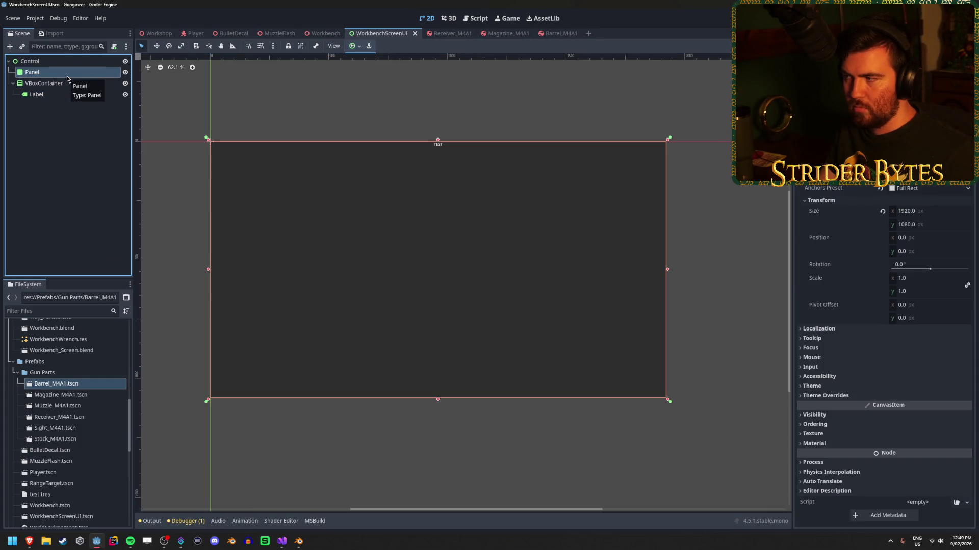
click(126, 72)
key(ctrl+s)
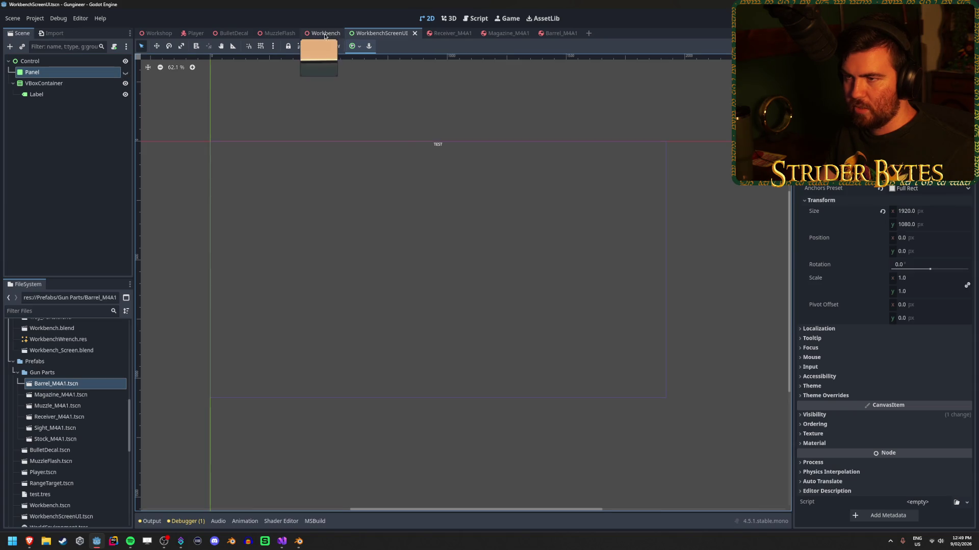
click(322, 35)
click(382, 34)
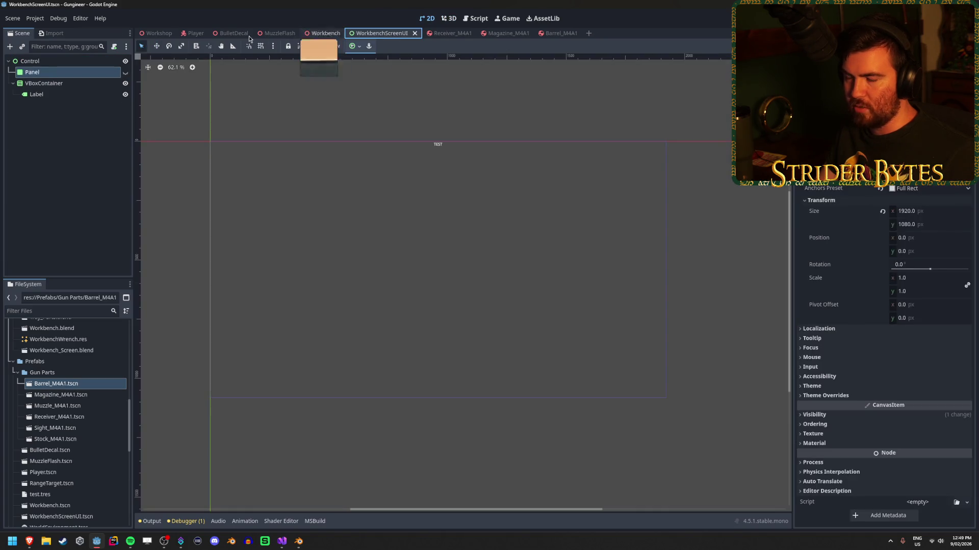
Show the Panel again, save, and recheck the Workbench scene.
click(71, 83)
click(125, 72)
key(ctrl+s)
click(322, 35)
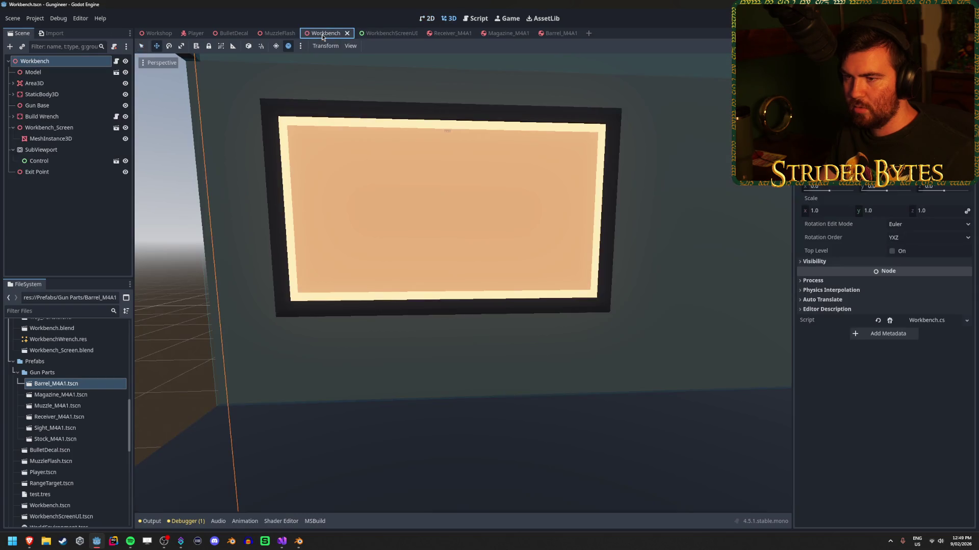
click(379, 34)
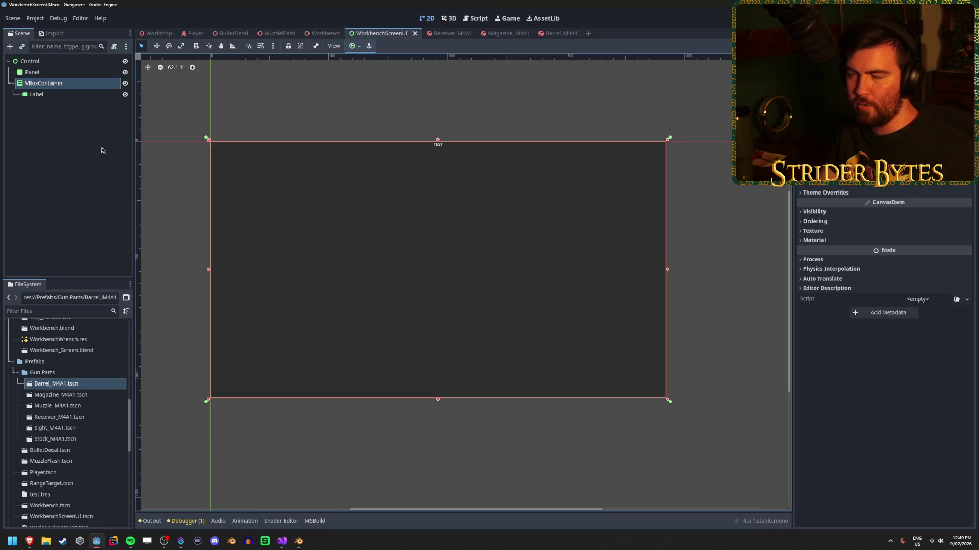
key(alt+Tab)
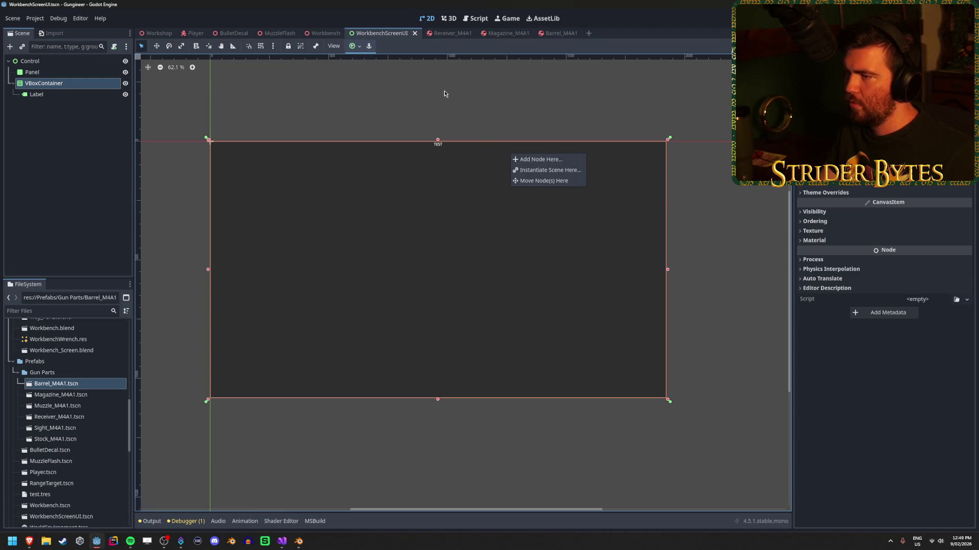
Move the Label onto the VBoxContainer and inspect its layout and transform values.
click(51, 95)
drag(51, 97, 67, 90)
click(840, 405)
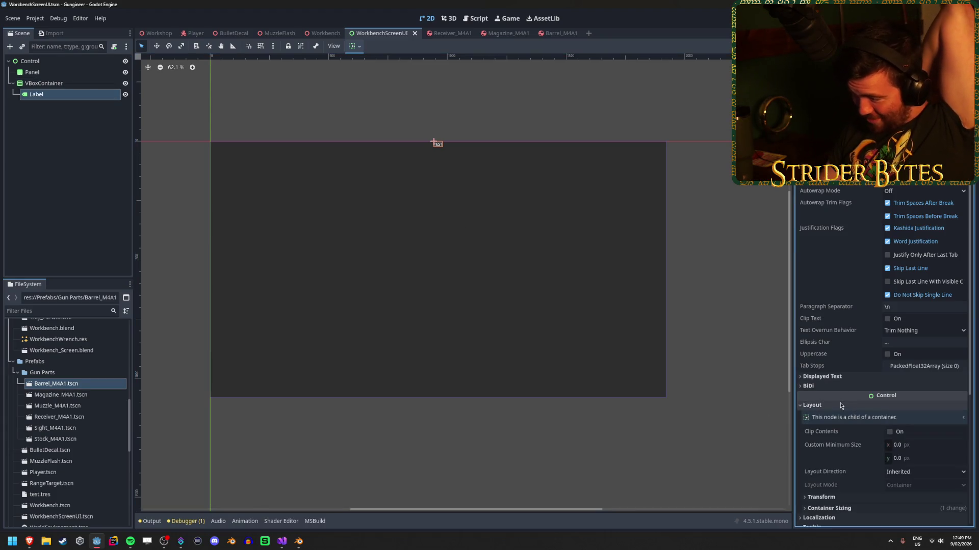
click(843, 406)
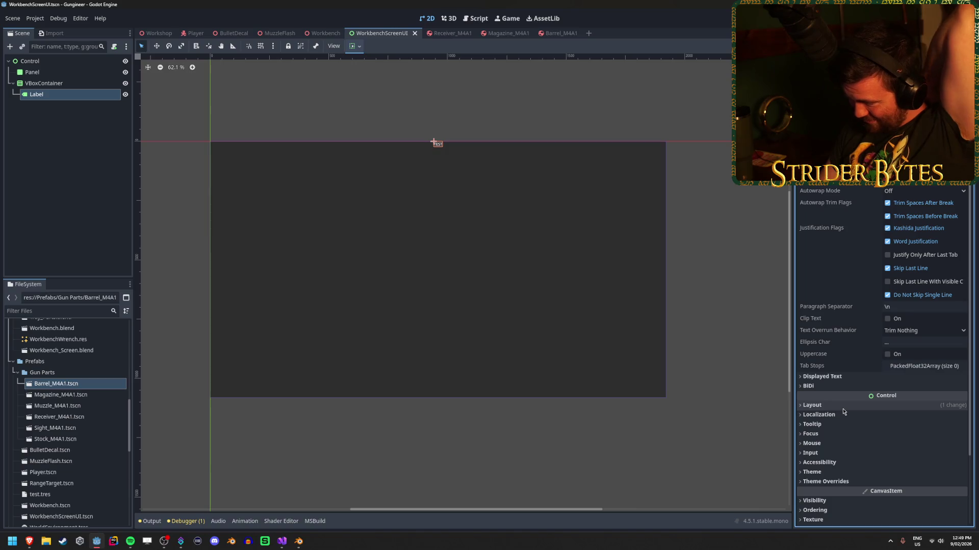
click(843, 406)
scroll(839, 366, down, 2)
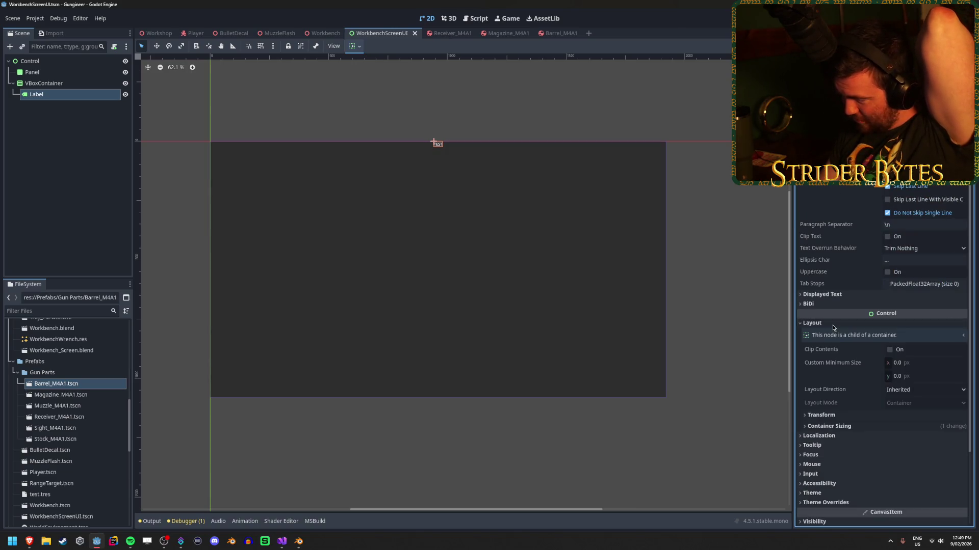
click(820, 415)
scroll(917, 331, down, 3)
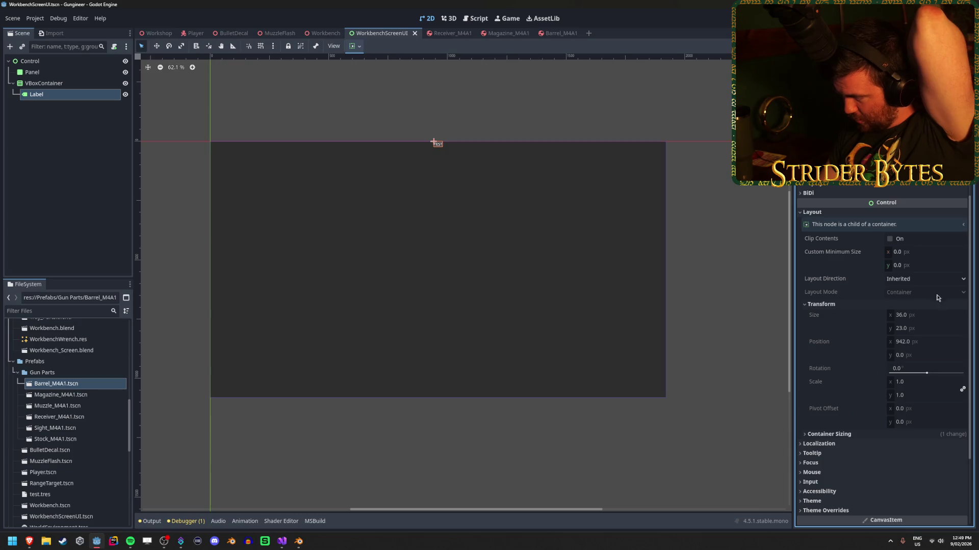
Delete the Label from under the VBoxContainer.
click(48, 83)
click(62, 93)
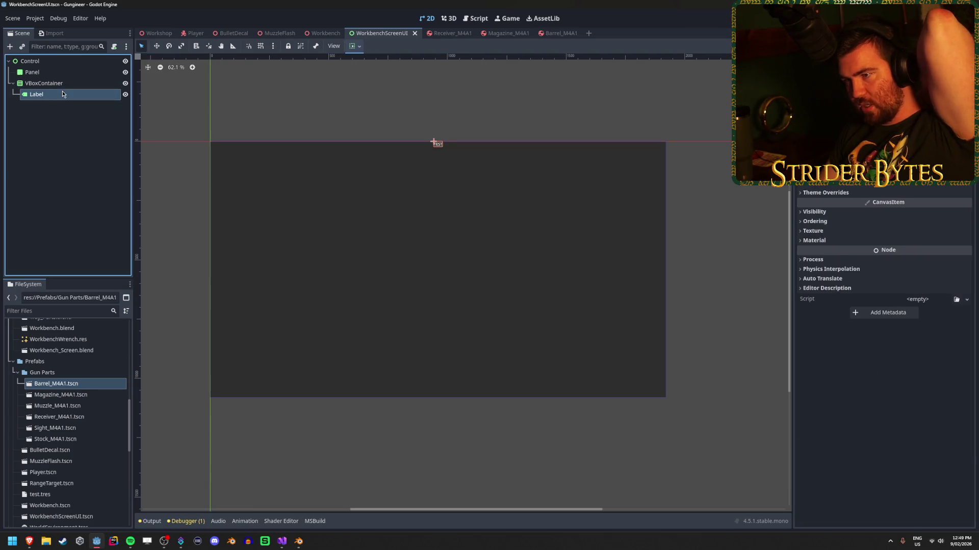
key(Delete)
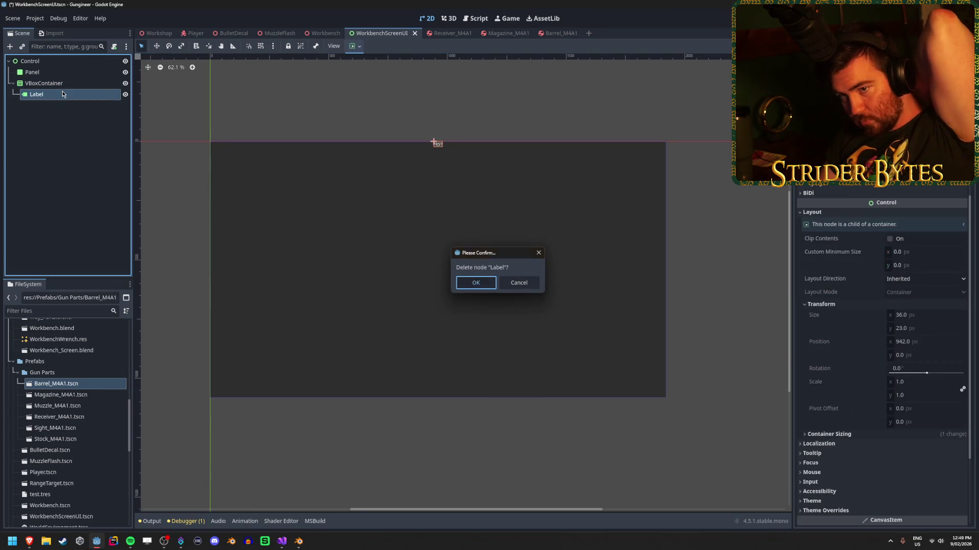
key(Return)
Add an HBoxContainer as a child of the VBoxContainer.
click(71, 85)
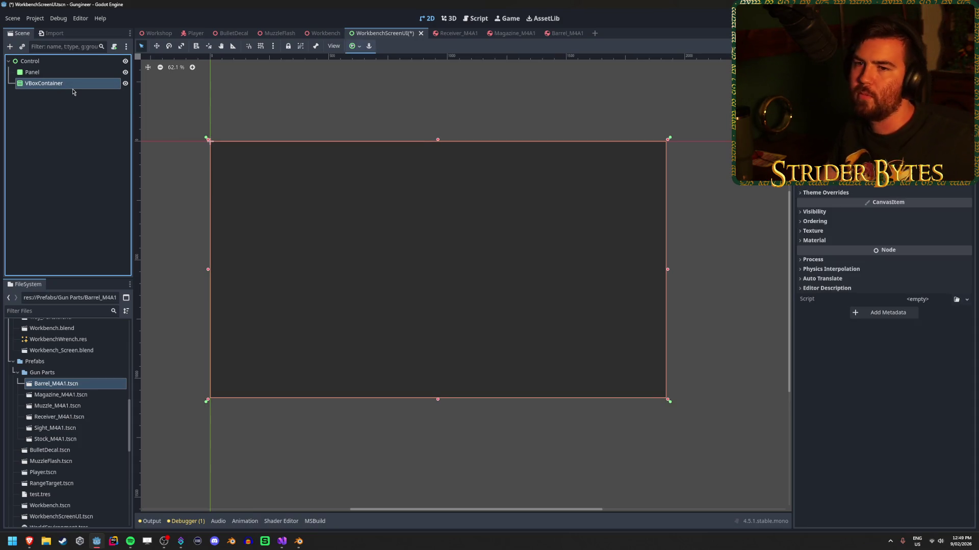
right_click(78, 86)
click(95, 89)
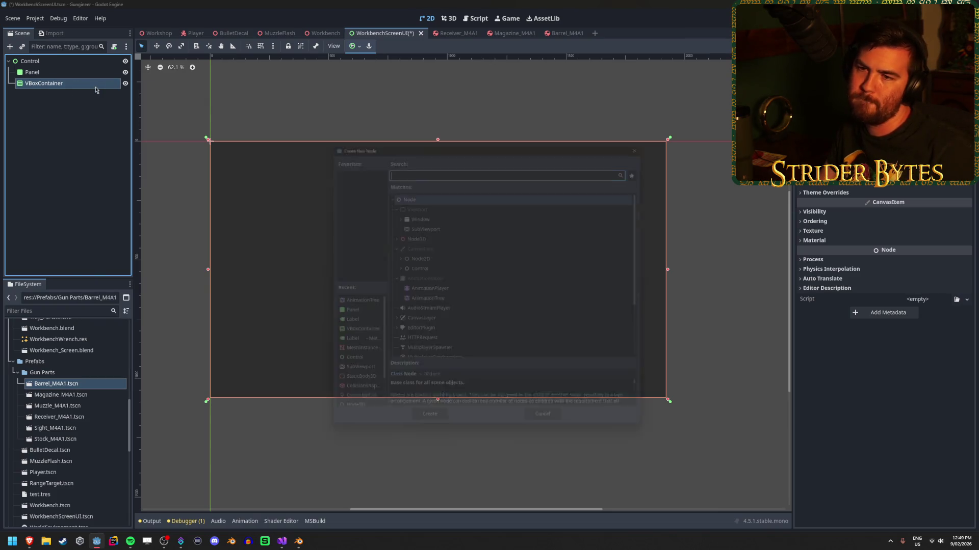
text(hor)
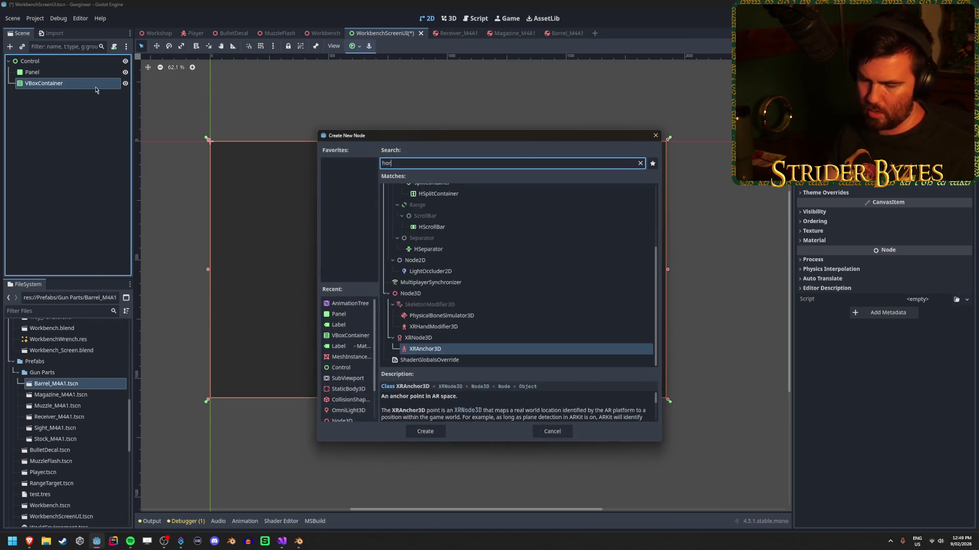
text(izo)
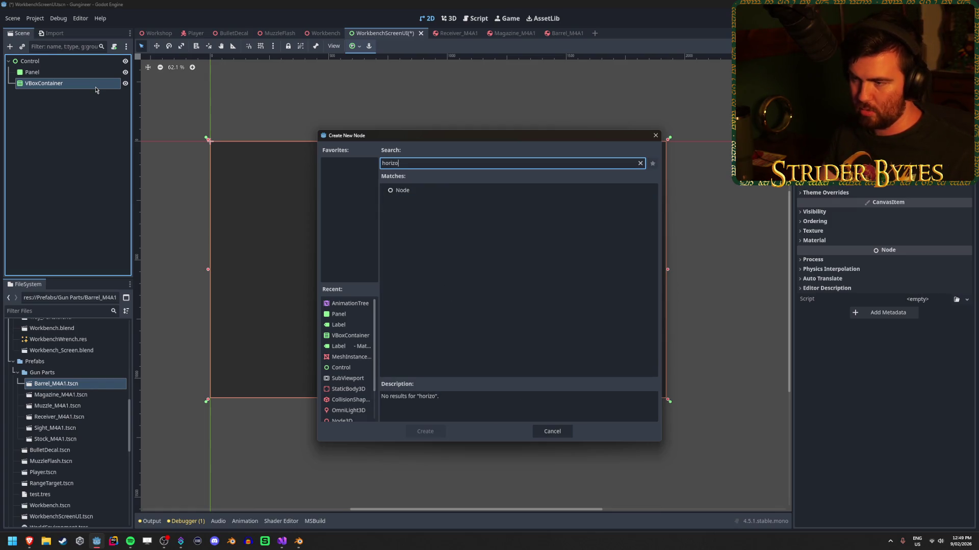
key(BackSpace)
key(BackSpace)
key(BackSpace)
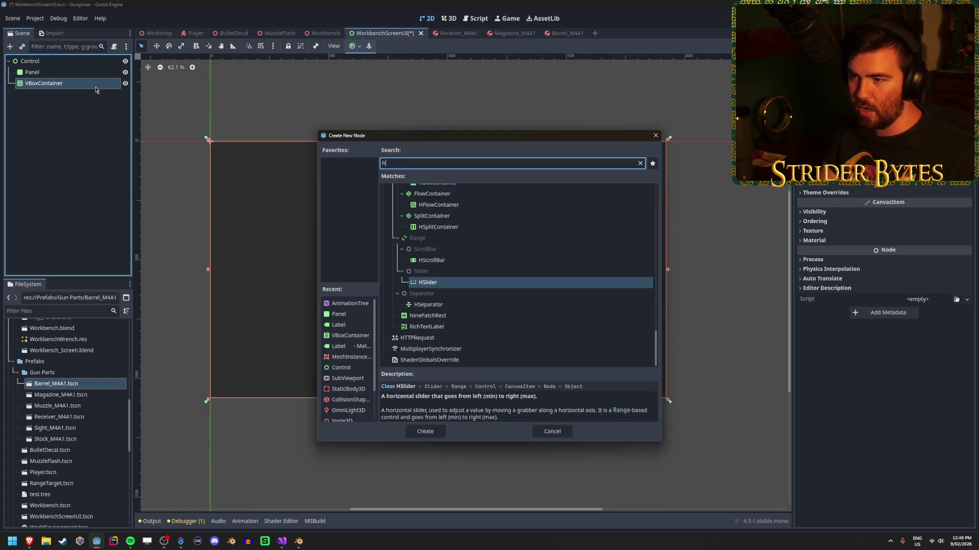
text(bo)
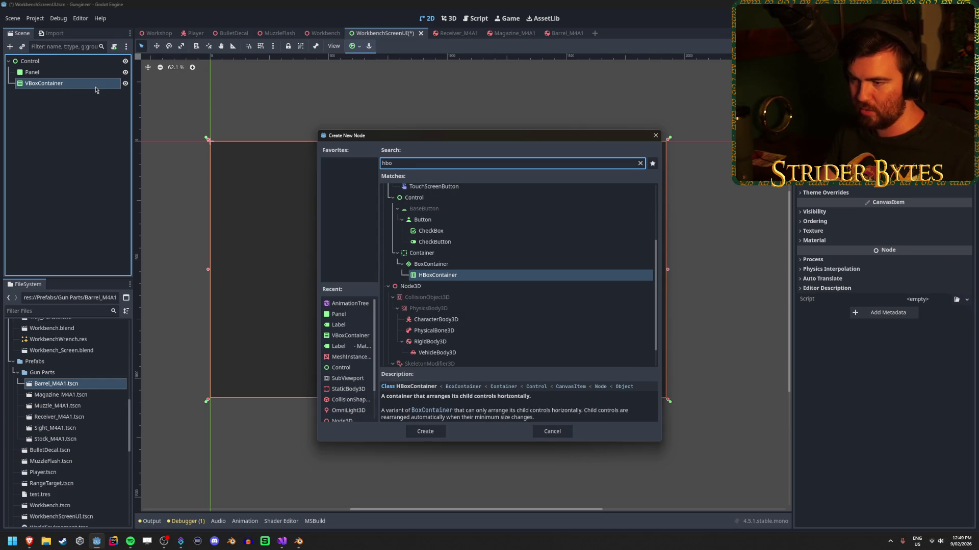
click(423, 431)
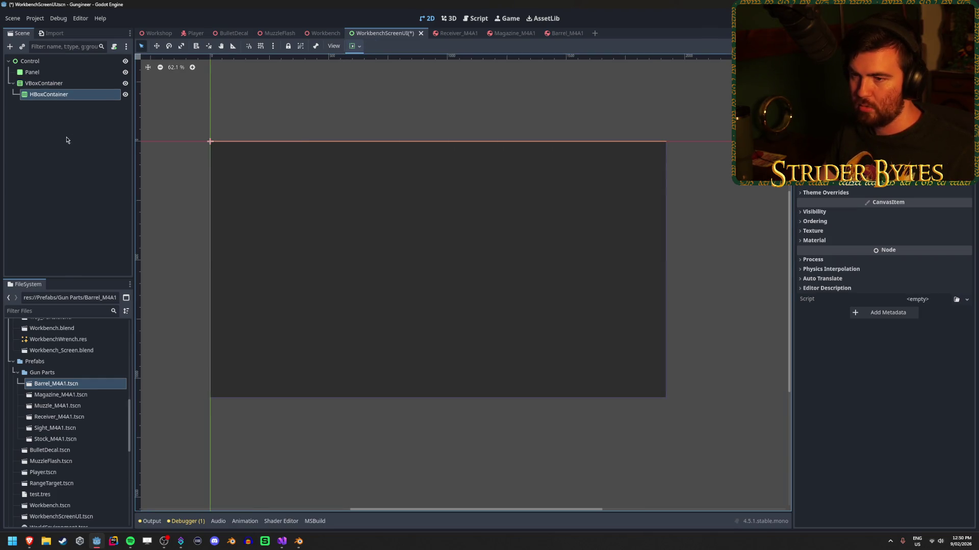
Look through the container sizing and canvas view options without changing them.
click(352, 47)
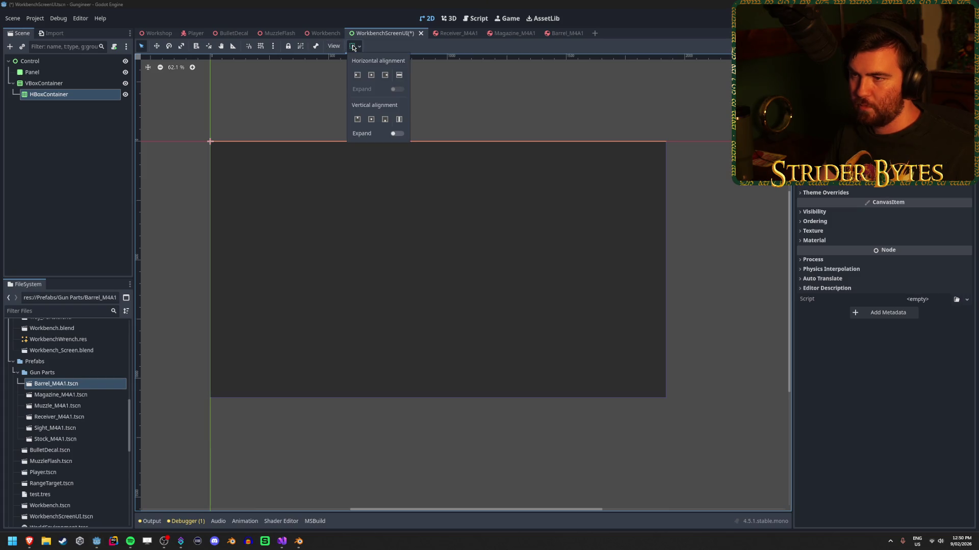
click(334, 46)
click(335, 47)
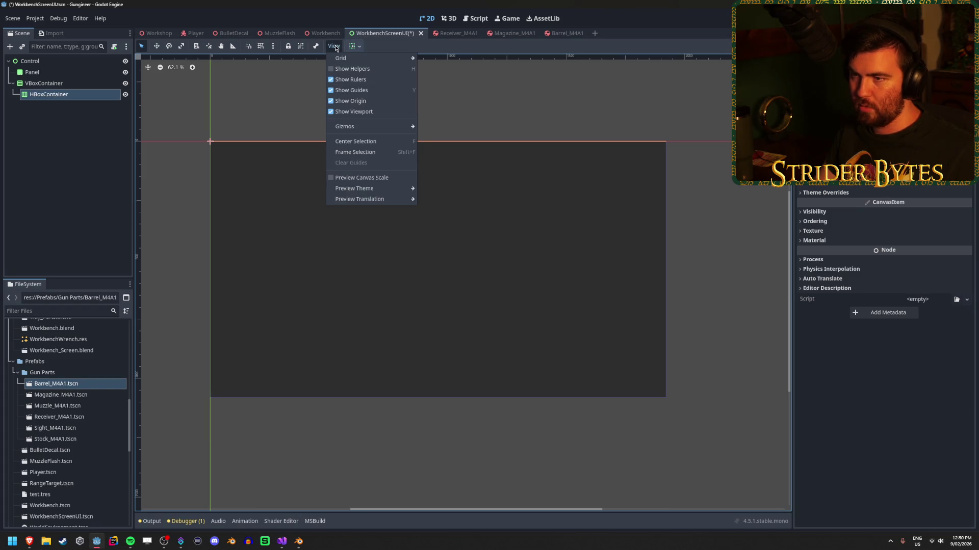
click(354, 47)
click(359, 46)
click(358, 47)
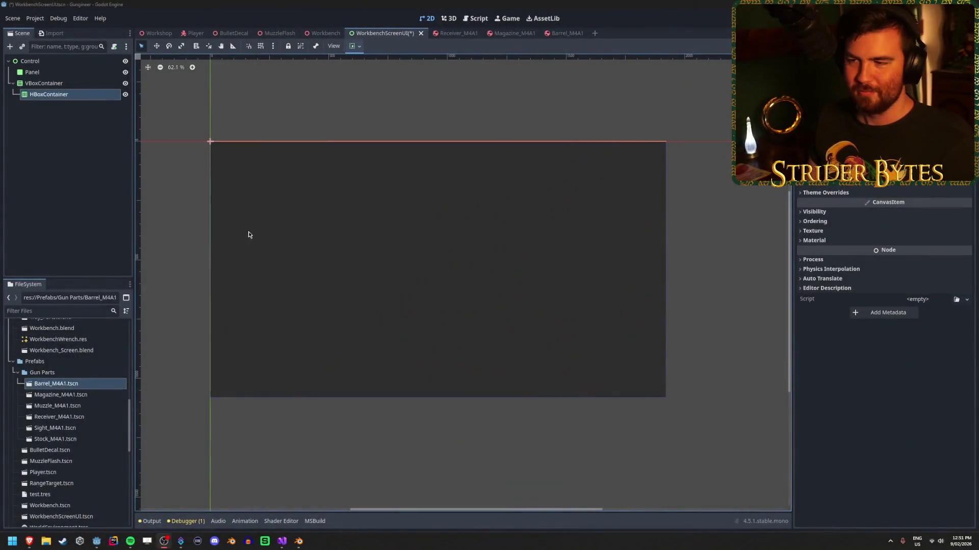
Save the scene and show the HBoxContainer's transform values.
key(ctrl+s)
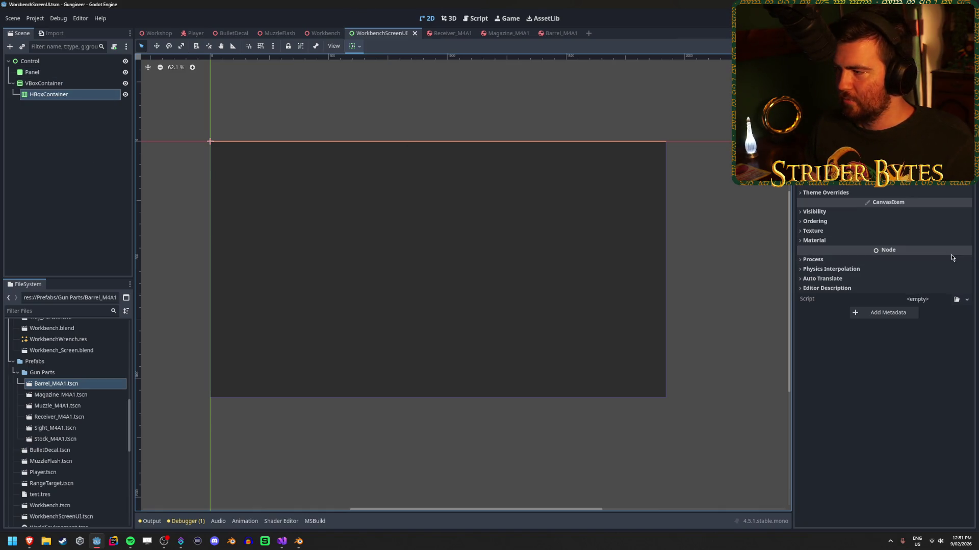
click(884, 383)
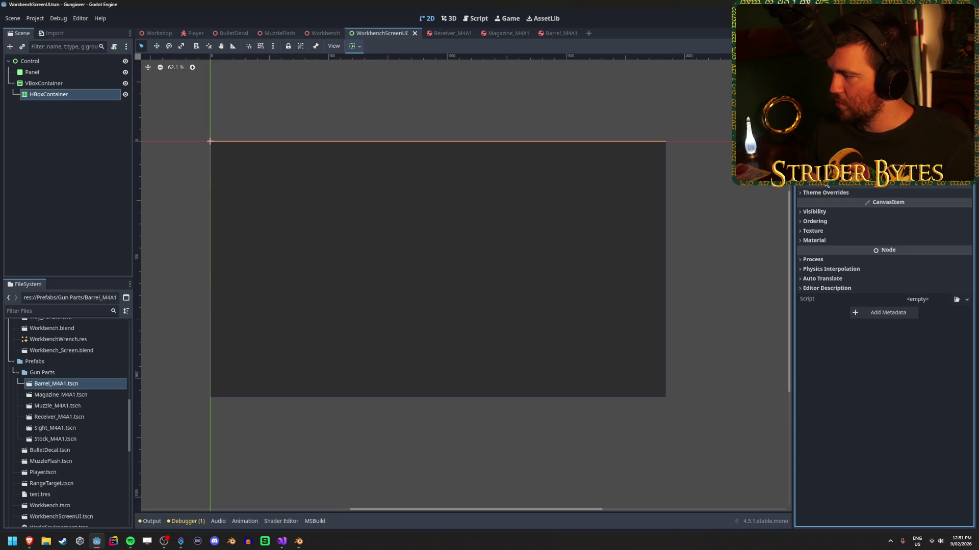
scroll(884, 357, up, 3)
click(822, 209)
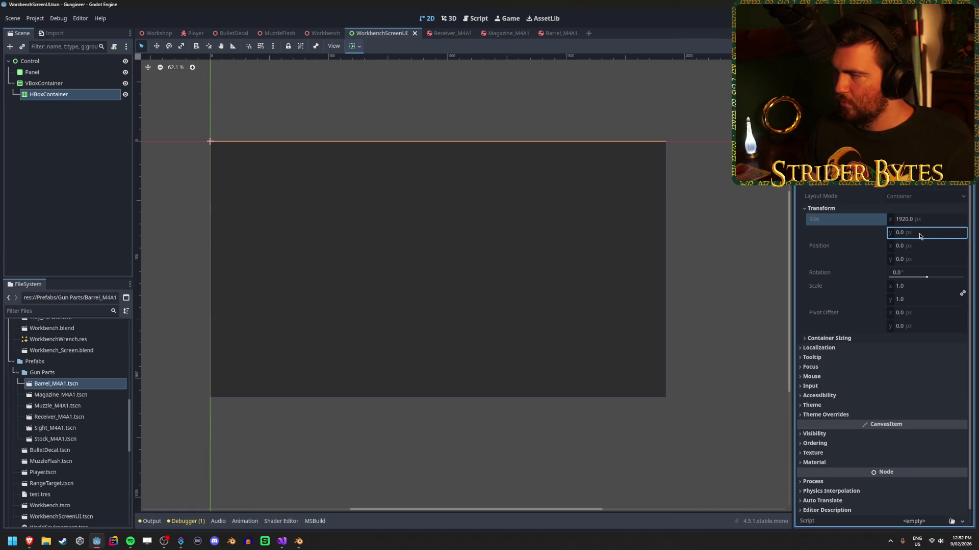
Inspect the VBoxContainer's transform values, then reselect the HBoxContainer.
click(43, 83)
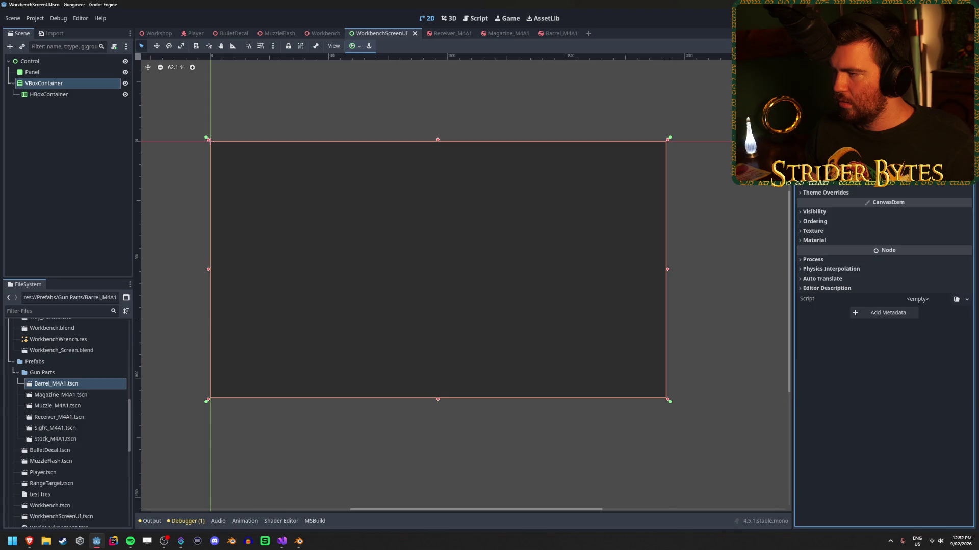
scroll(884, 306, up, 3)
scroll(865, 196, down, 3)
scroll(866, 196, up, 2)
scroll(865, 195, down, 2)
scroll(866, 196, up, 3)
click(836, 223)
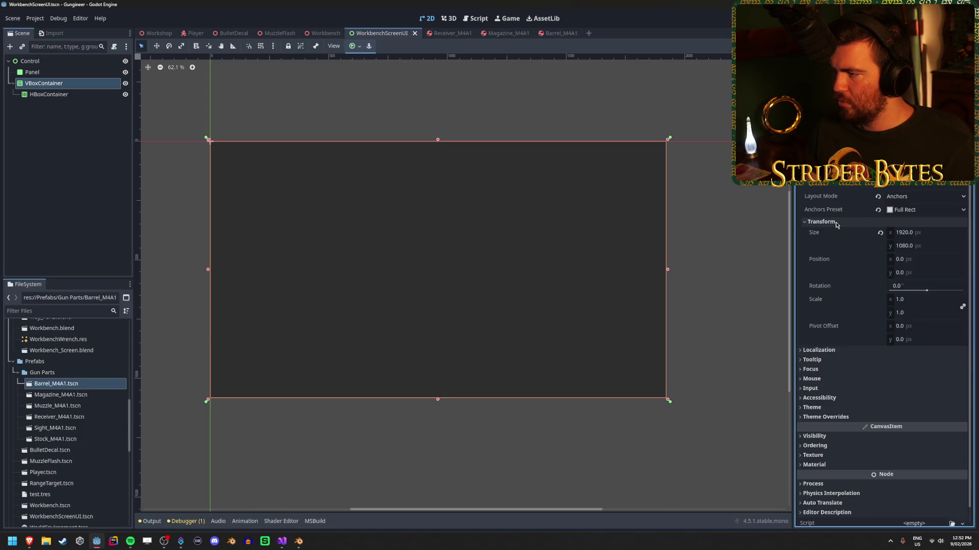
click(841, 224)
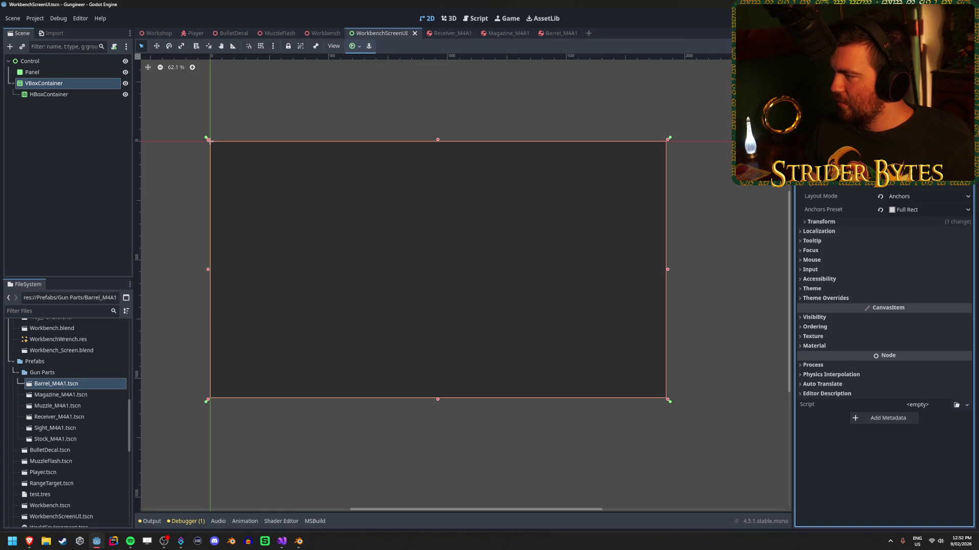
click(79, 94)
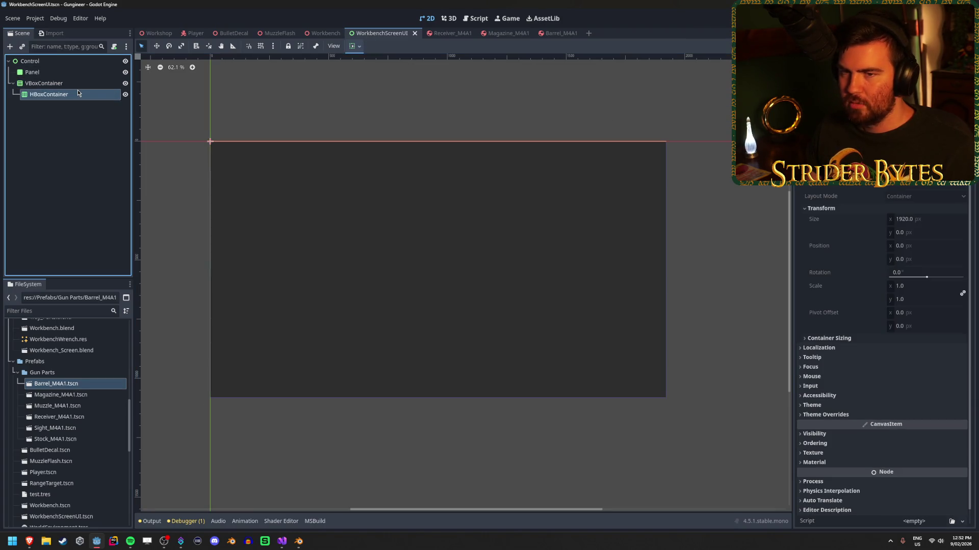
Add a Label child under the HBoxContainer.
right_click(83, 96)
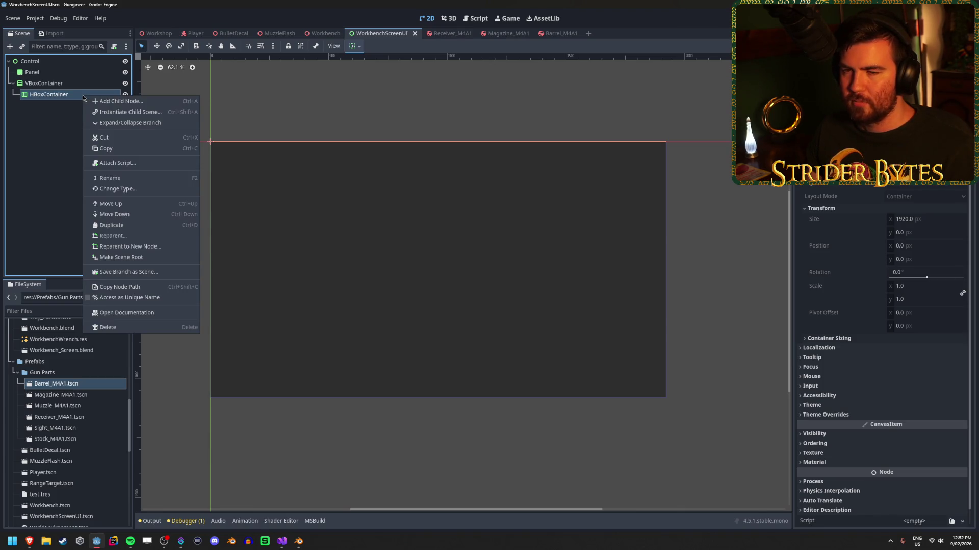
click(101, 102)
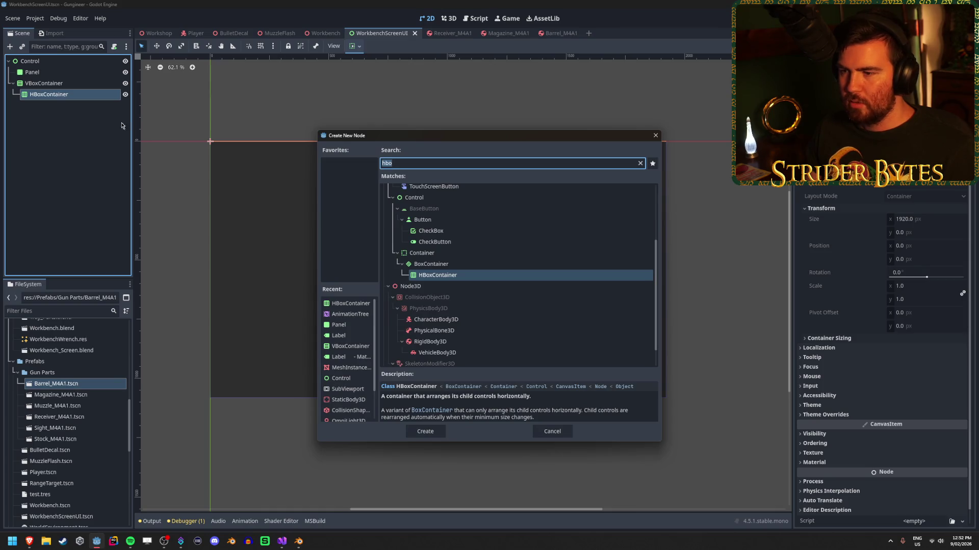
text(label)
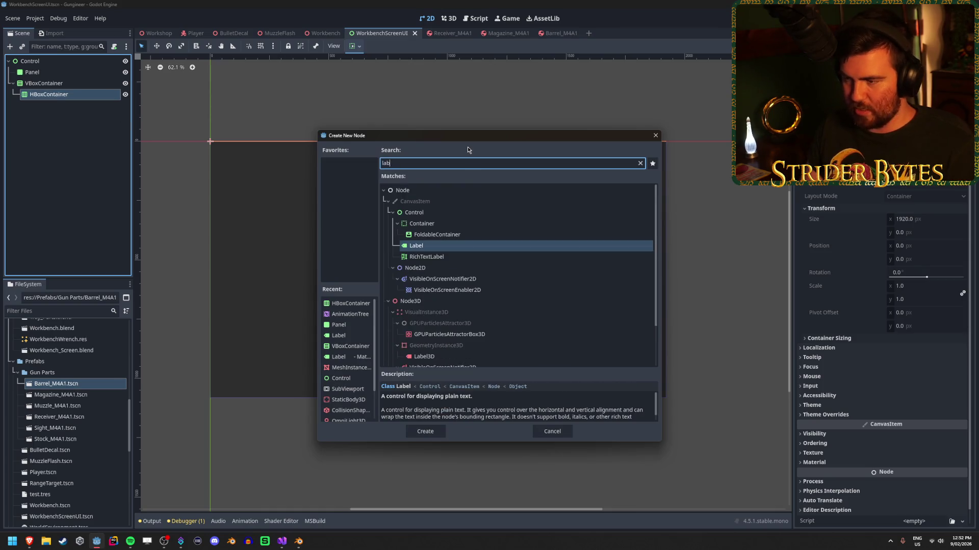
key(Return)
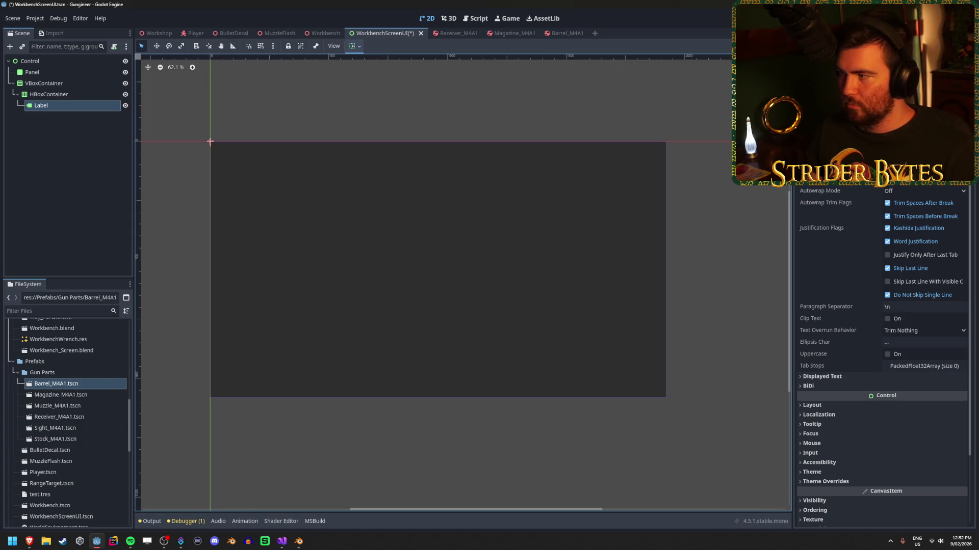
text(sadasdasd)
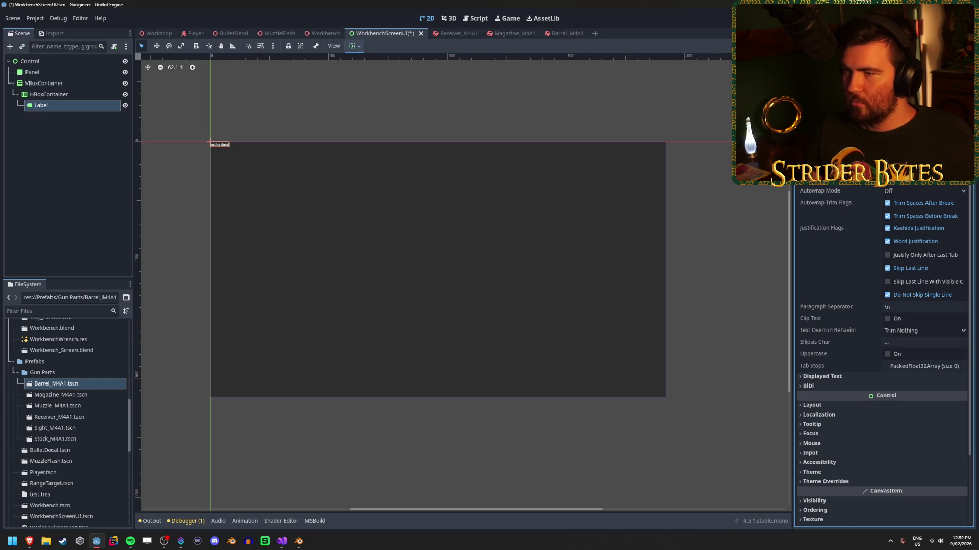
click(67, 94)
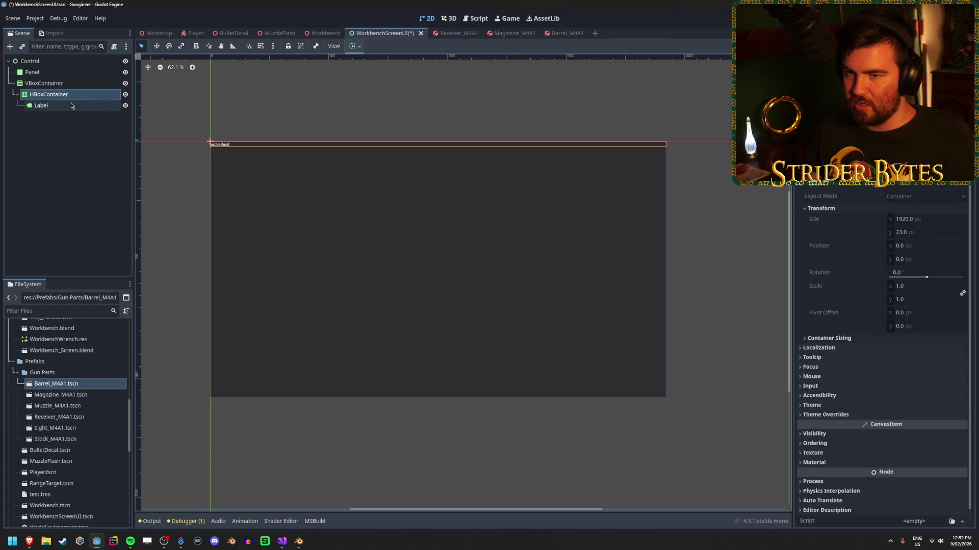
click(72, 106)
Browse the Label's Autowrap Mode choices without changing the setting.
scroll(227, 197, up, 2)
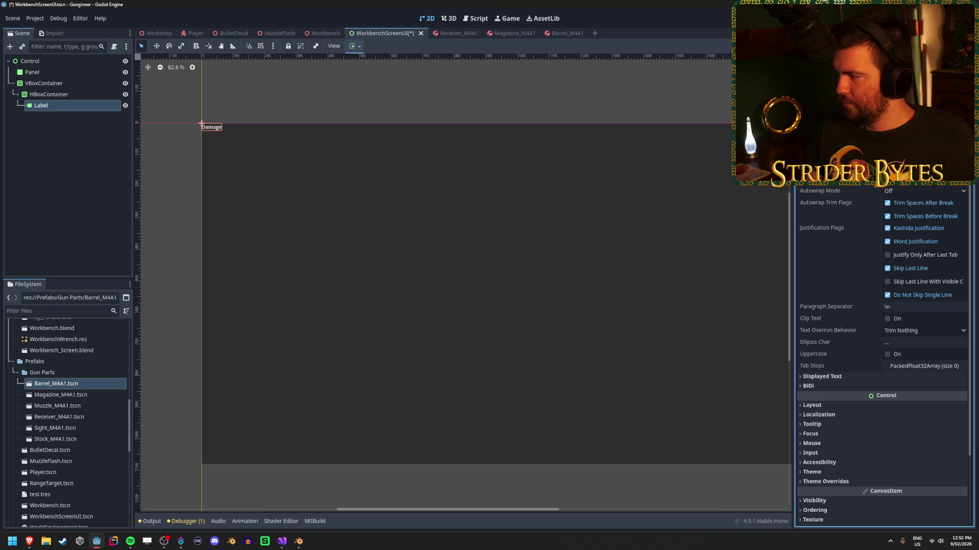
click(915, 193)
click(915, 193)
click(913, 187)
click(907, 203)
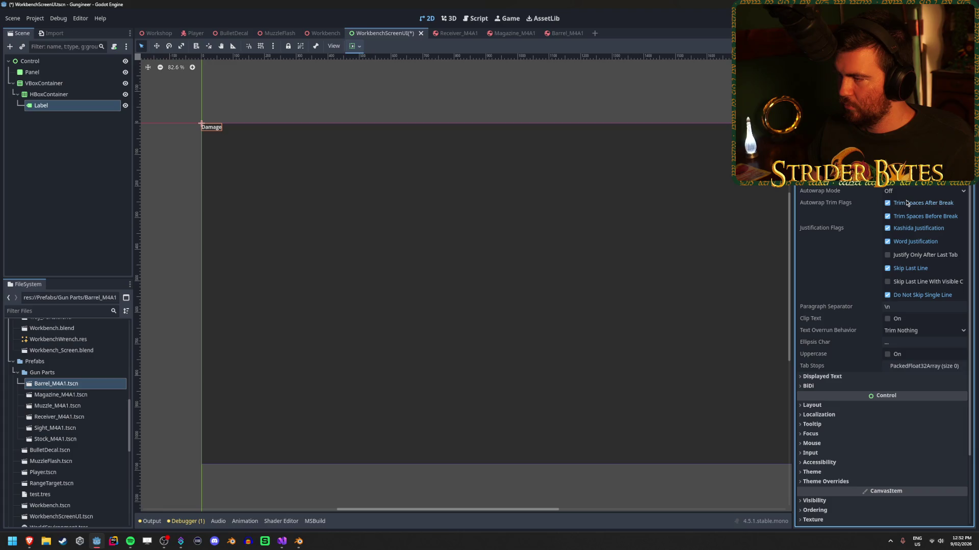
click(908, 192)
click(908, 193)
click(908, 191)
click(907, 195)
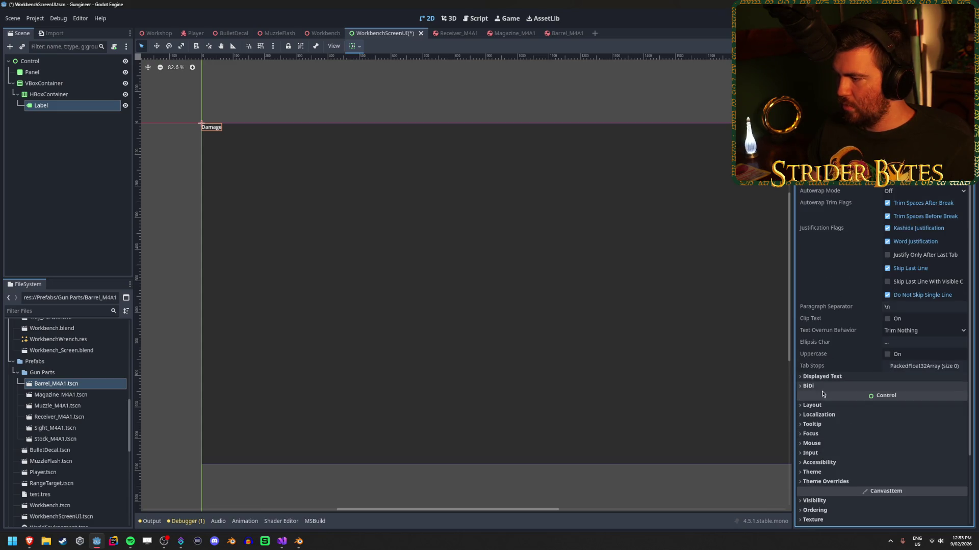
Check the Label's transform (size 64 × 23, position 0, 0) and duplicate the HBoxContainer row.
click(813, 405)
scroll(837, 327, down, 4)
click(836, 312)
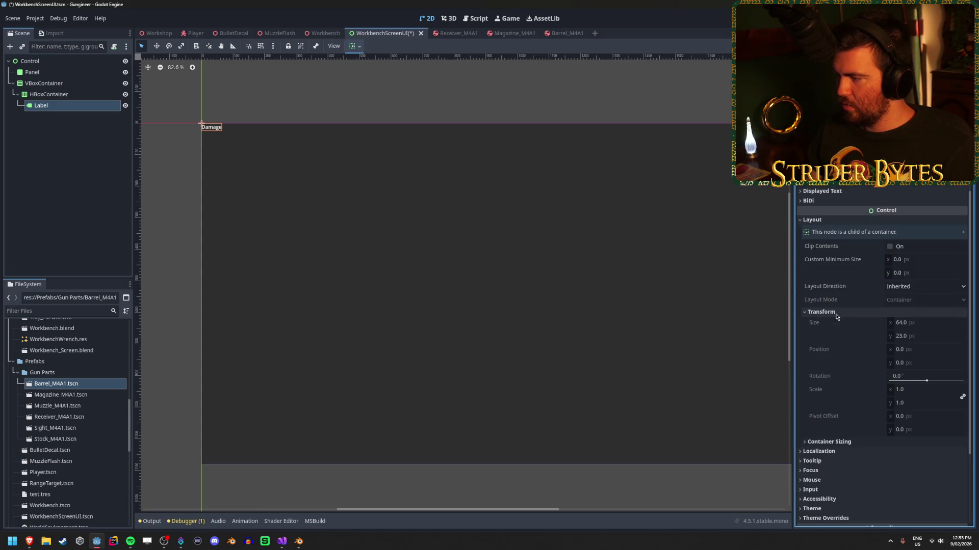
click(935, 353)
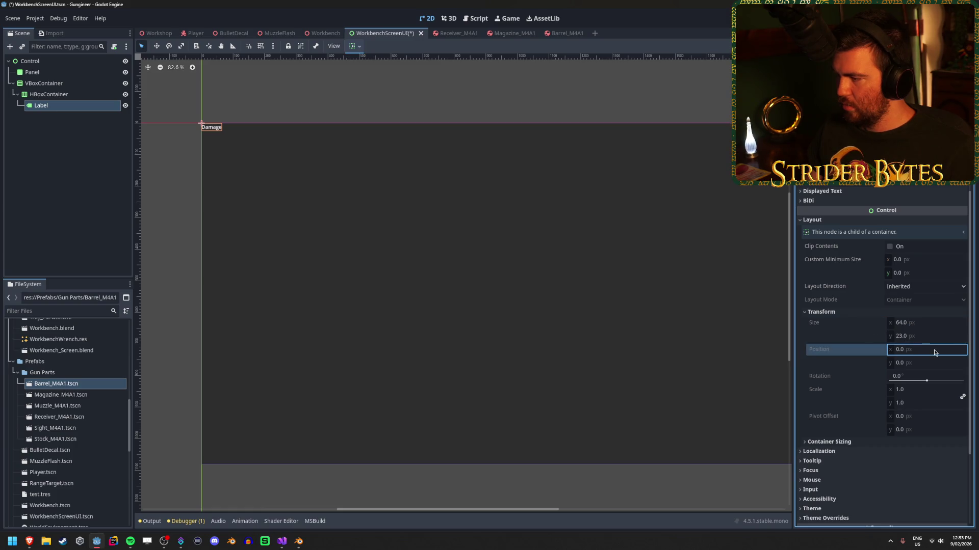
click(53, 95)
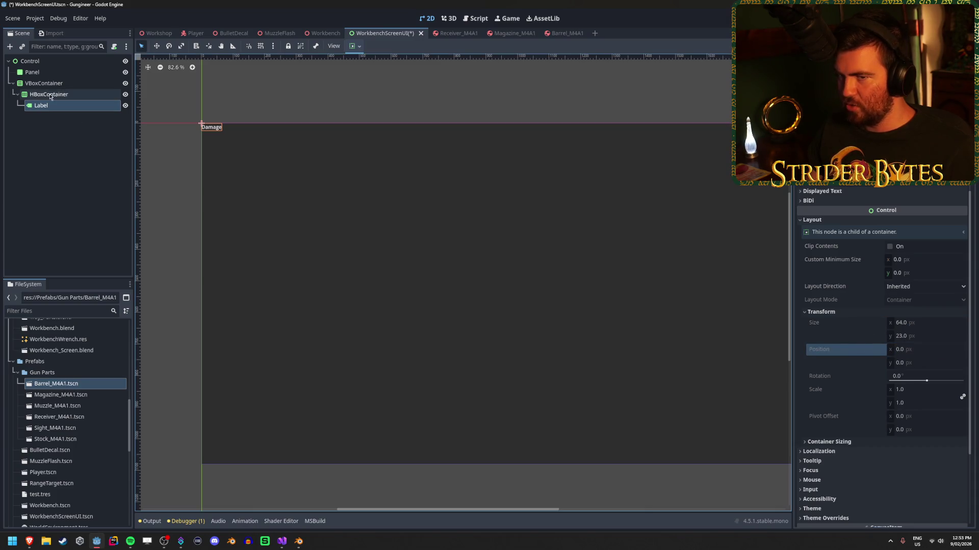
key(ctrl+d)
key(ctrl+d)
key(ctrl+d)
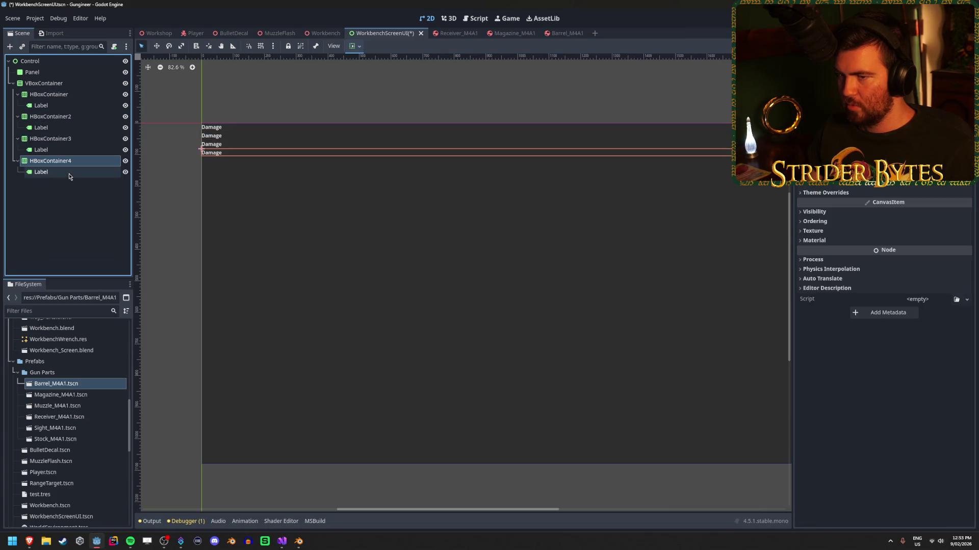
Undo the duplicated rows and nudge the VBoxContainer's width and position.
key(ctrl+z)
key(ctrl+z)
key(ctrl+z)
click(55, 84)
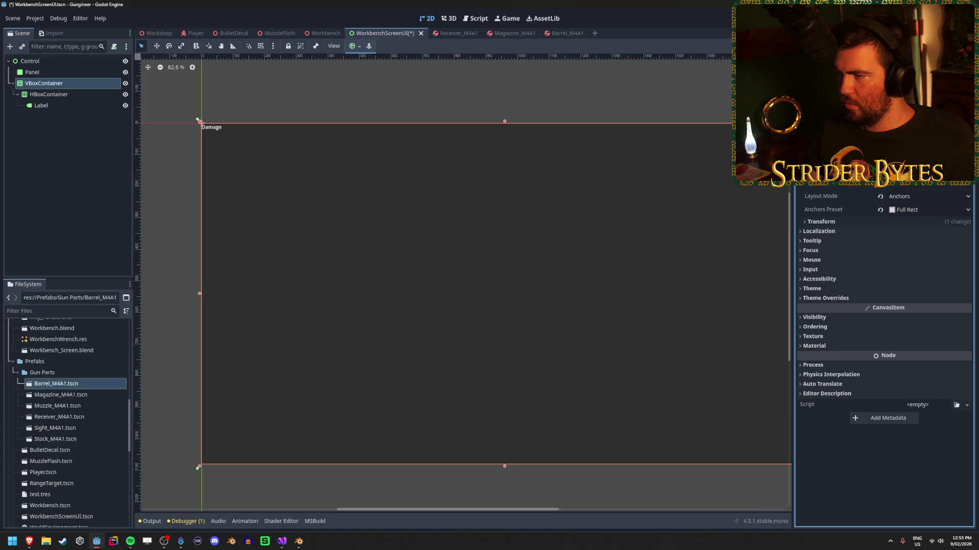
click(938, 197)
click(933, 198)
click(843, 225)
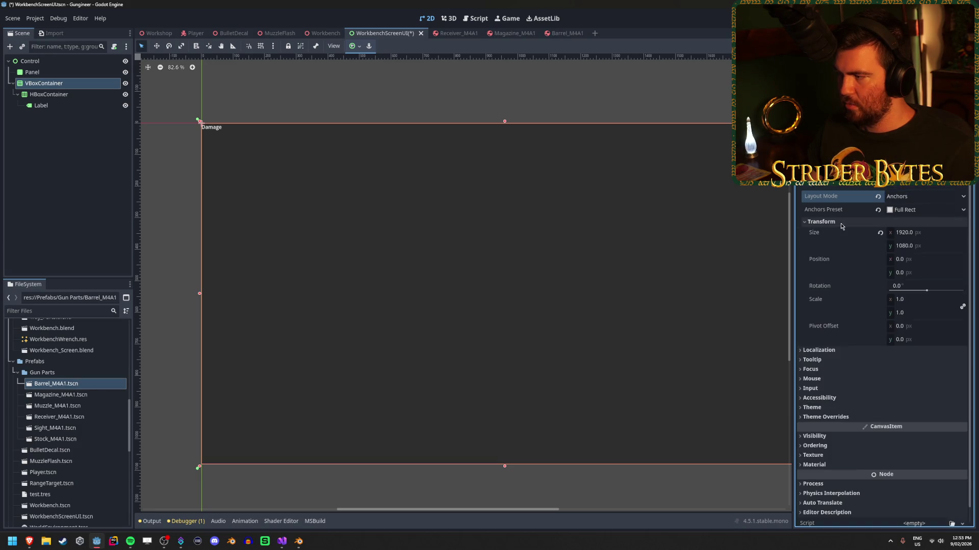
drag(919, 232, 920, 233)
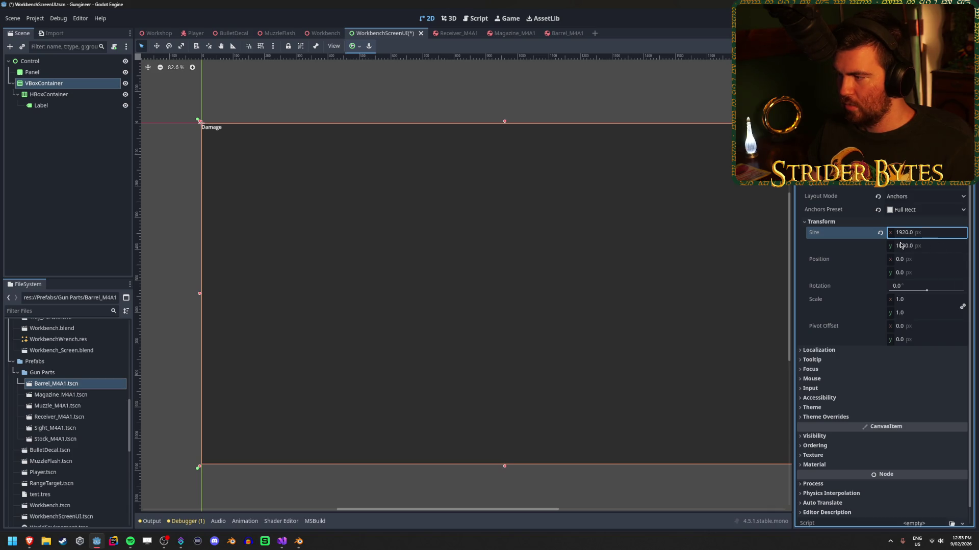
drag(900, 265, 902, 263)
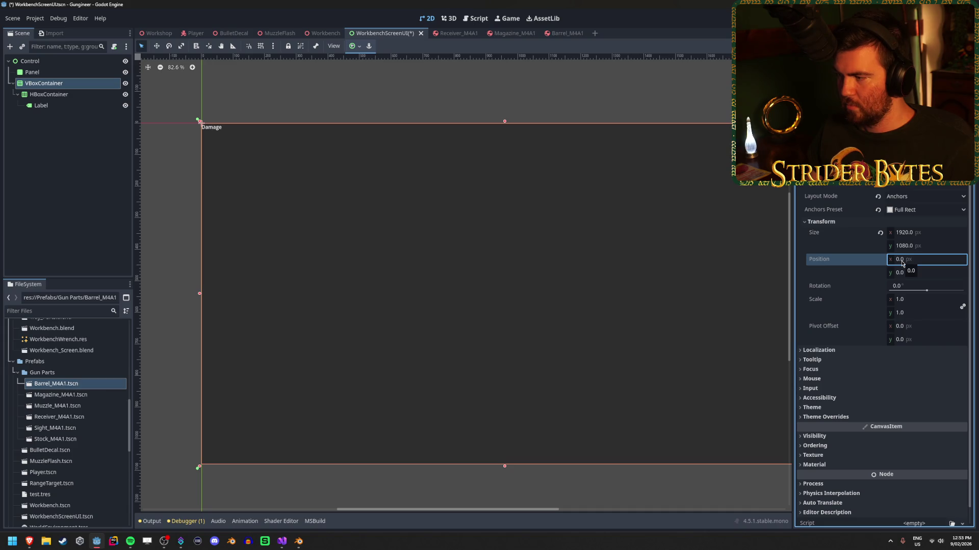
Undo the VBoxContainer transform tweaks and save the scene.
scroll(882, 357, up, 1)
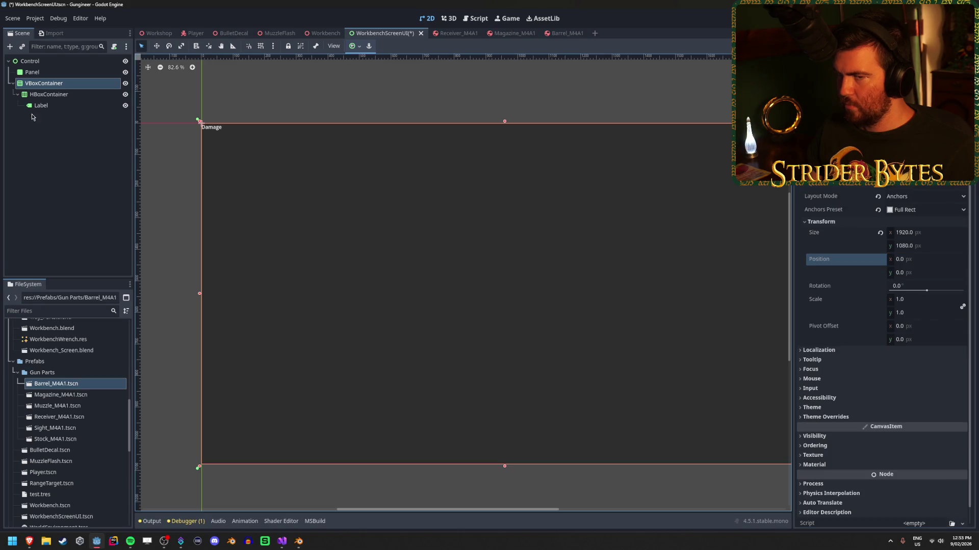
click(201, 124)
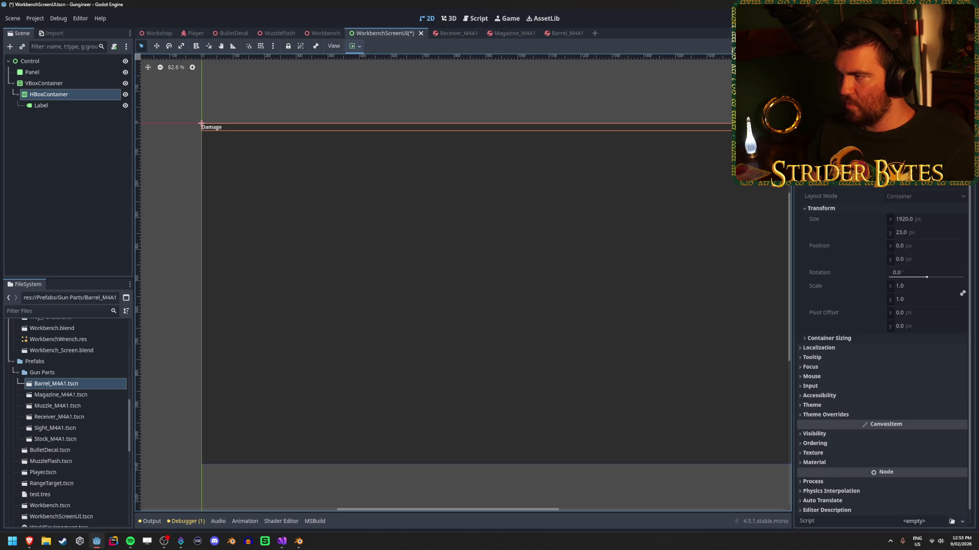
click(53, 84)
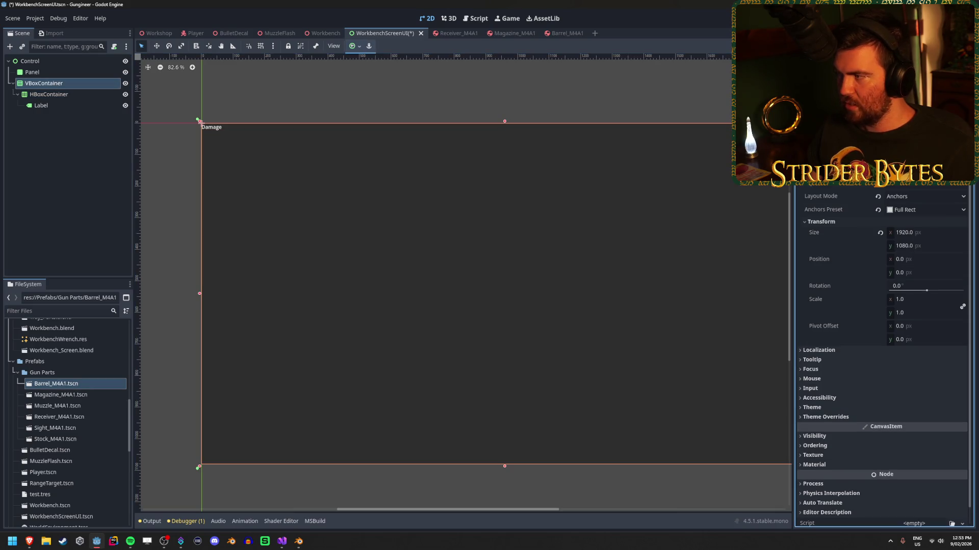
key(ctrl+z)
key(ctrl+s)
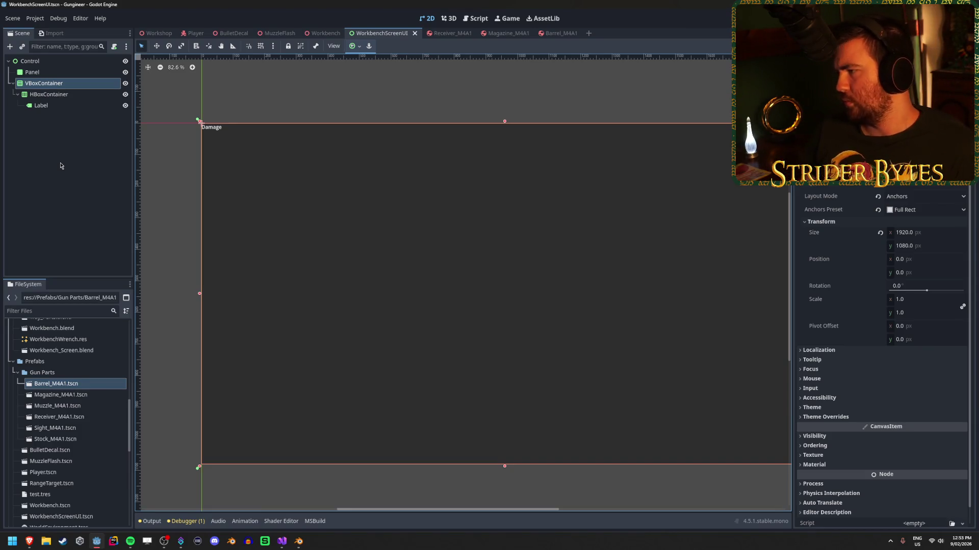
Reselect the VBoxContainer and HBoxContainer nodes in the scene tree.
click(65, 155)
click(72, 84)
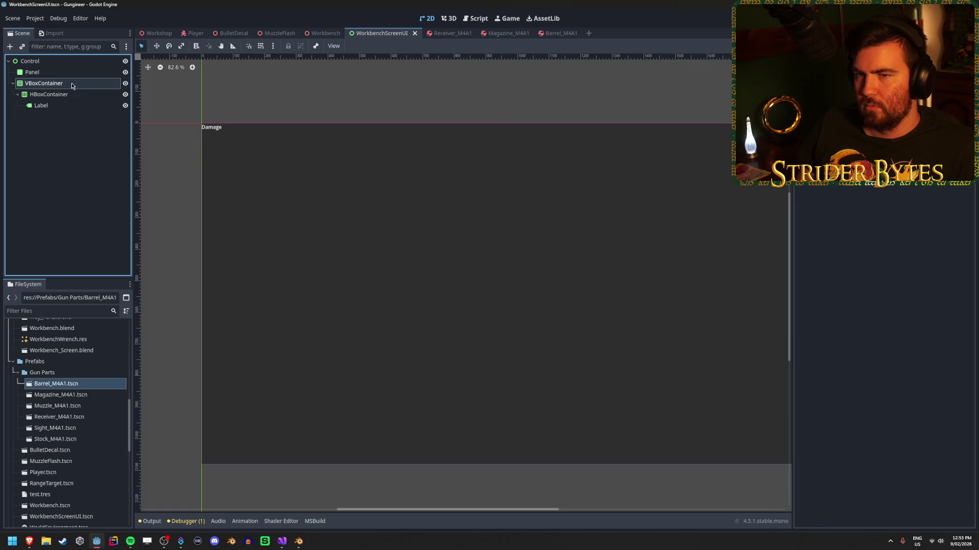
click(63, 96)
click(61, 84)
click(60, 85)
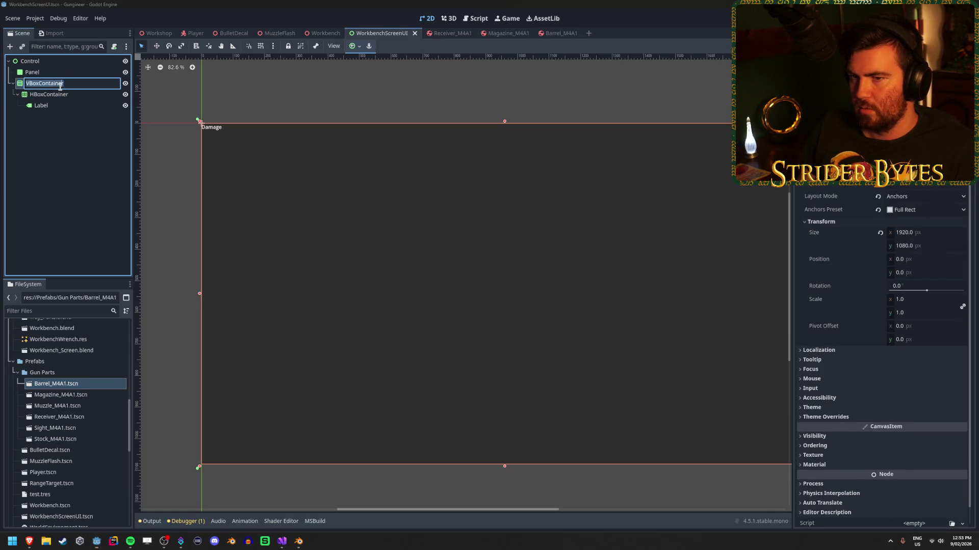
click(76, 96)
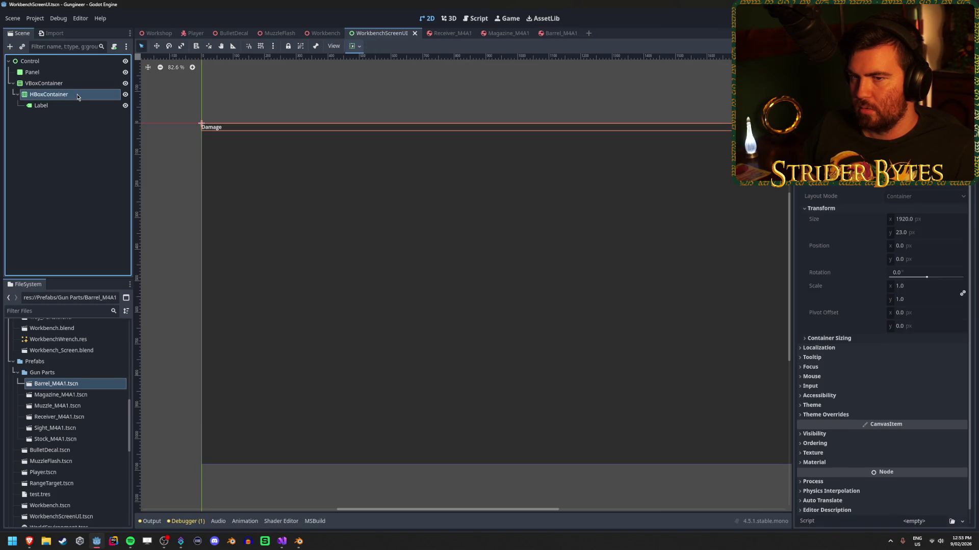
Open the Create New Node list with an empty search and expand Control > Container.
right_click(63, 137)
click(76, 143)
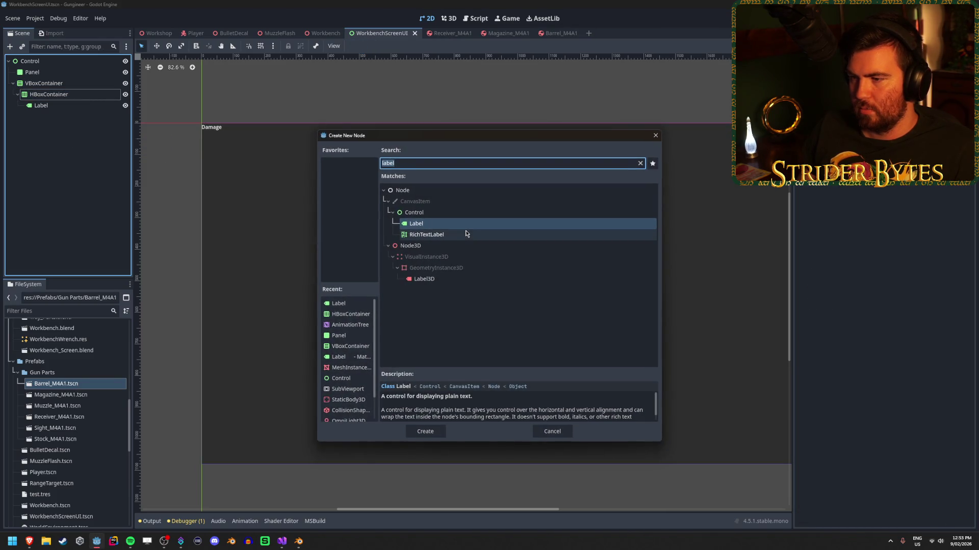
key(BackSpace)
click(394, 268)
scroll(403, 255, down, 2)
click(420, 235)
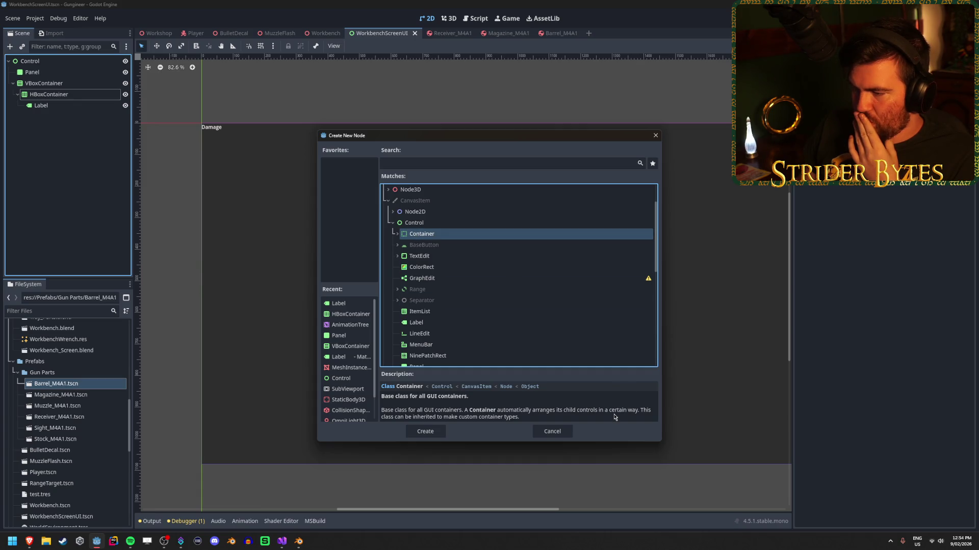
click(402, 237)
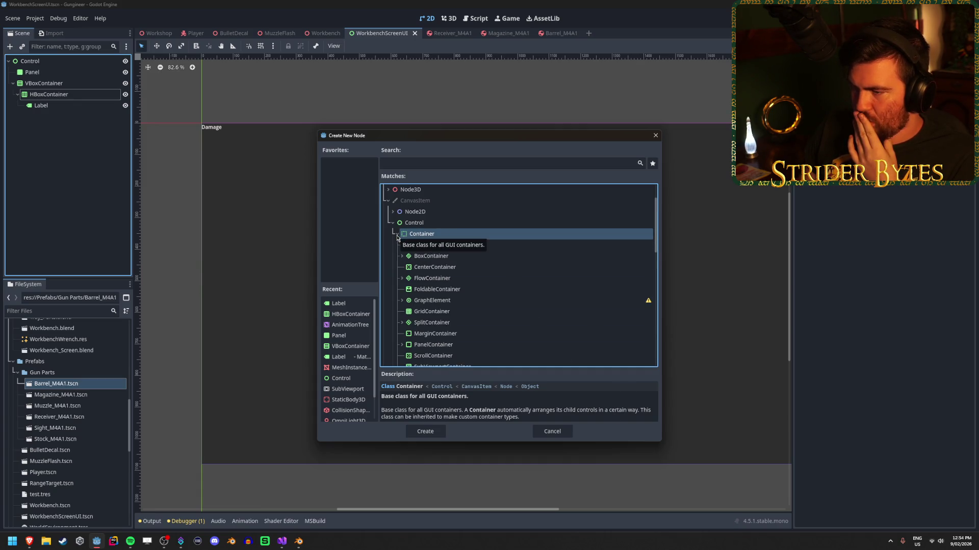
Read the descriptions of the SplitContainer and MarginContainer types.
scroll(524, 240, down, 3)
scroll(524, 240, up, 3)
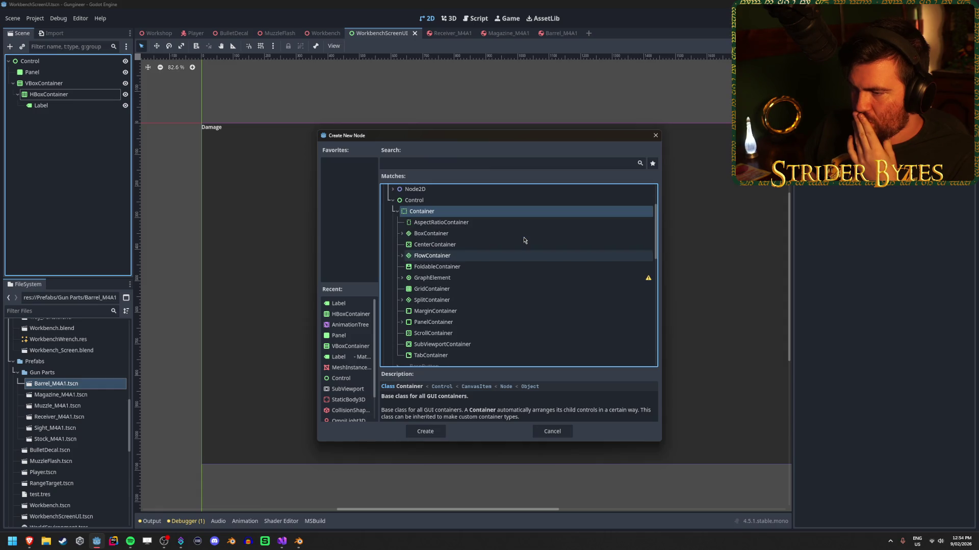
click(445, 302)
scroll(640, 407, down, 2)
scroll(639, 406, up, 2)
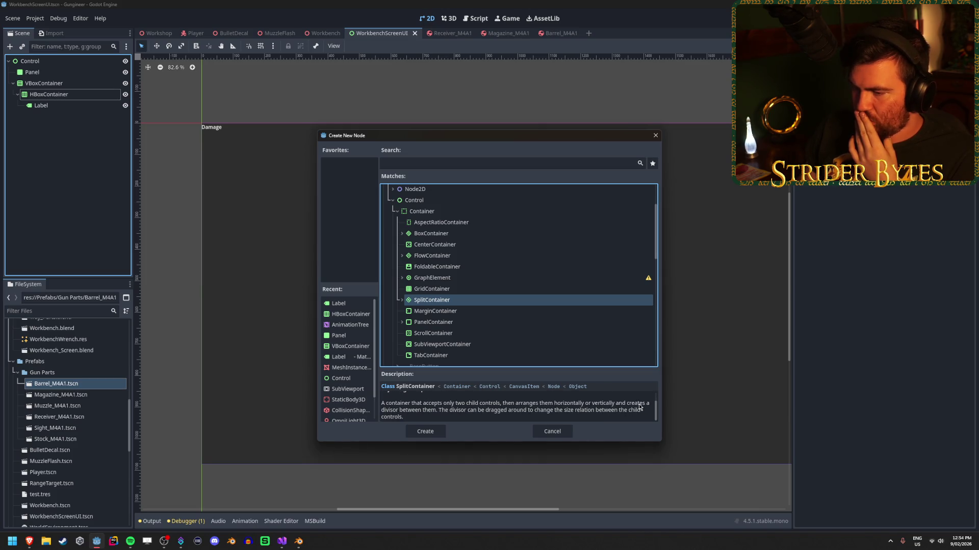
click(454, 312)
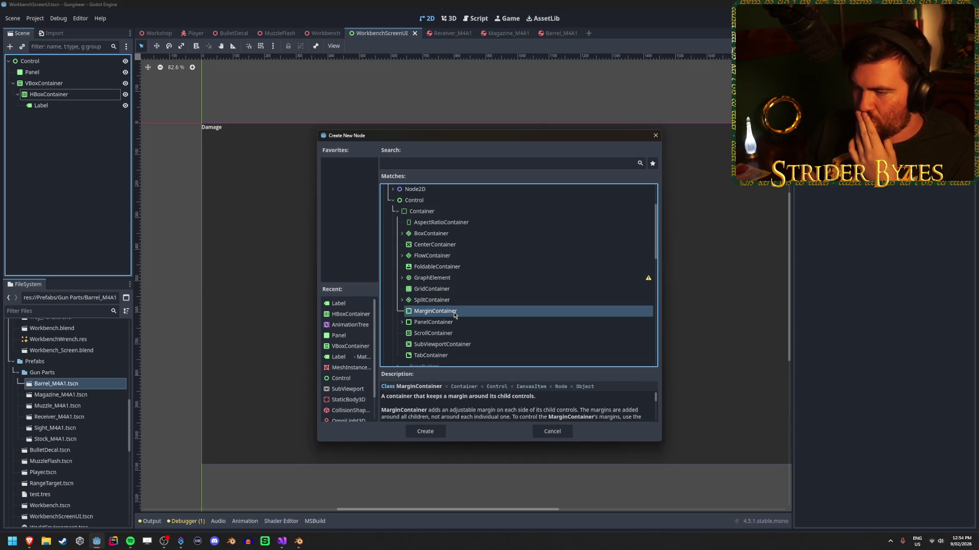
scroll(454, 312, down, 2)
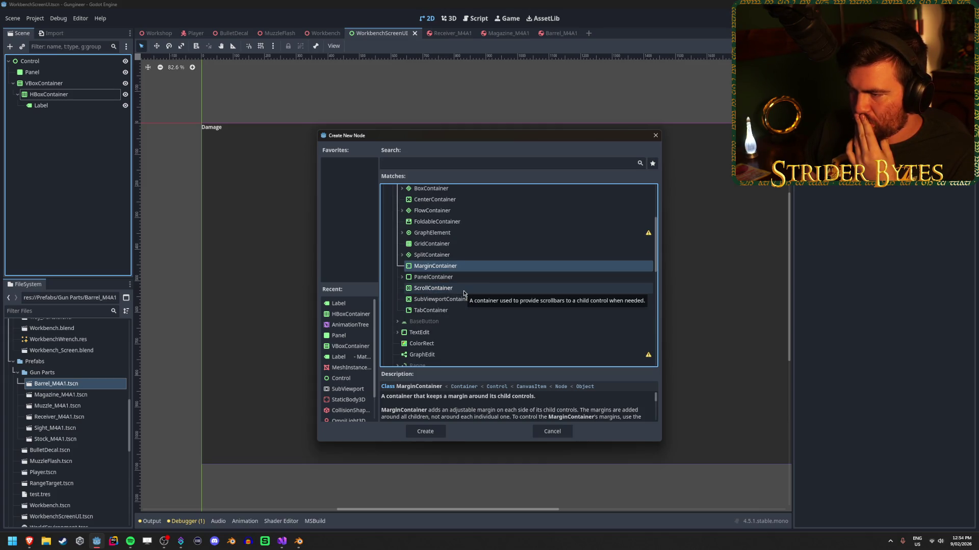
scroll(464, 294, up, 2)
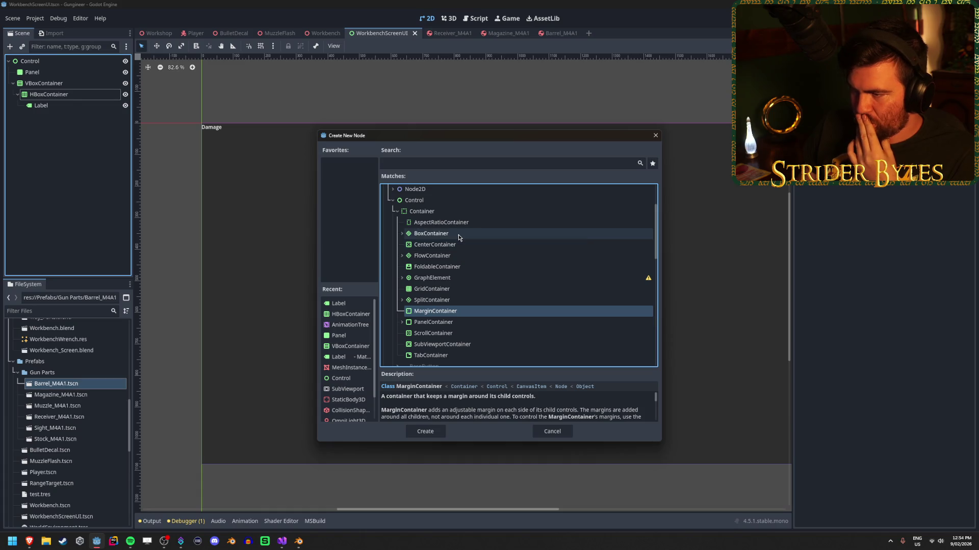
Select VBoxContainer under BoxContainer and open its class documentation.
click(411, 236)
click(402, 234)
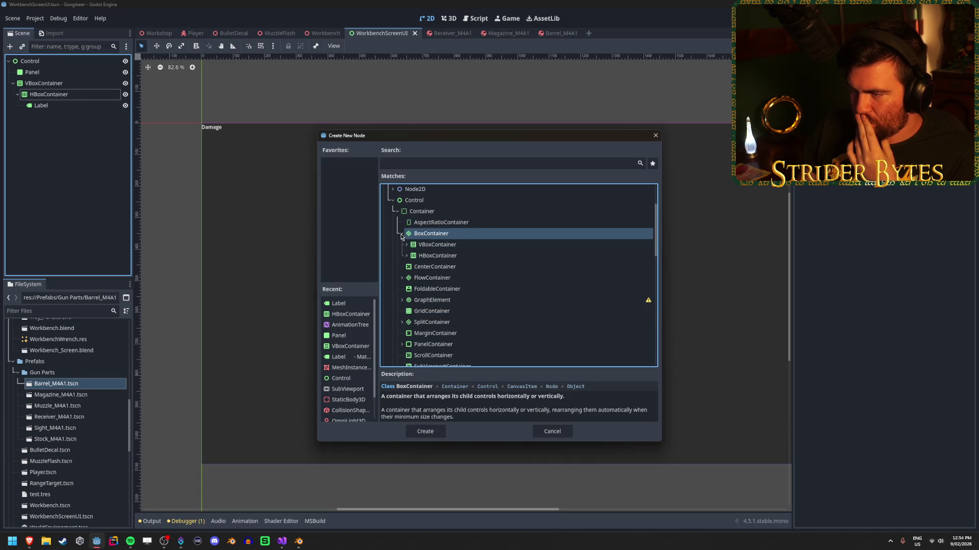
click(406, 245)
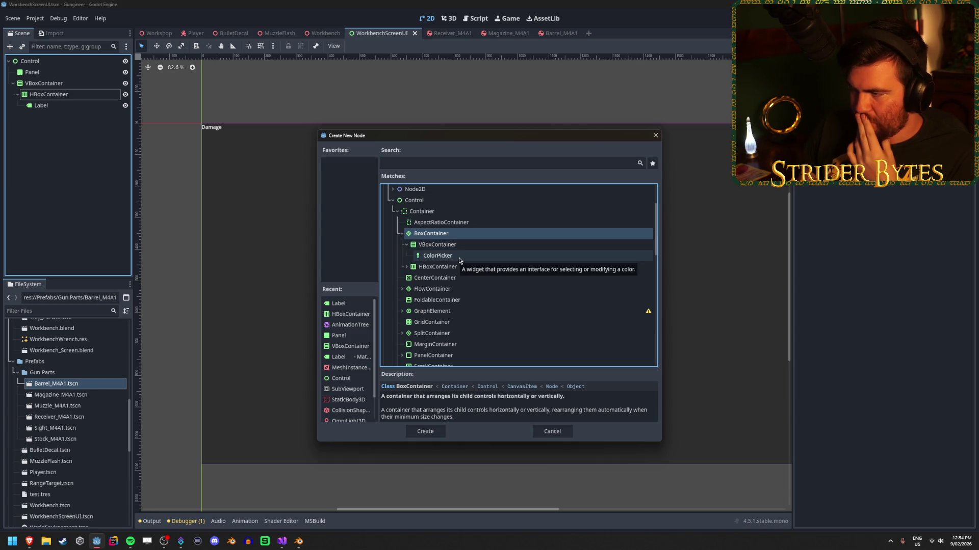
click(405, 246)
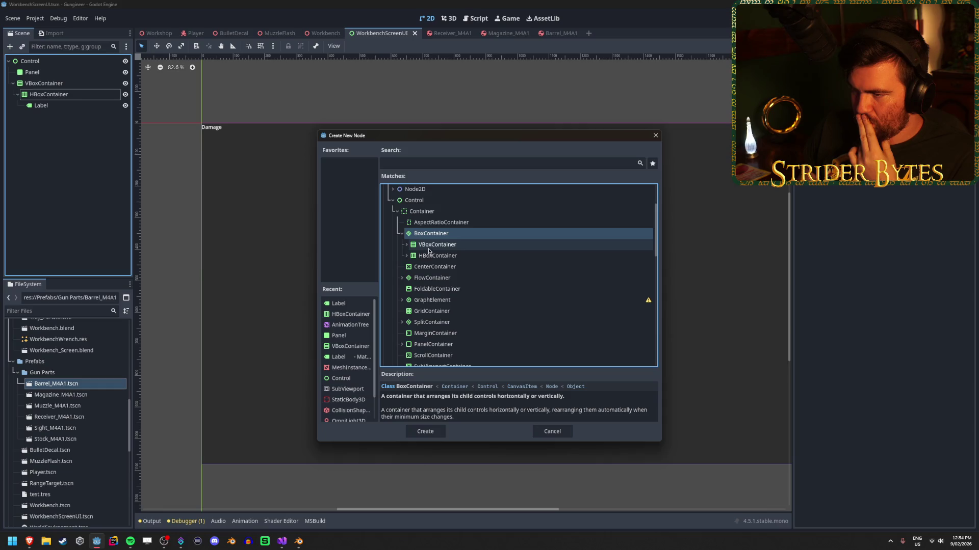
click(432, 245)
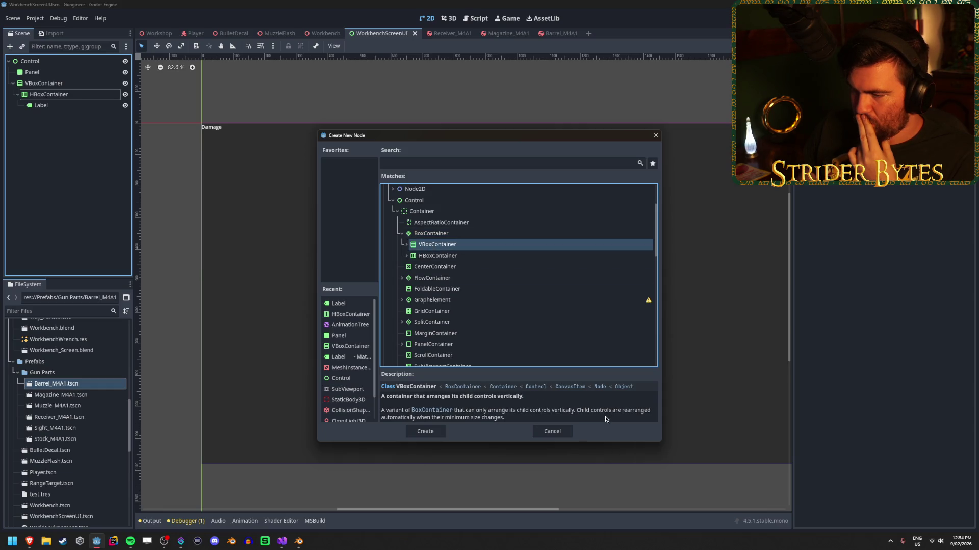
click(416, 387)
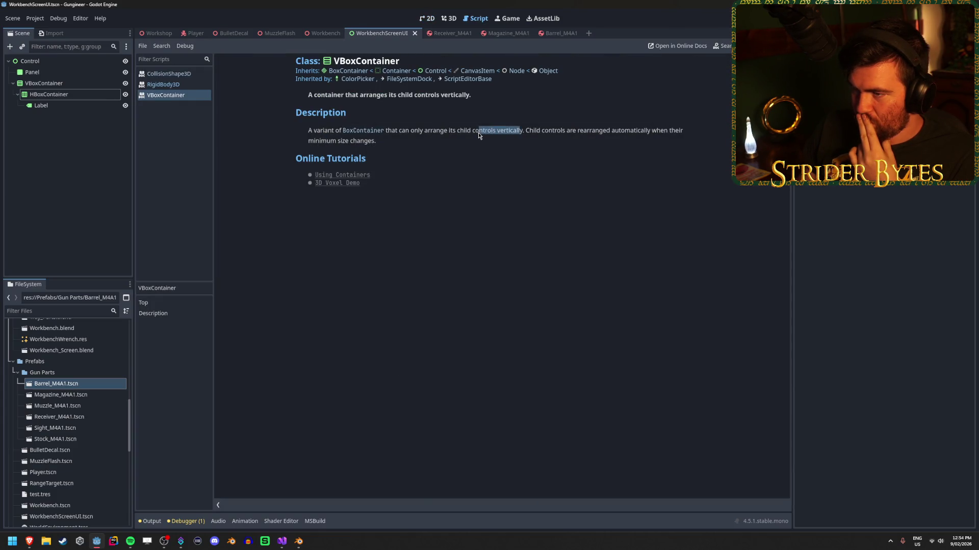
mouse_move(503, 131)
mouse_down()
mouse_move(612, 135)
mouse_move(503, 143)
mouse_move(512, 132)
mouse_move(683, 134)
mouse_move(500, 144)
mouse_up()
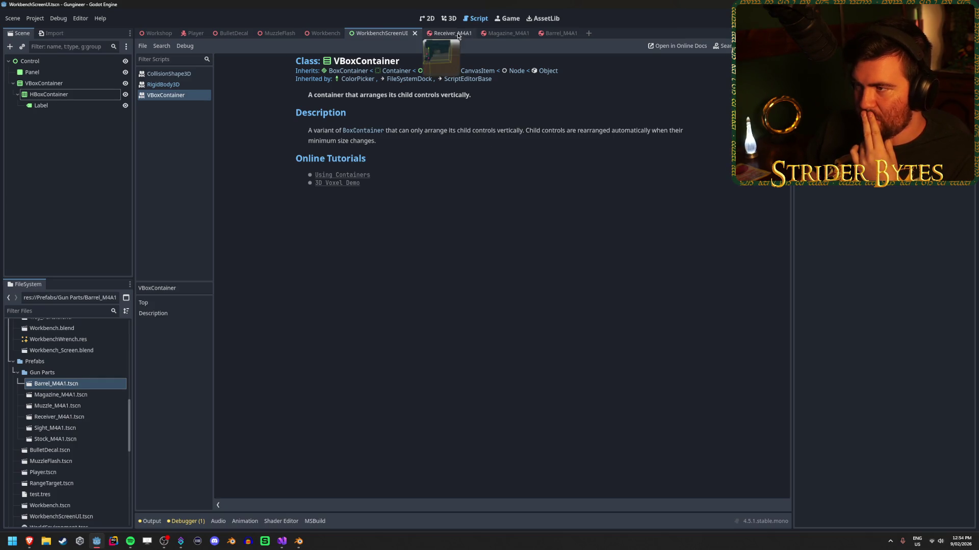
click(448, 18)
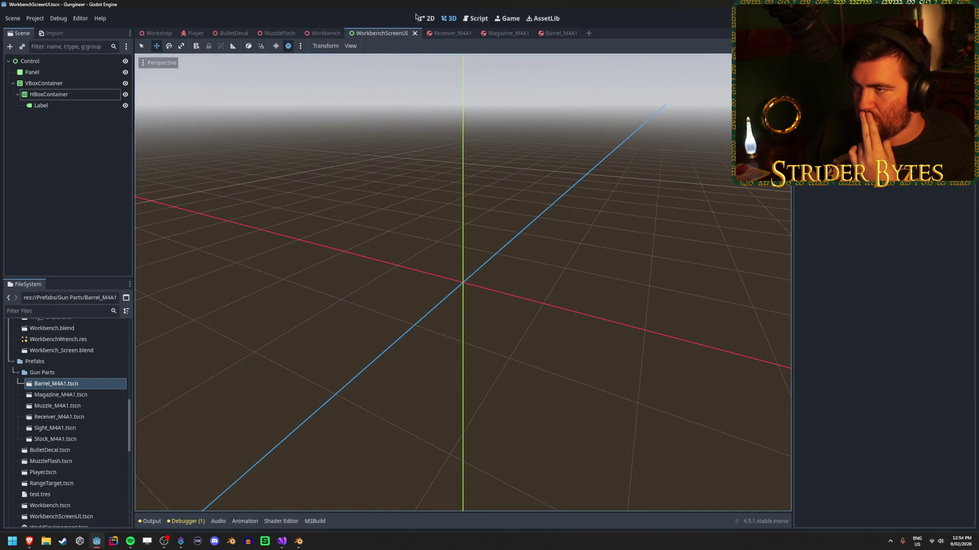
click(419, 18)
scroll(458, 244, down, 2)
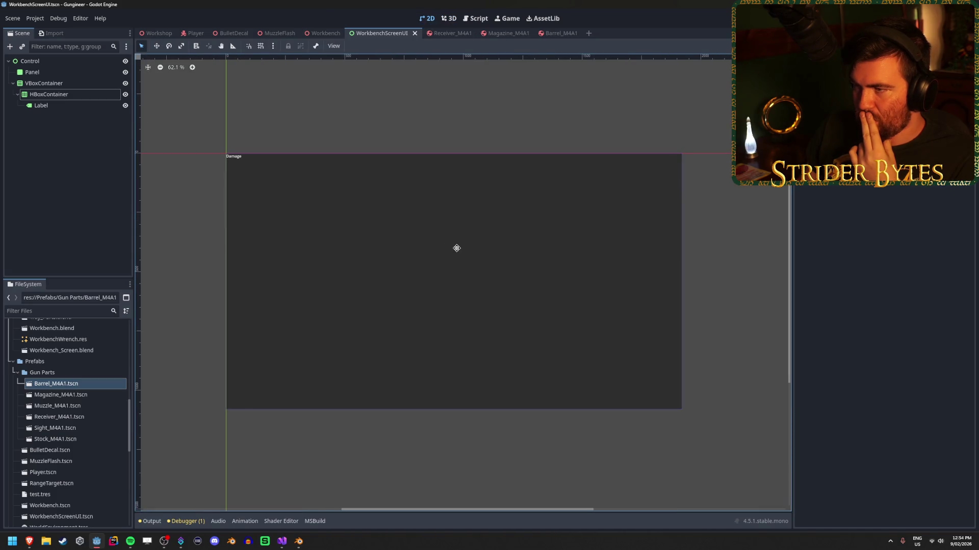
click(72, 94)
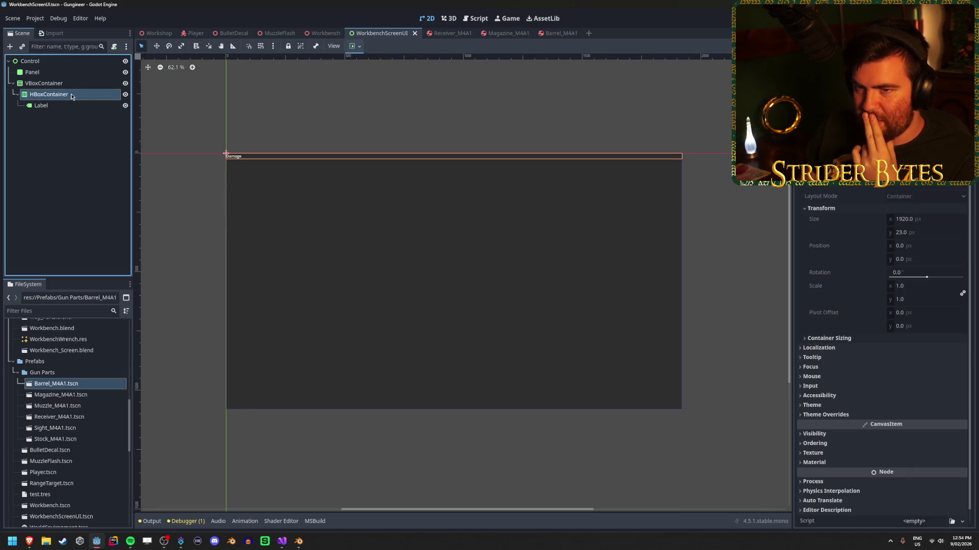
click(67, 83)
key(w)
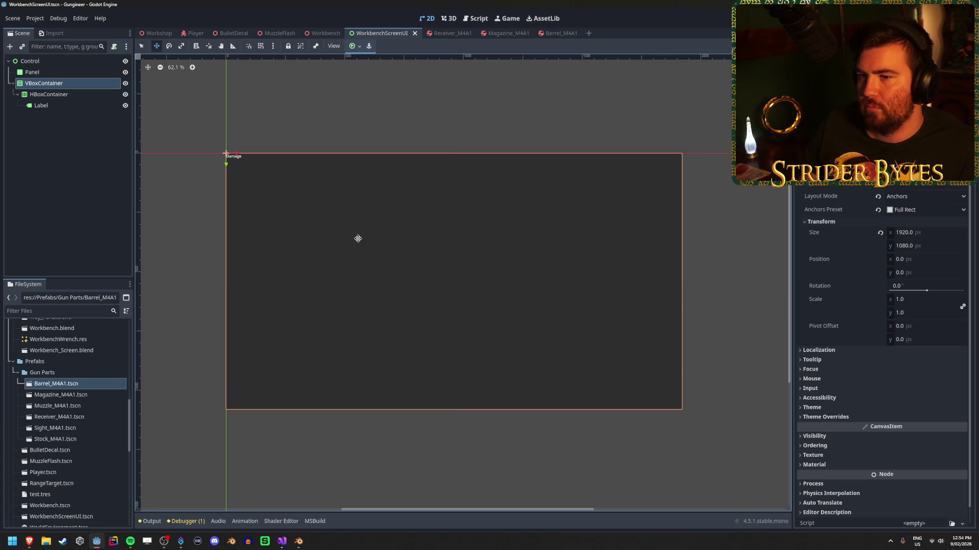
drag(227, 163, 231, 198)
key(ctrl+z)
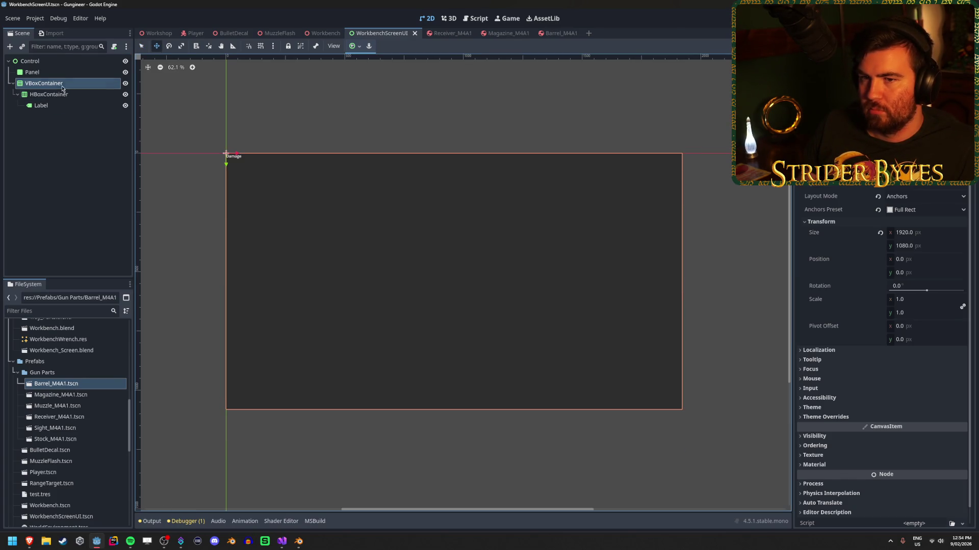
click(41, 72)
click(72, 95)
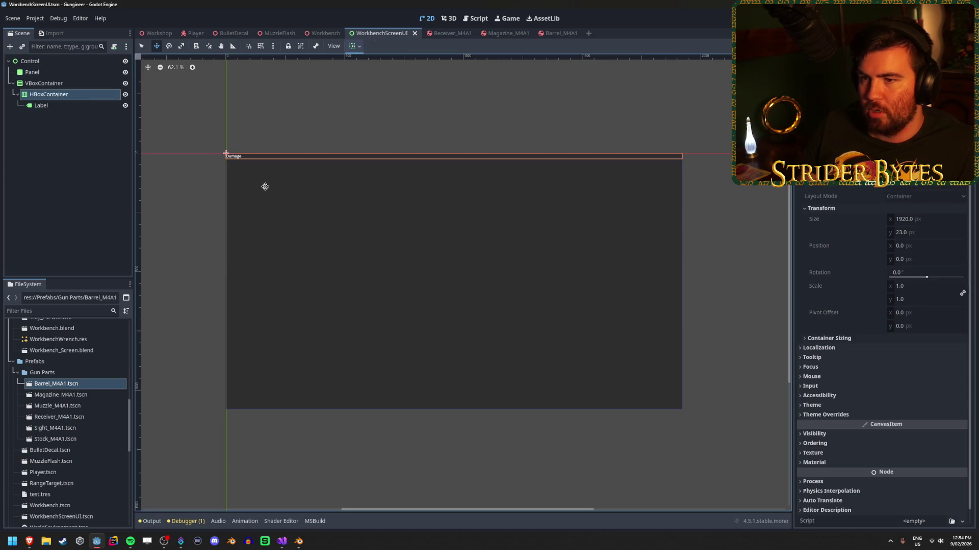
drag(232, 163, 262, 195)
drag(271, 232, 306, 269)
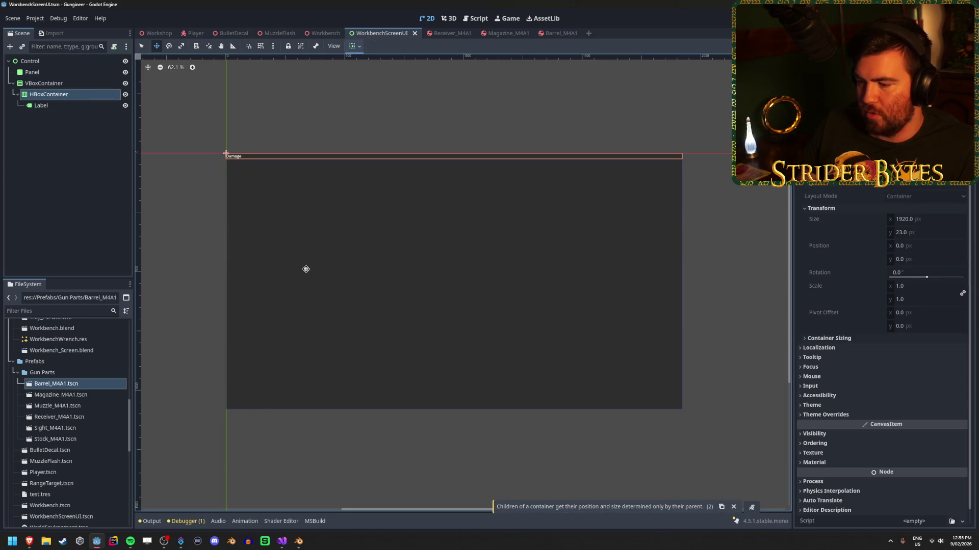
drag(328, 161, 389, 256)
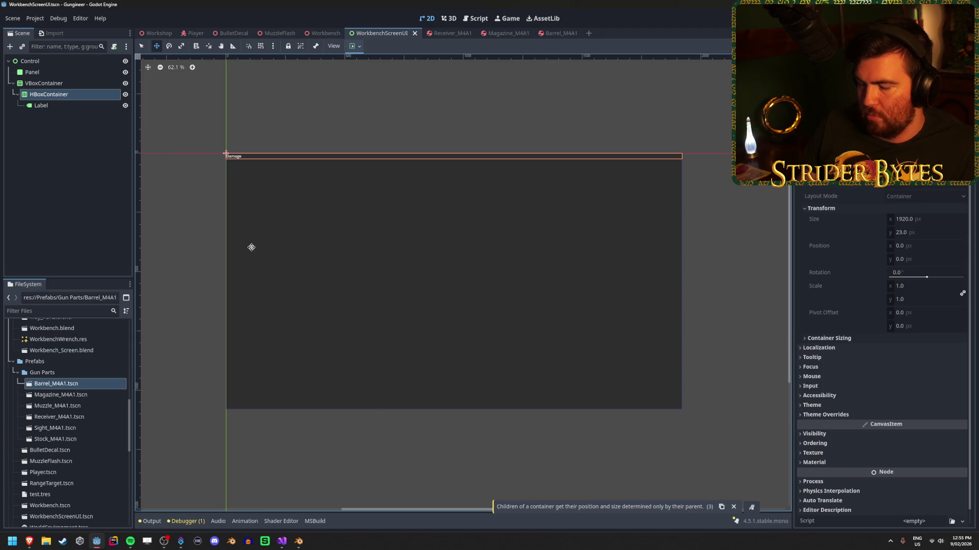
click(68, 83)
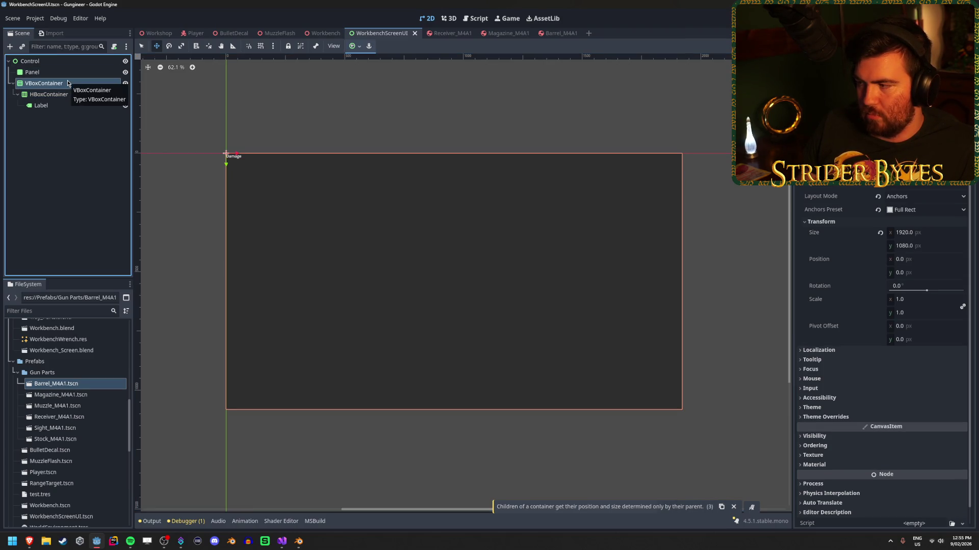
click(67, 95)
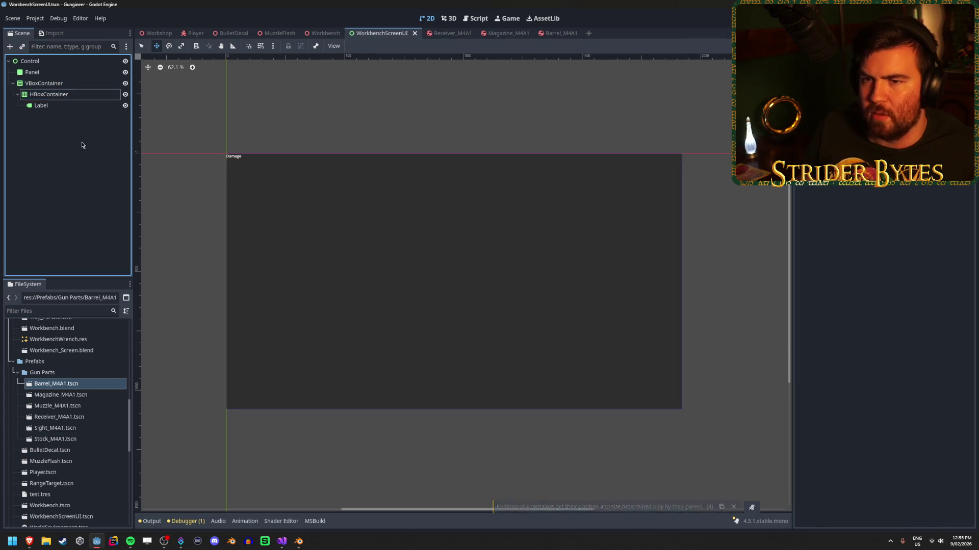
key(ctrl+a)
Add a Container, move the Label into it, and delete the VBoxContainer with its HBoxContainer.
text(container)
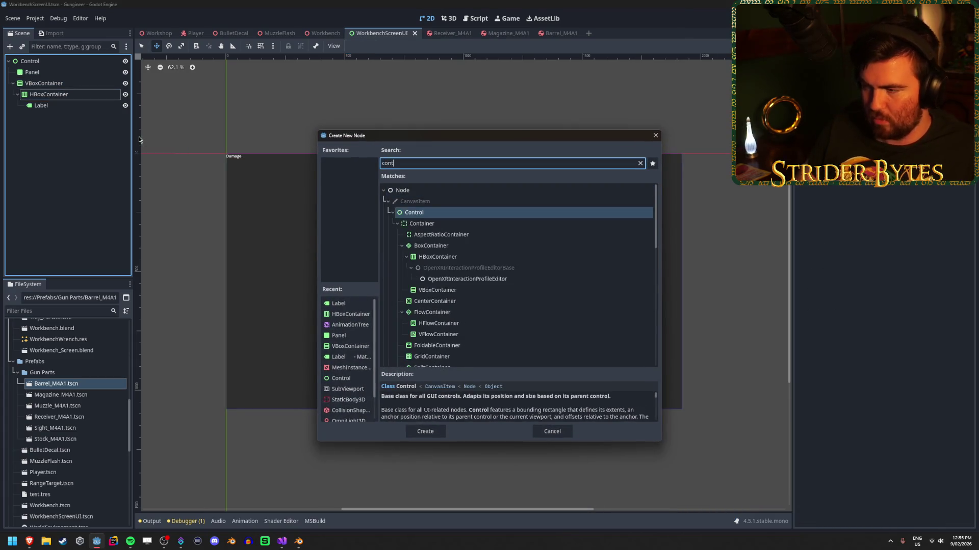
key(Return)
mouse_move(41, 105)
mouse_down()
mouse_move(56, 105)
mouse_move(40, 116)
mouse_up()
click(50, 84)
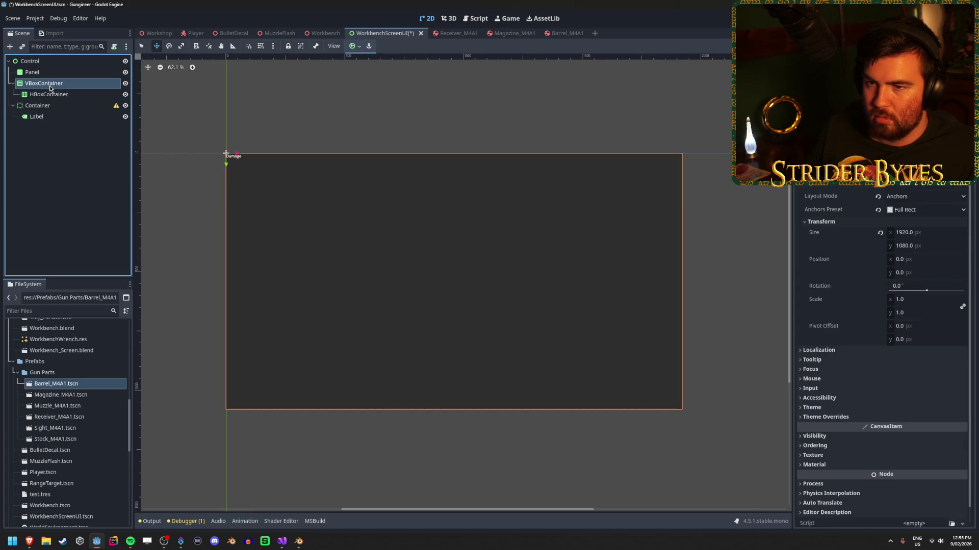
key(Delete)
key(Return)
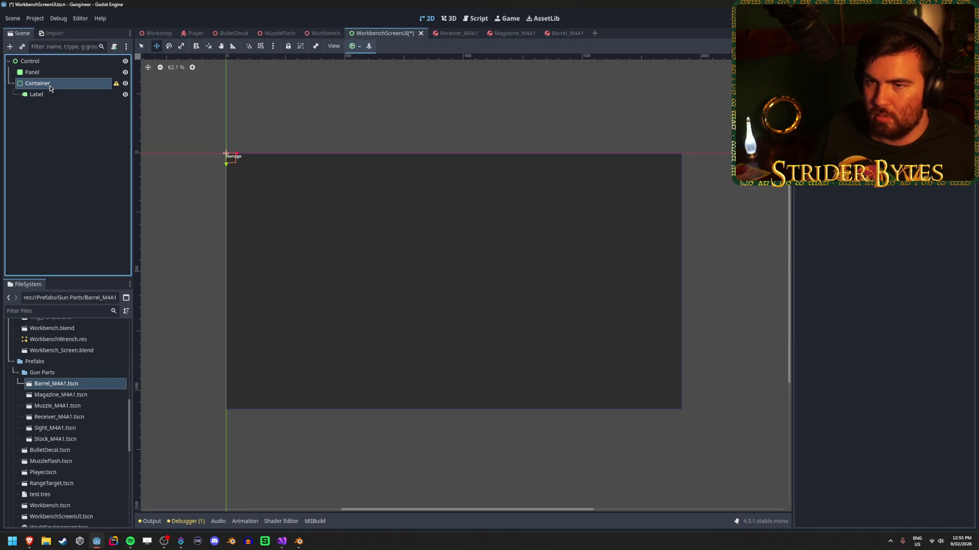
Check the Container's configuration warning, then delete the Container and its Label.
click(116, 83)
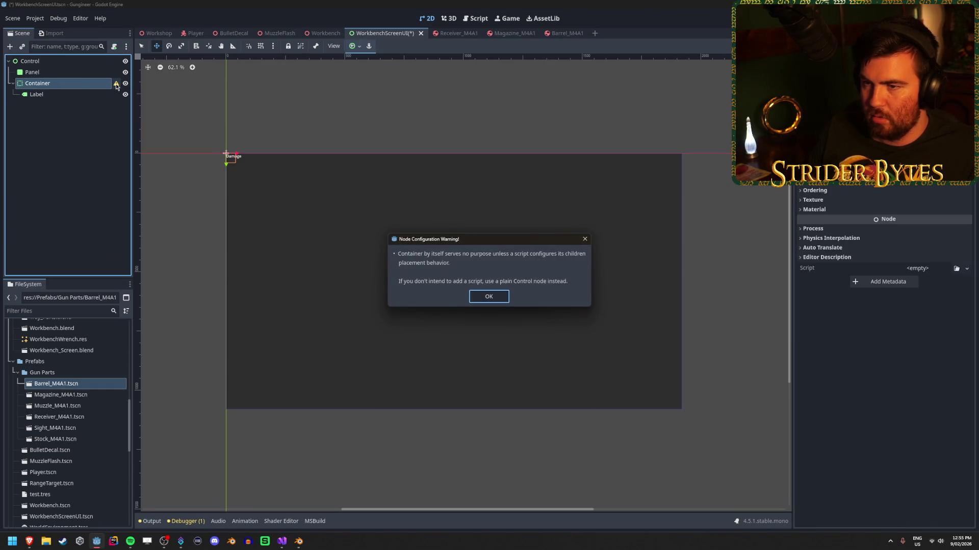
click(489, 296)
key(Delete)
key(Return)
Add a Label under the root Control and drag it onto the panel's top-left area.
right_click(63, 101)
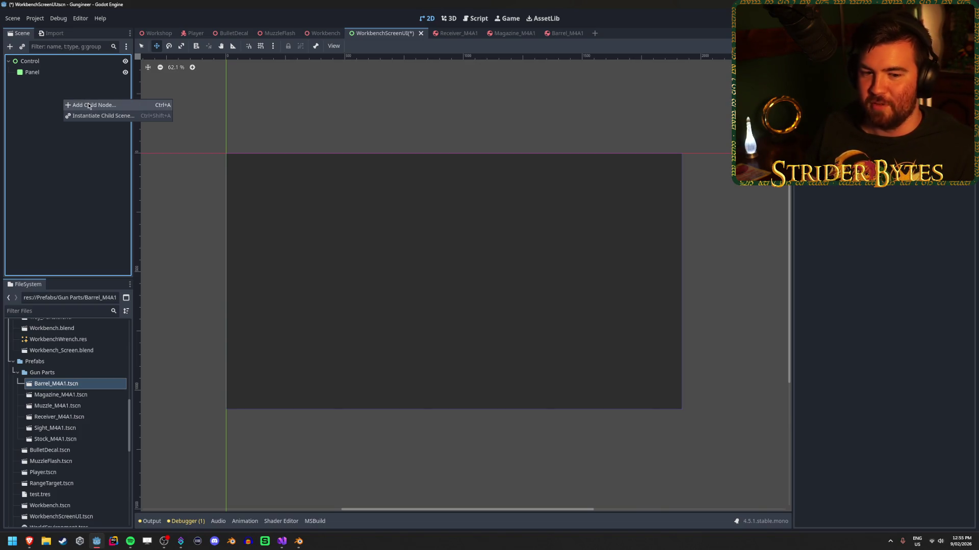
click(87, 104)
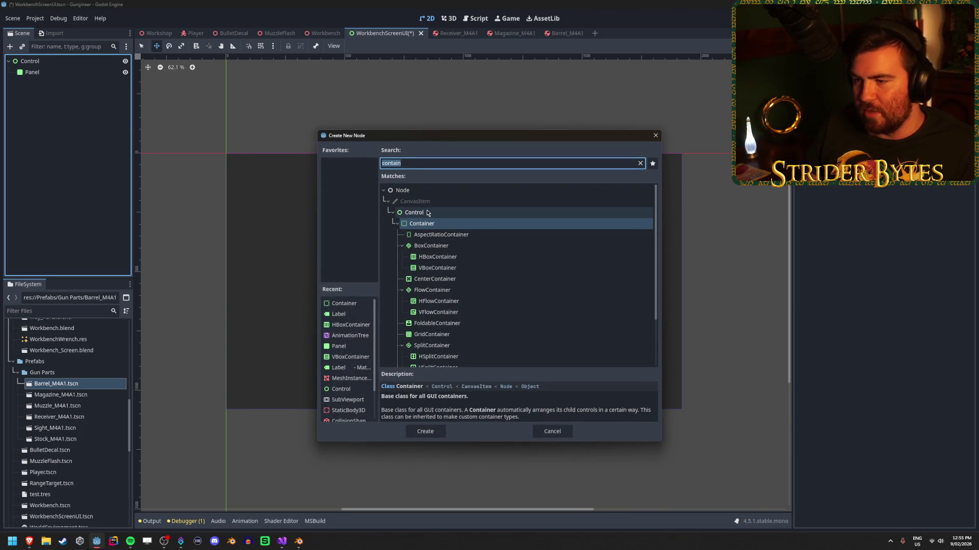
text(label)
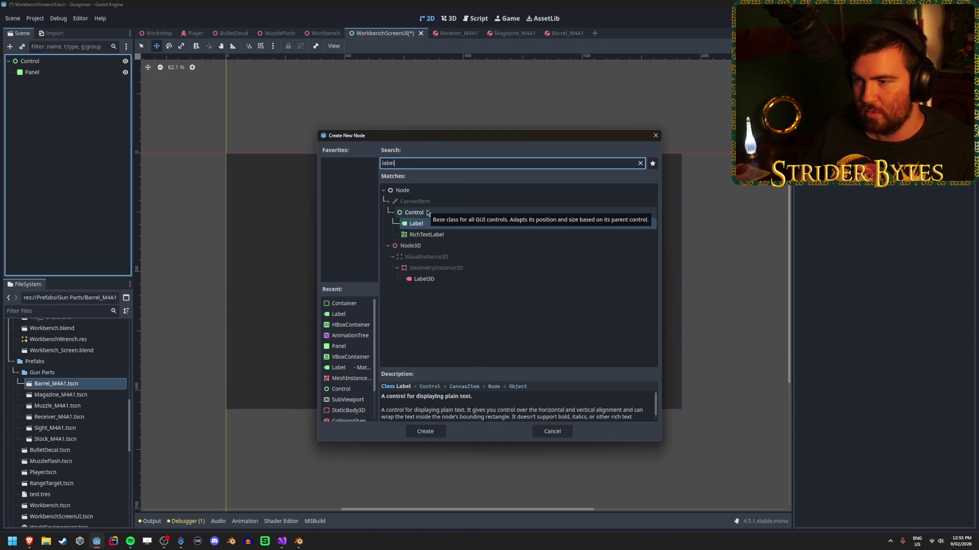
key(Return)
text(sda)
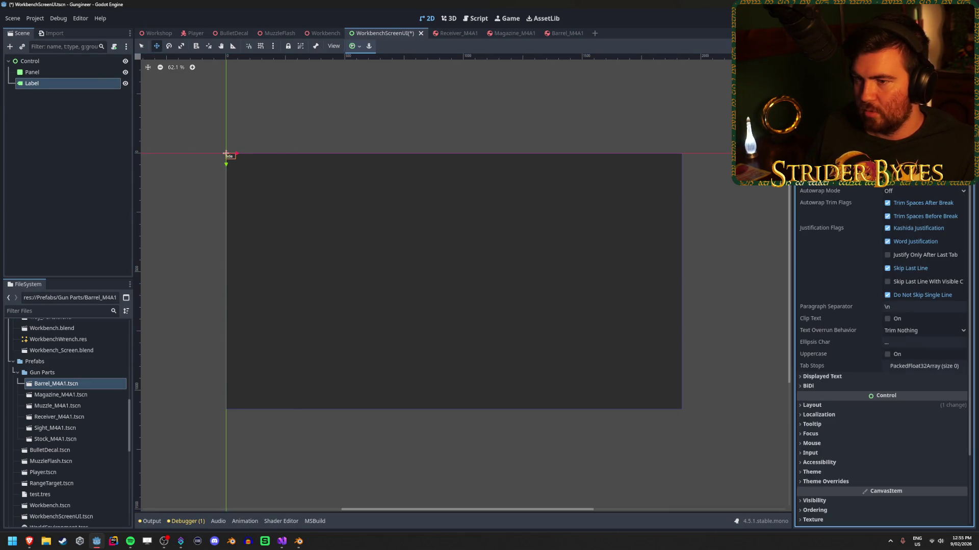
mouse_move(224, 162)
mouse_down()
mouse_move(227, 227)
mouse_move(268, 229)
mouse_up()
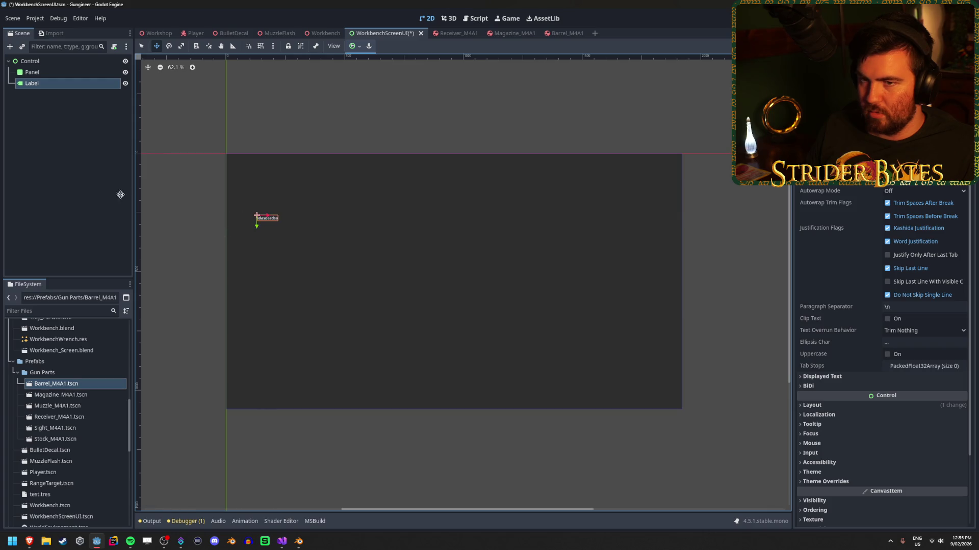
Begin adding another child node under the root Control.
click(59, 128)
right_click(66, 114)
click(89, 118)
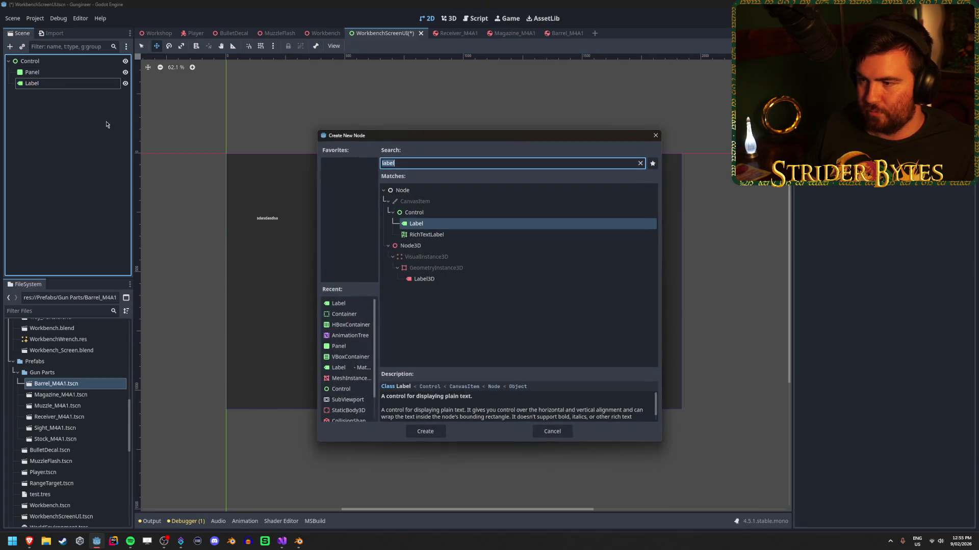
Find ProgressBar under Control > Range and create it under the root Control.
key(BackSpace)
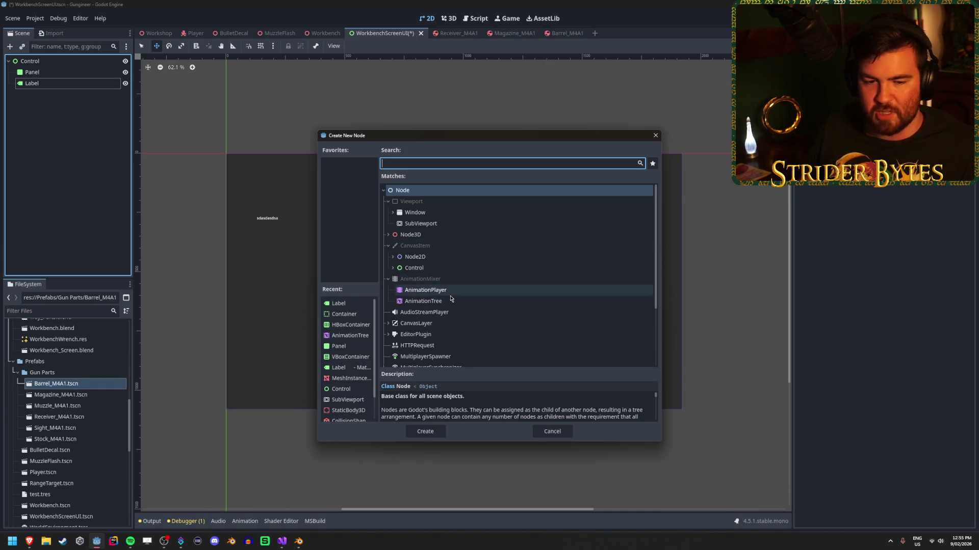
click(392, 268)
scroll(447, 306, down, 5)
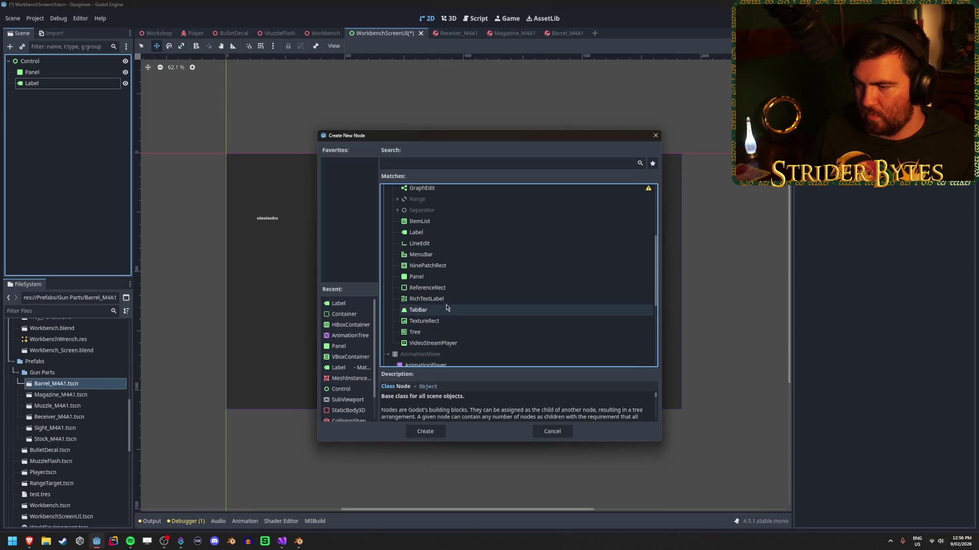
scroll(446, 306, up, 2)
scroll(446, 305, down, 3)
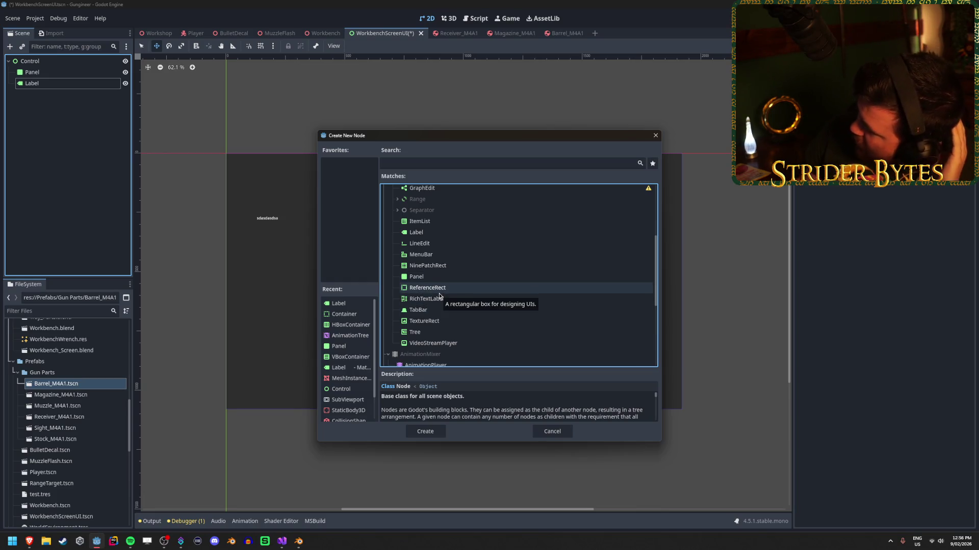
scroll(413, 270, up, 2)
click(397, 244)
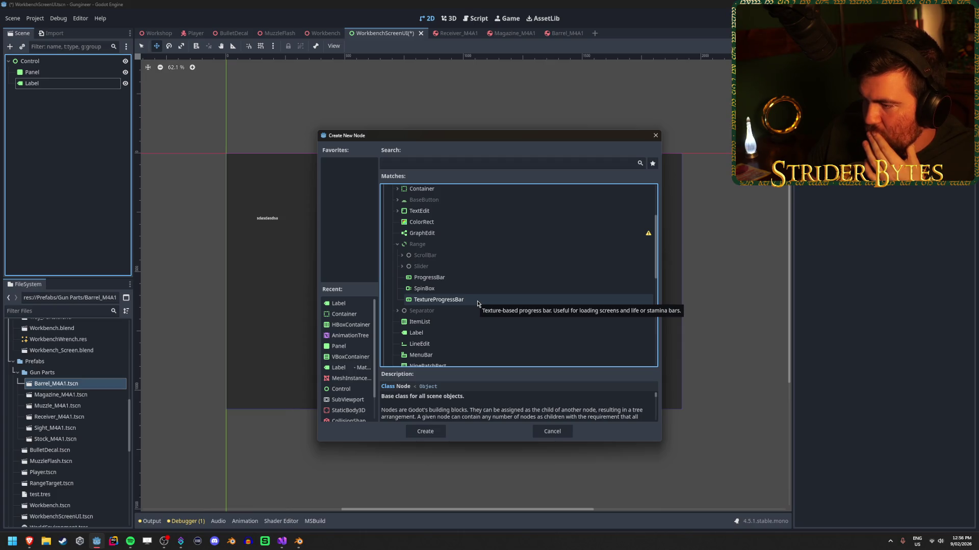
click(472, 277)
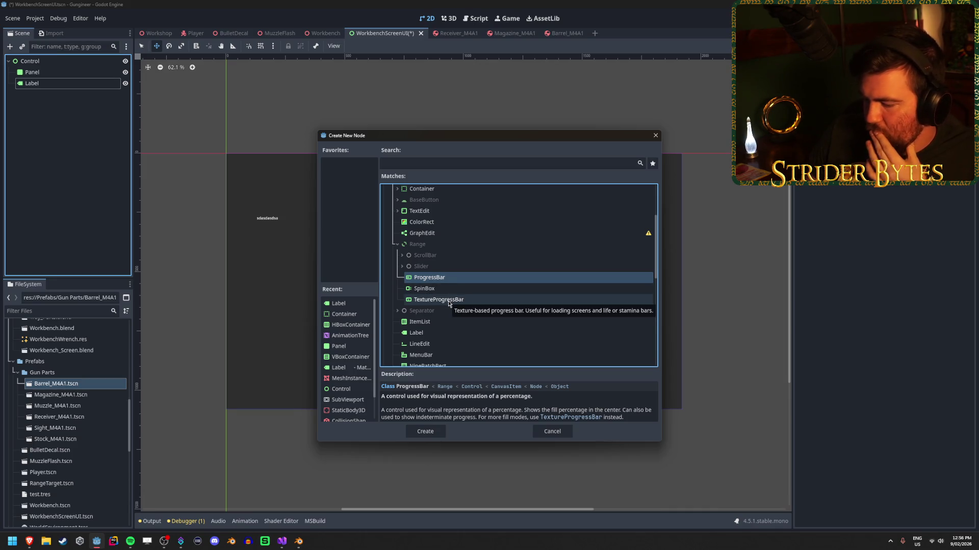
click(425, 431)
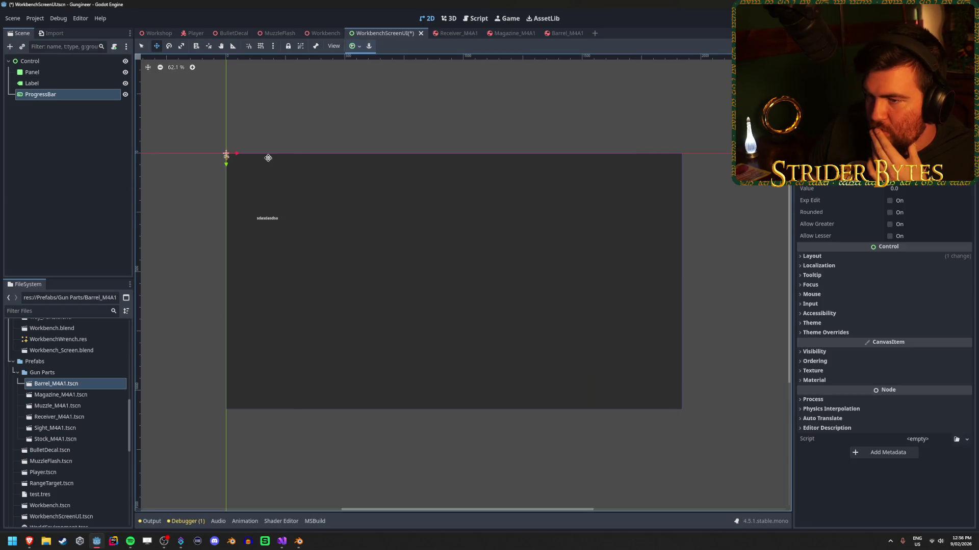
scroll(190, 155, up, 6)
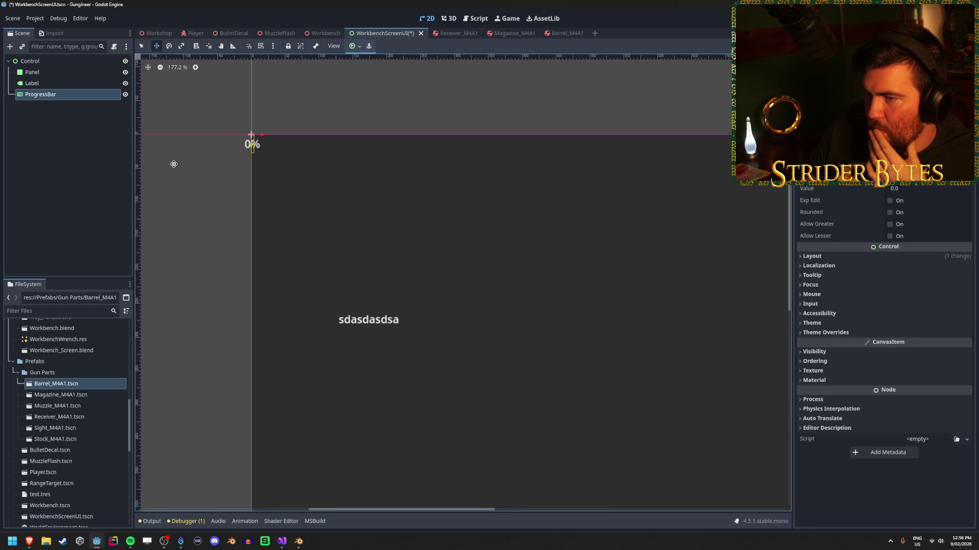
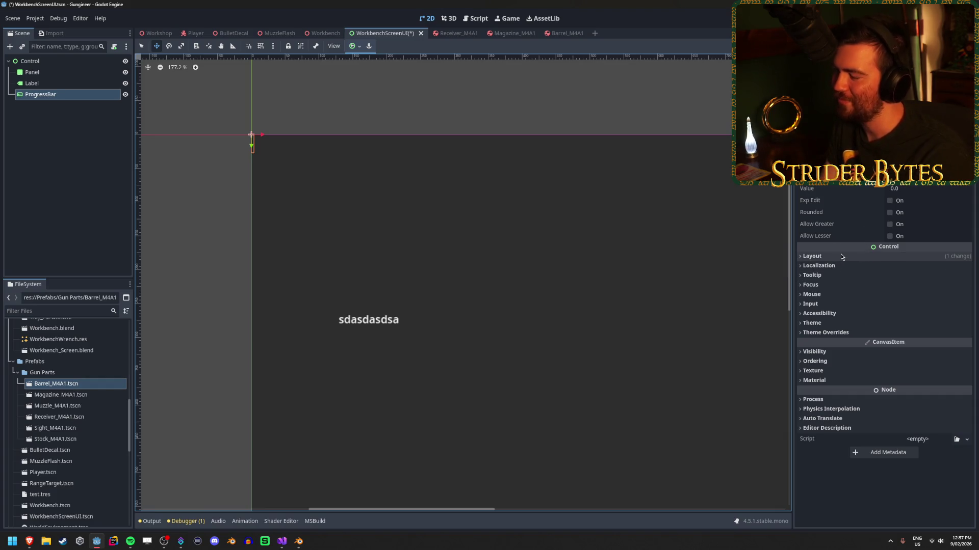
Reveal the ProgressBar's Layout and Transform values and widen it slightly to about 104.8 × 27 px.
click(886, 212)
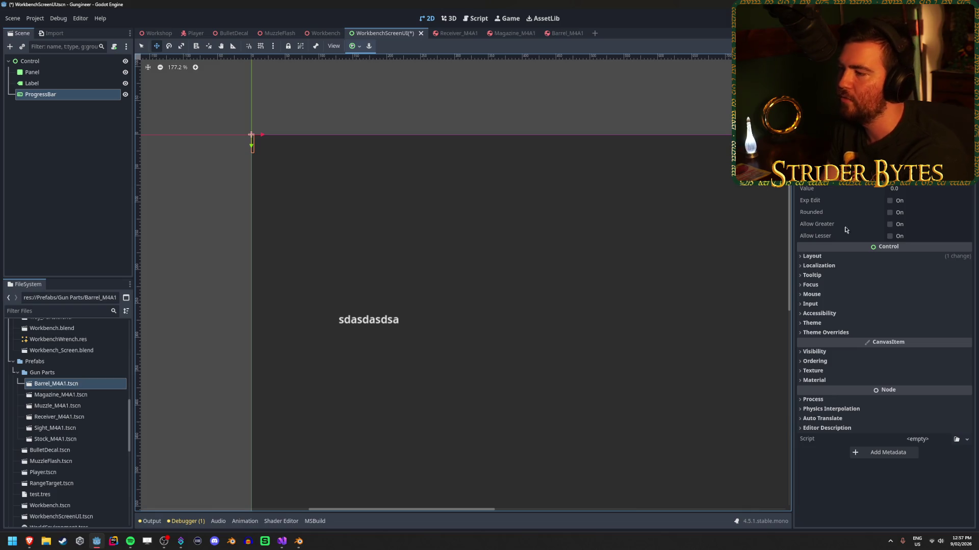
click(837, 258)
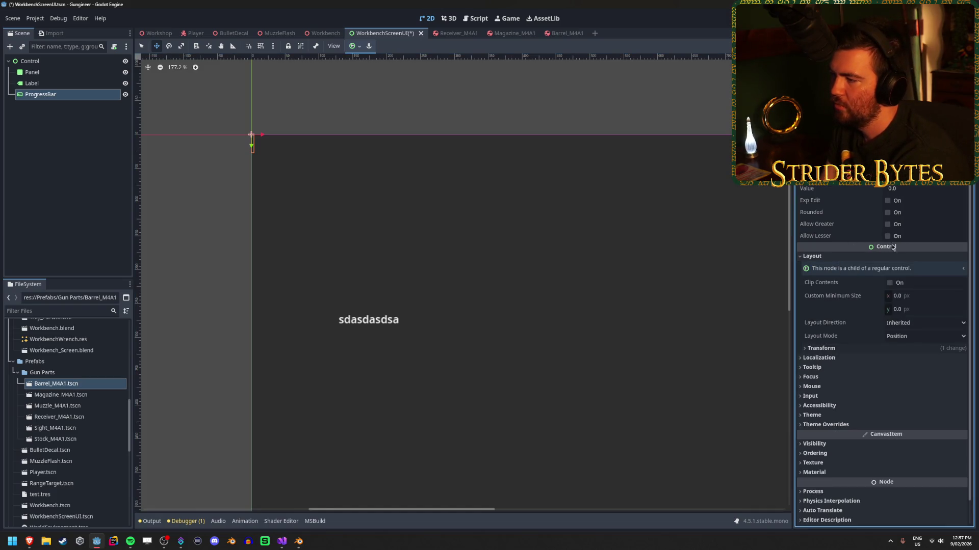
click(898, 270)
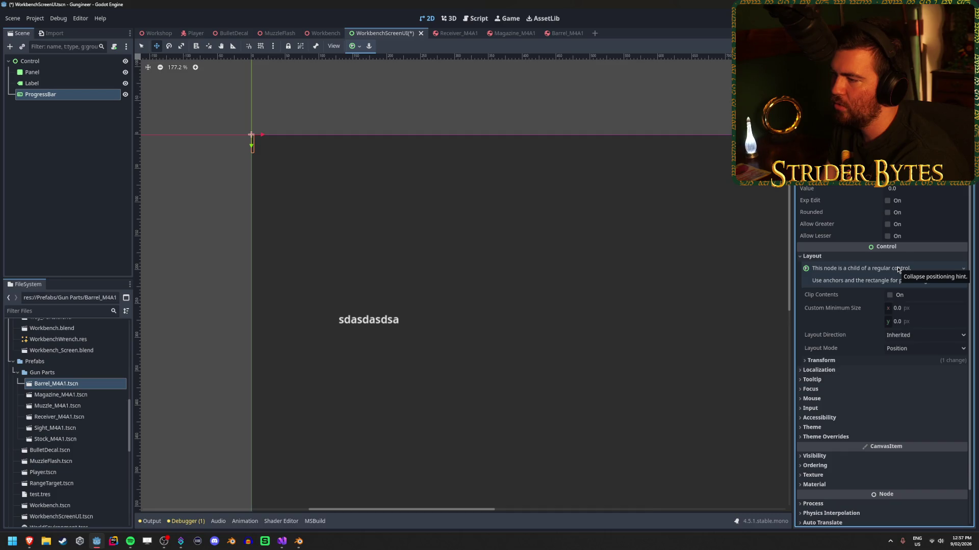
click(898, 270)
click(912, 348)
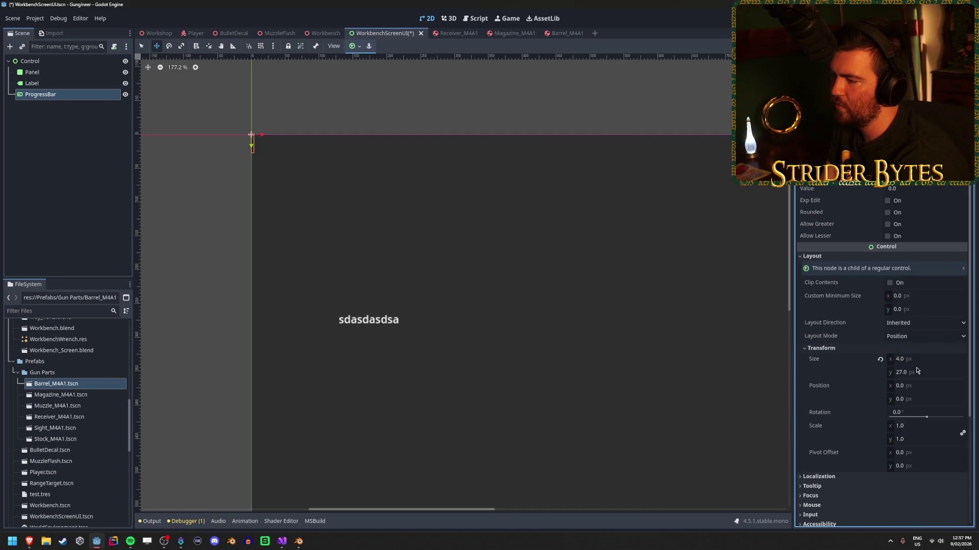
drag(898, 363, 933, 363)
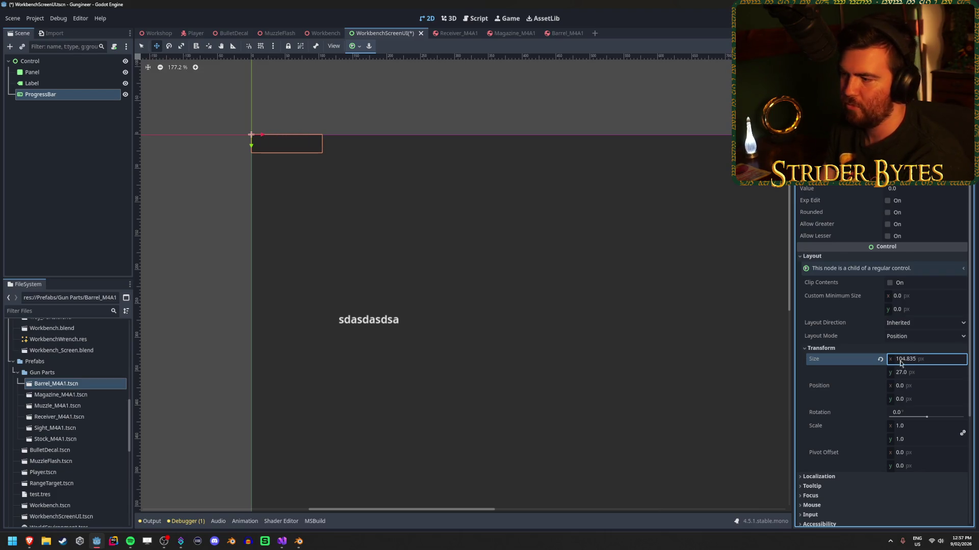
Set the ProgressBar width to 1600 px and drag it into the panel.
scroll(459, 313, down, 5)
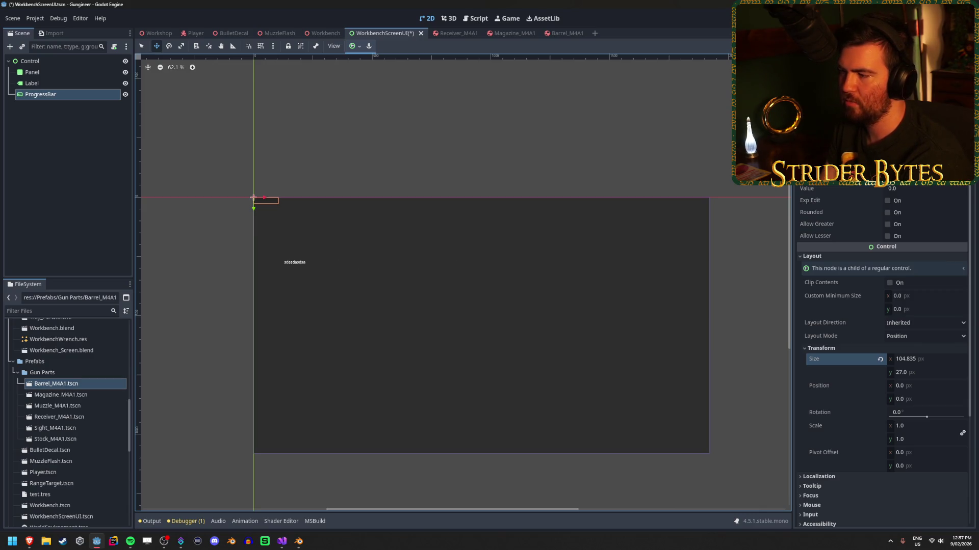
click(939, 362)
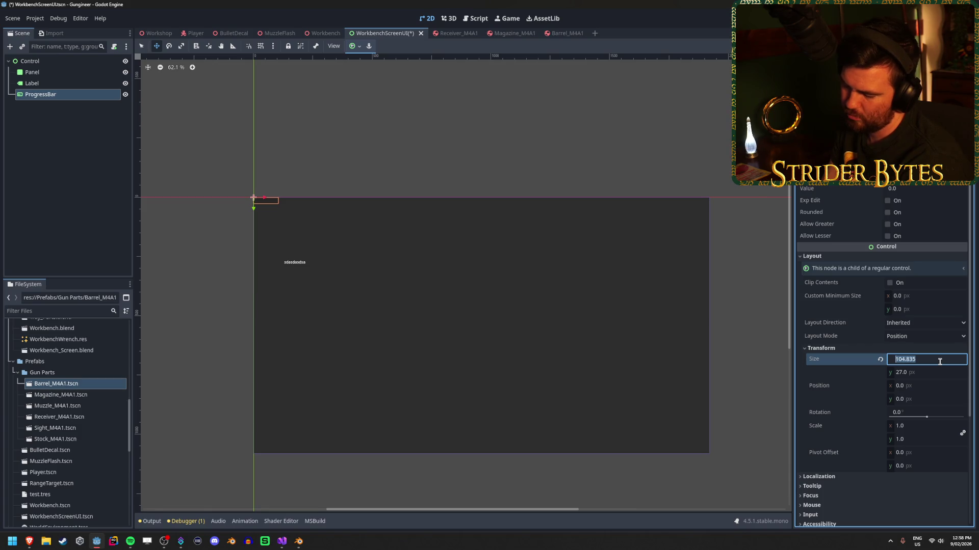
text(1600)
key(Return)
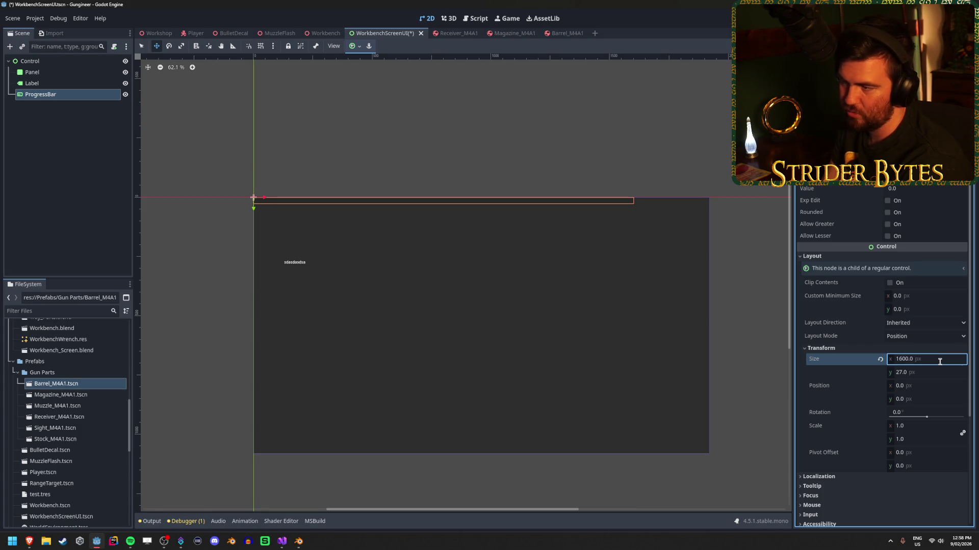
mouse_move(265, 198)
mouse_down()
mouse_move(322, 200)
mouse_move(325, 228)
mouse_up()
Make the ProgressBar 150 px tall and position it at 261, 132.
click(929, 372)
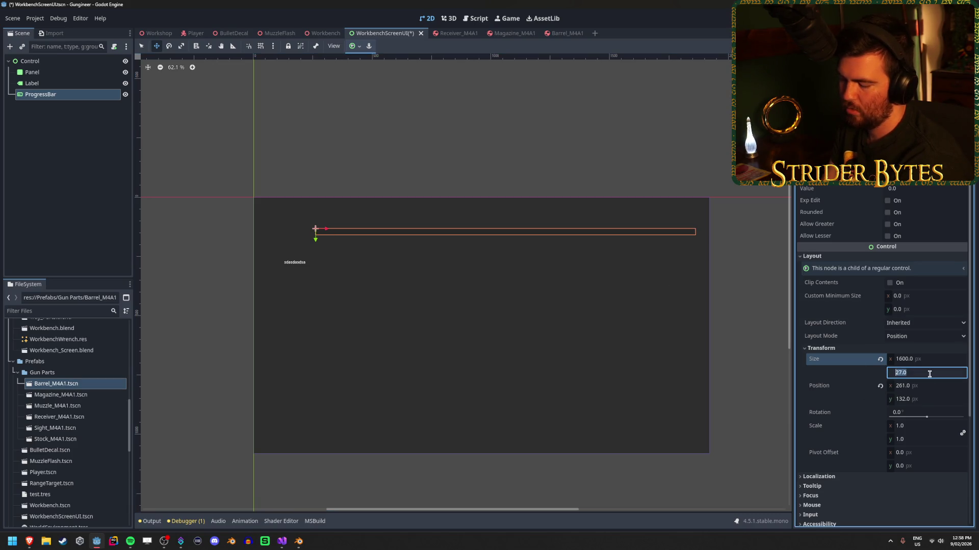
text(200)
key(Return)
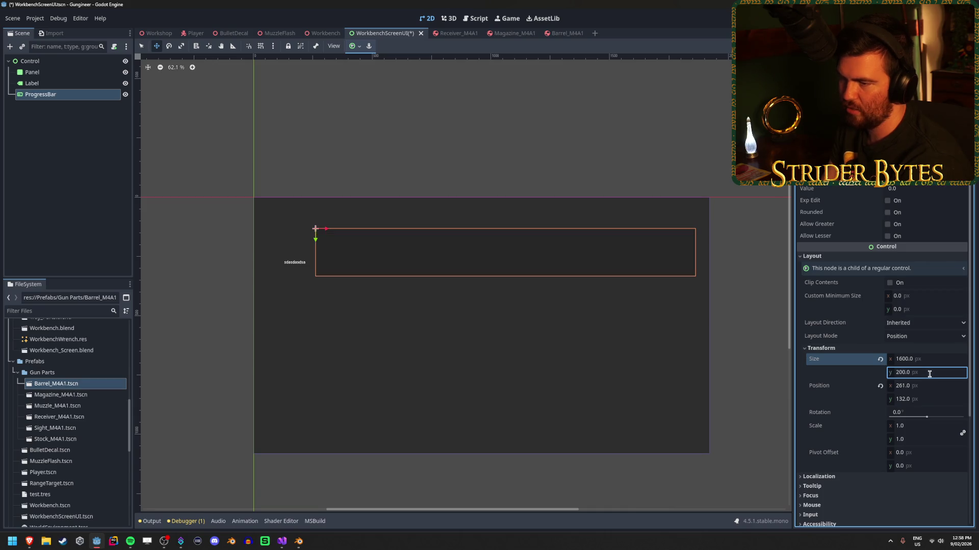
text(50)
key(Return)
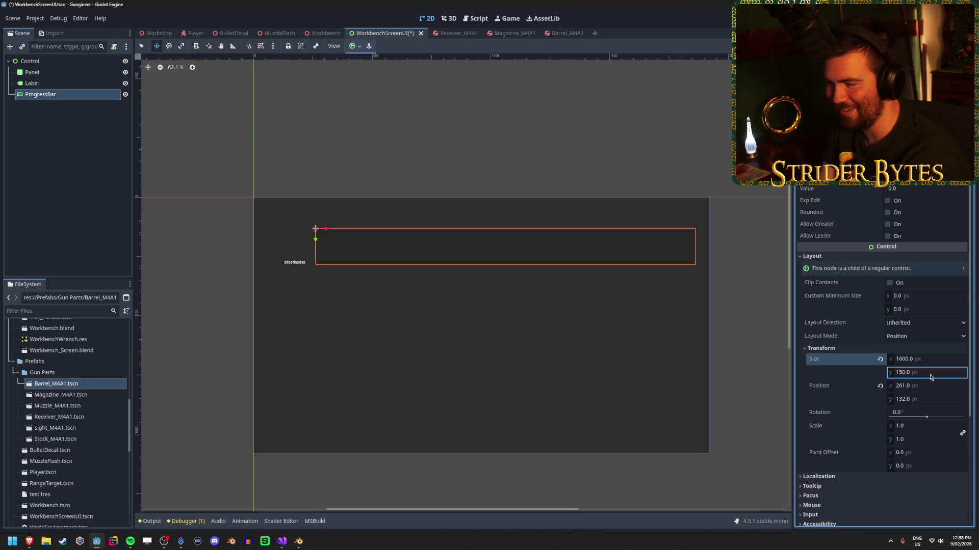
click(506, 248)
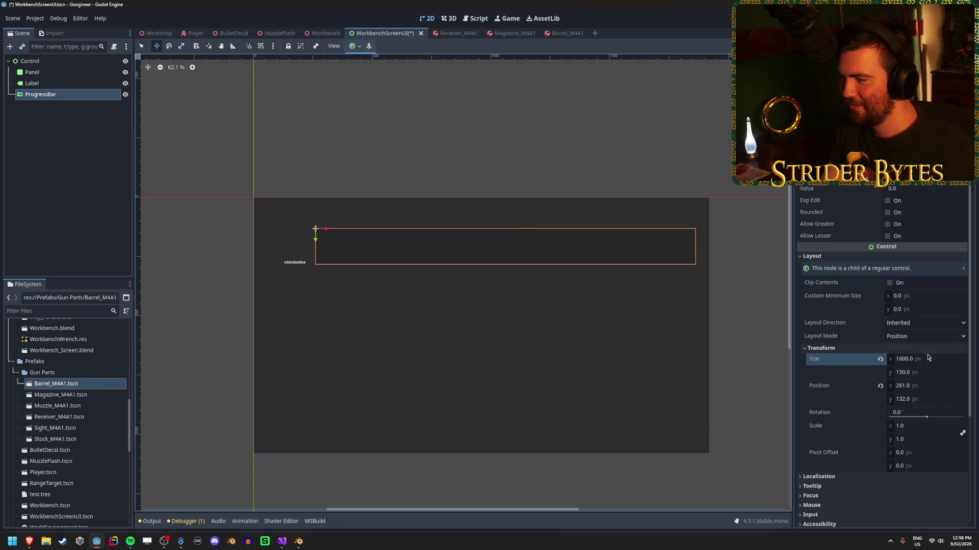
click(922, 385)
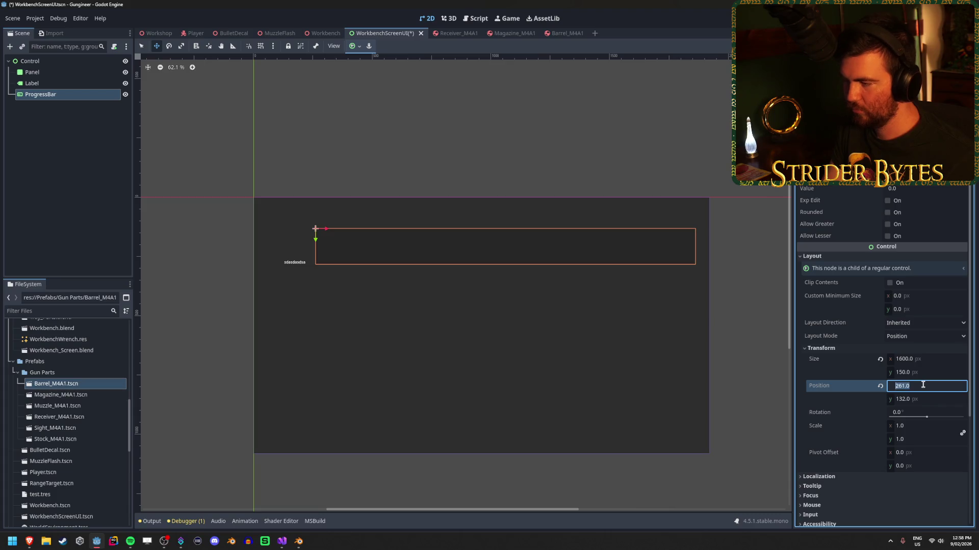
click(51, 83)
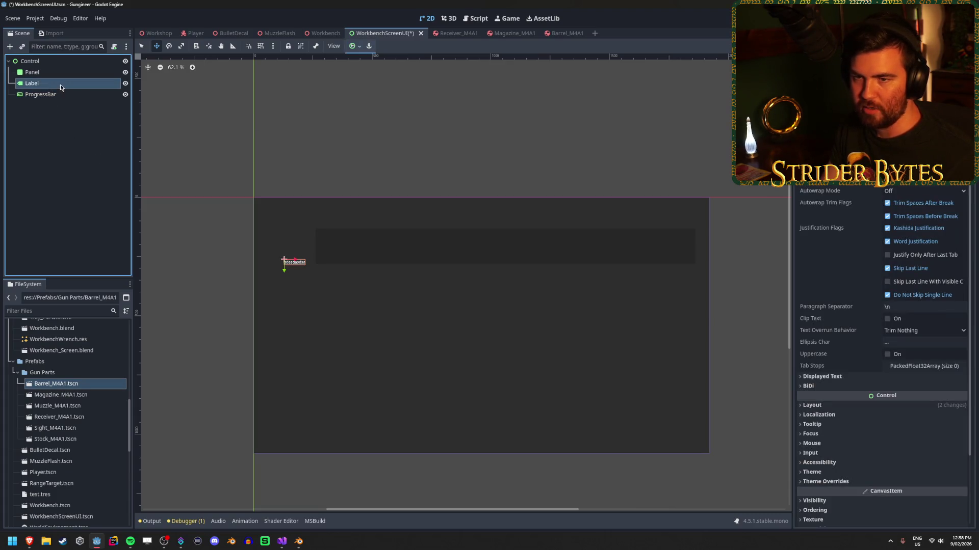
Reparent the Label under the ProgressBar and expand its Layout and Transform settings.
drag(59, 98, 58, 95)
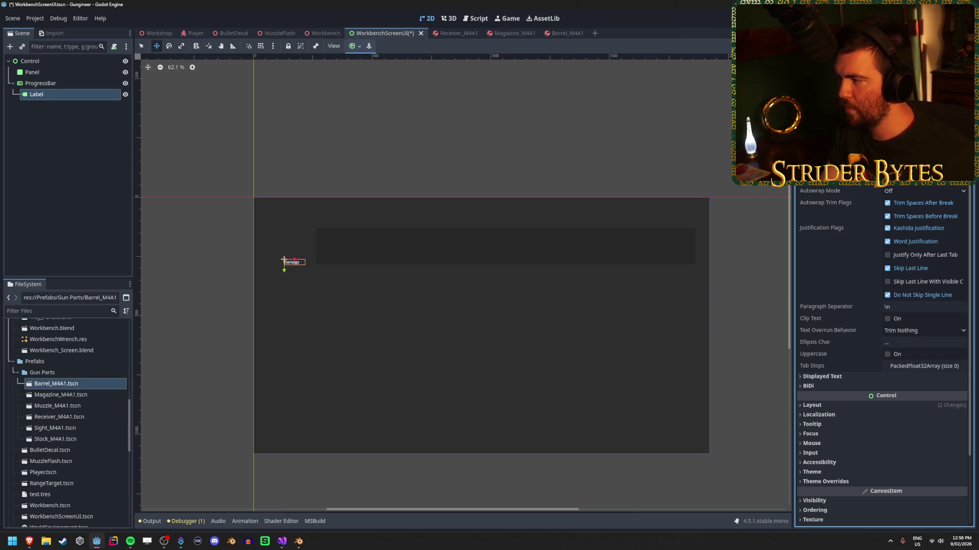
scroll(858, 195, down, 3)
click(825, 323)
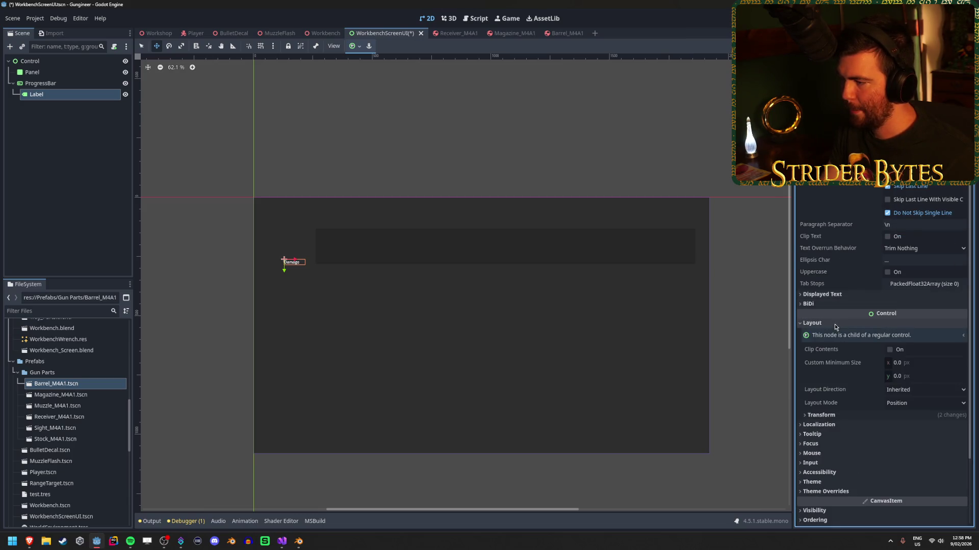
click(877, 323)
click(877, 323)
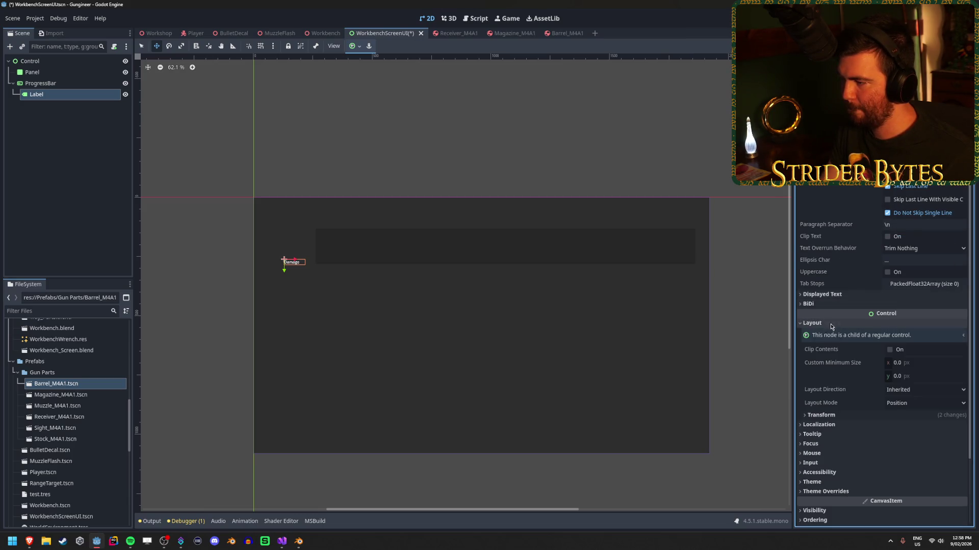
click(821, 415)
scroll(848, 360, down, 6)
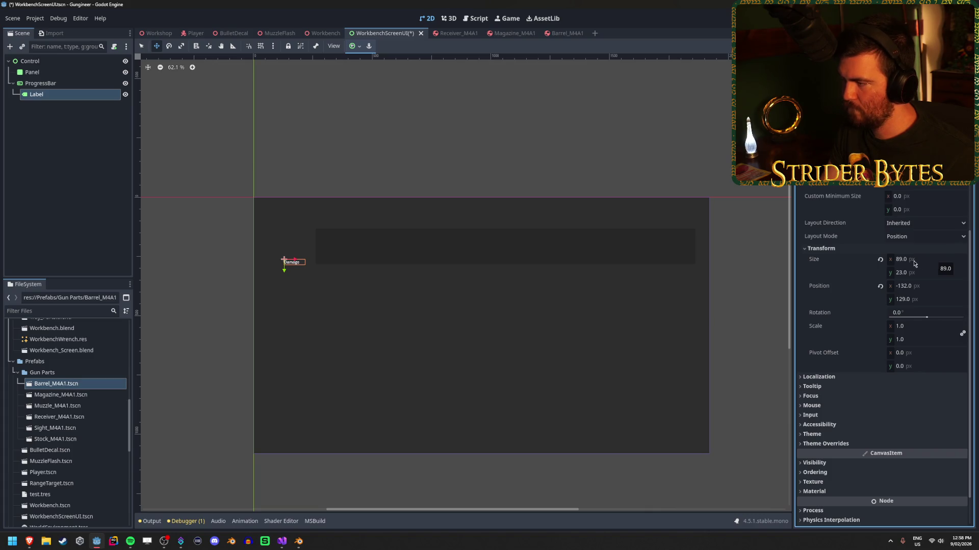
Try a 200 × 100 Label size, then undo back to 94.035 × 23.
drag(914, 263, 917, 264)
click(942, 261)
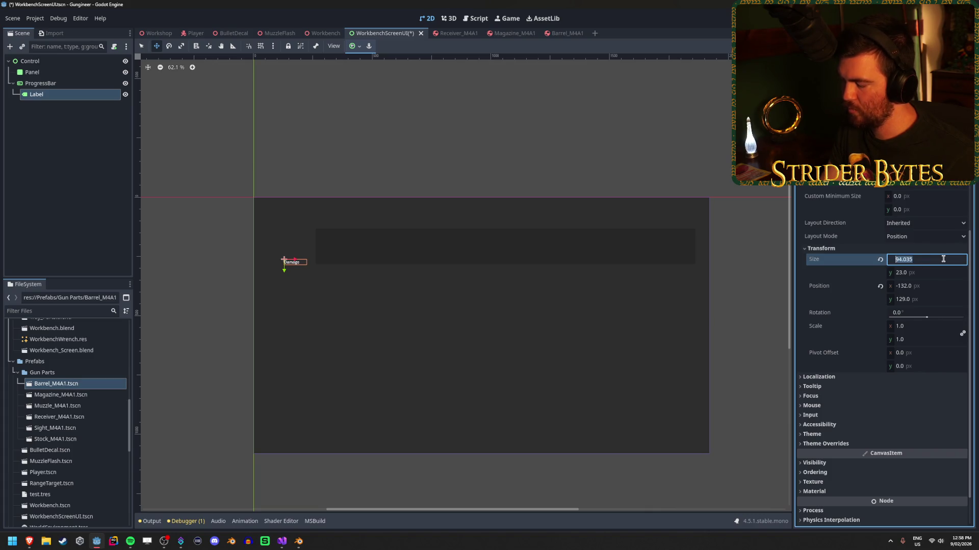
text(0)
key(Return)
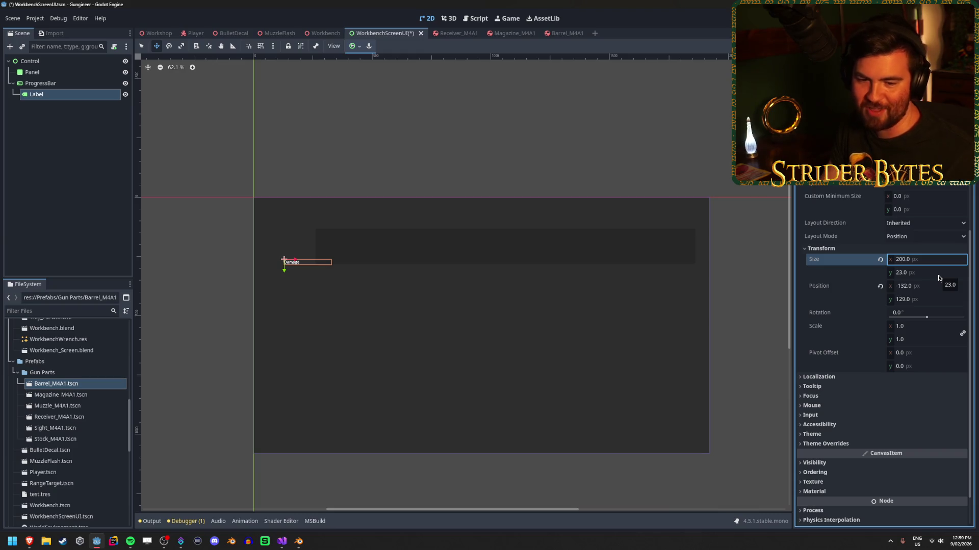
click(938, 274)
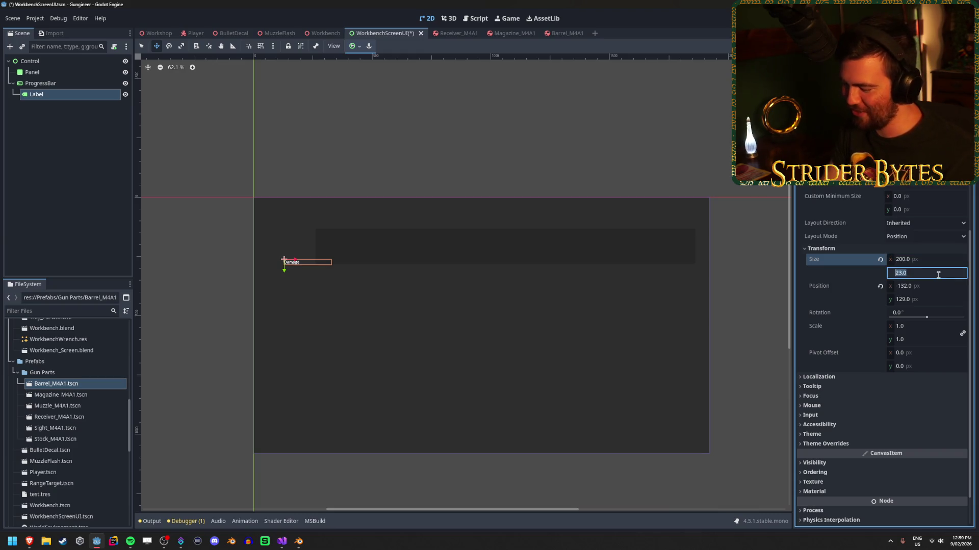
text(100)
key(Return)
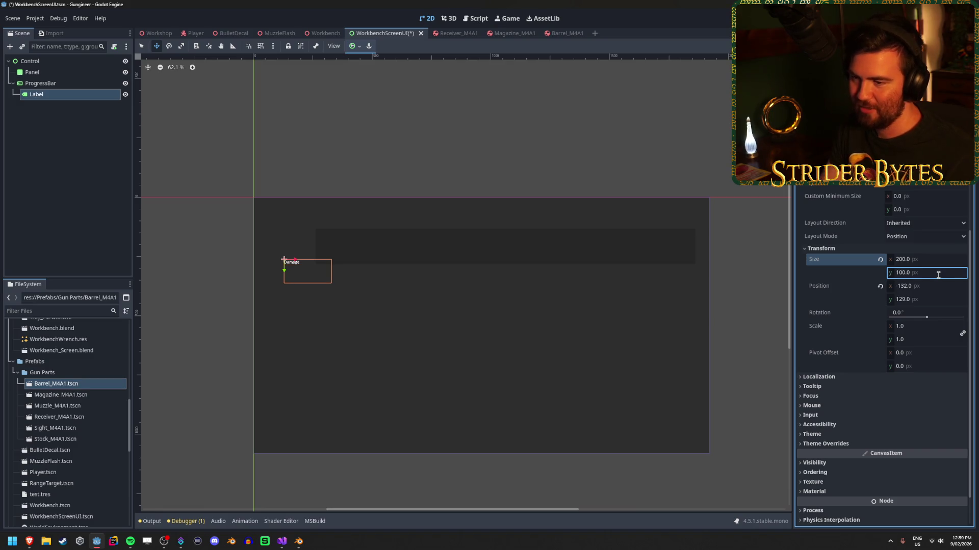
key(ctrl+z)
key(ctrl+z)
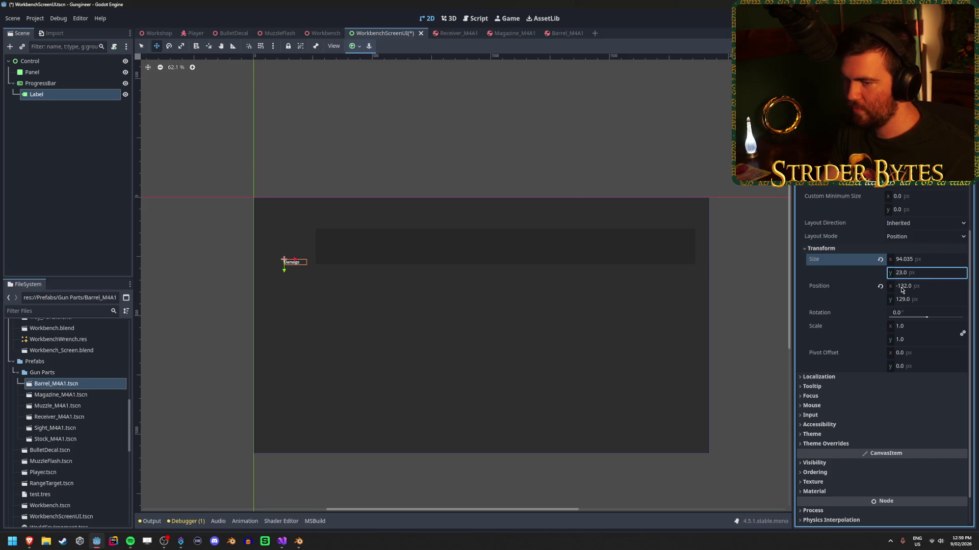
Nudge the Label's horizontal position and set its vertical position to 0.
drag(901, 290, 907, 287)
click(933, 300)
text(0)
key(Return)
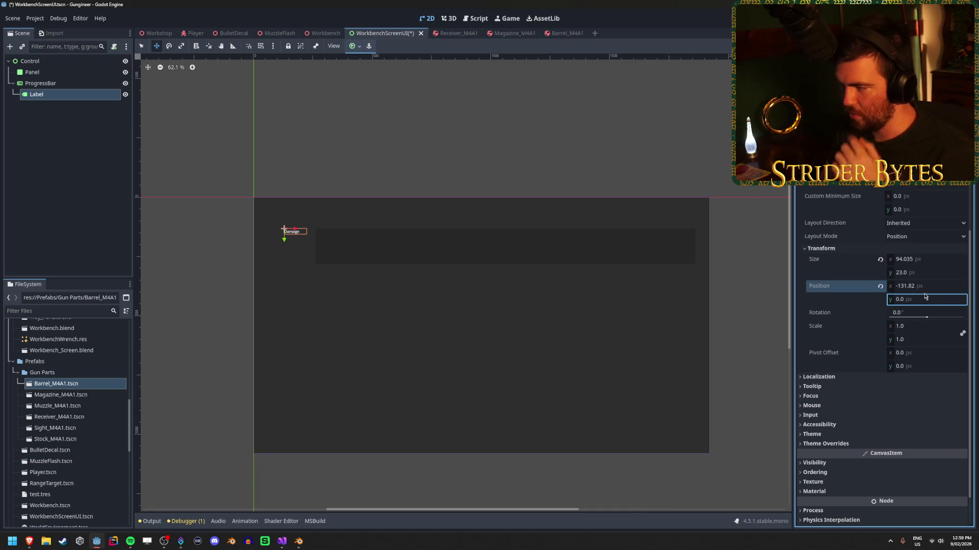
Try the Label's autowrap and alignment dropdowns without changing them.
scroll(924, 297, up, 5)
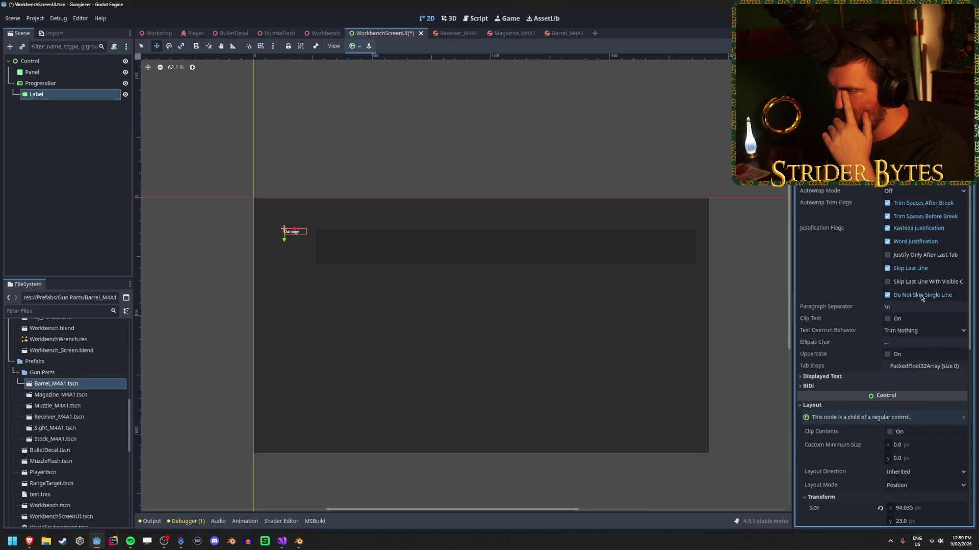
click(917, 193)
click(917, 193)
click(919, 188)
click(917, 192)
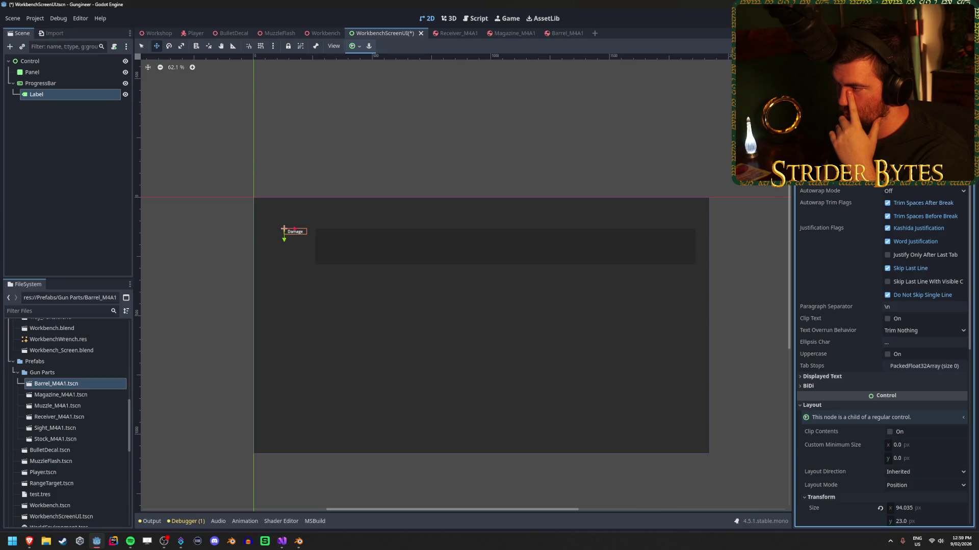
click(917, 182)
click(919, 197)
click(918, 185)
click(917, 192)
scroll(926, 255, down, 5)
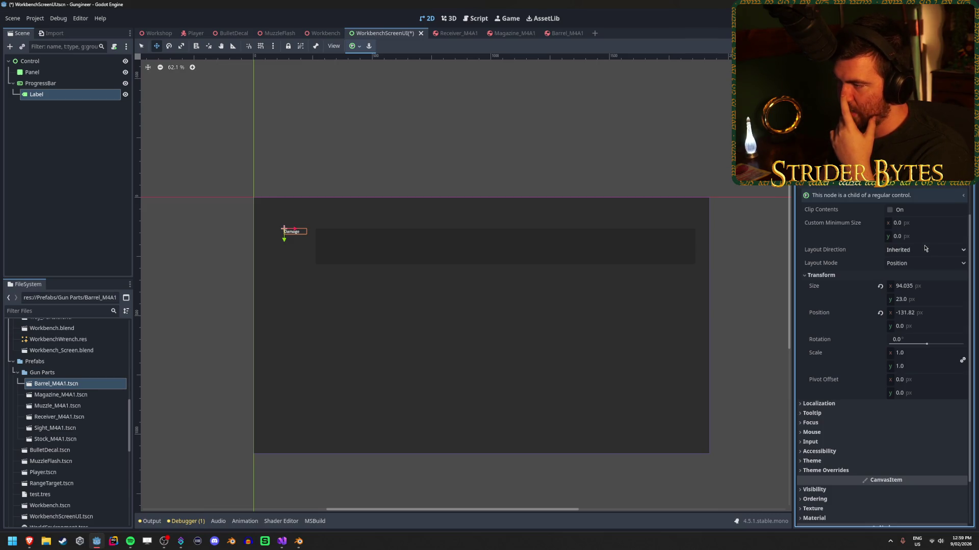
Switch the Label's layout mode to Anchors and apply the Center Left anchor preset.
click(925, 250)
click(911, 263)
click(911, 263)
click(911, 263)
click(913, 263)
click(903, 286)
click(925, 276)
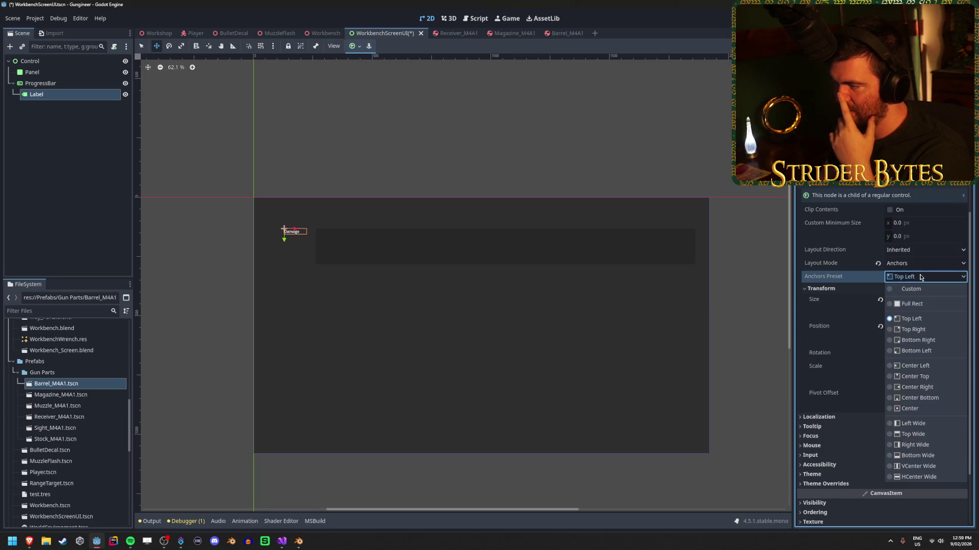
click(925, 276)
click(357, 47)
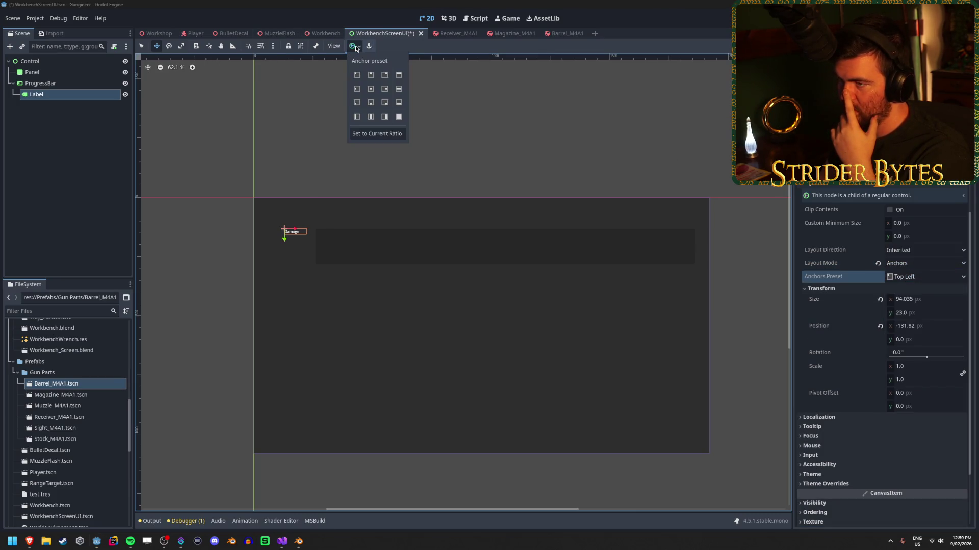
click(388, 88)
click(355, 90)
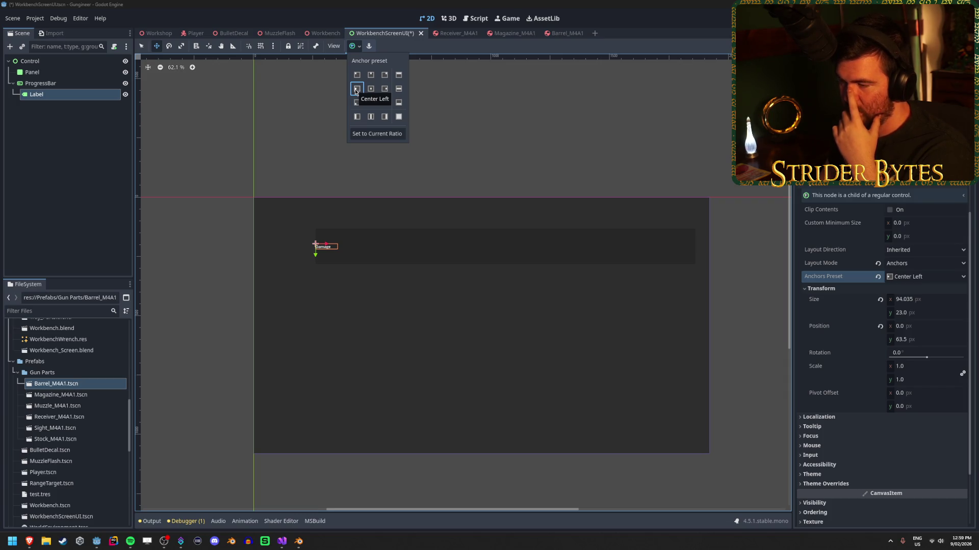
Reset the Label's horizontal pivot offset to 0 and bring up the Workshop scene.
click(903, 397)
drag(903, 397, 923, 397)
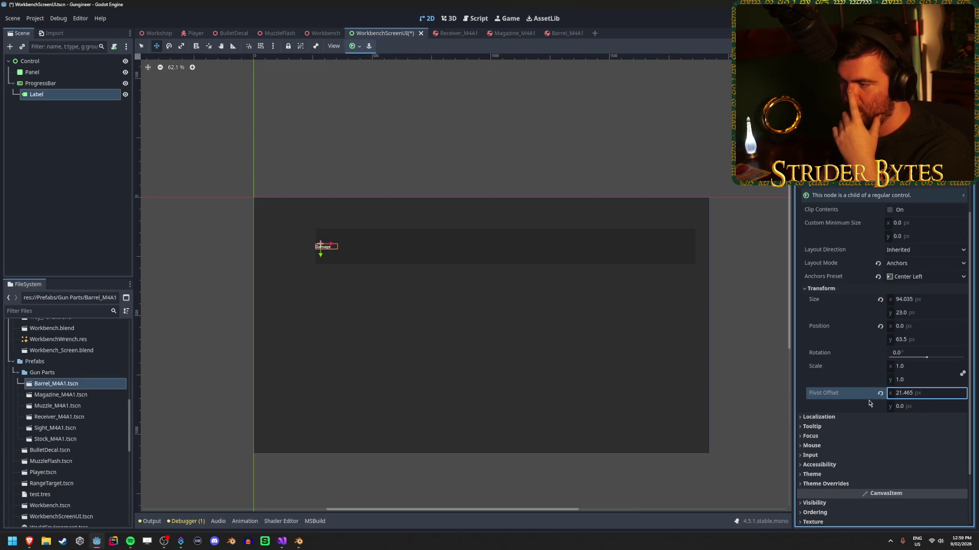
key(ctrl+z)
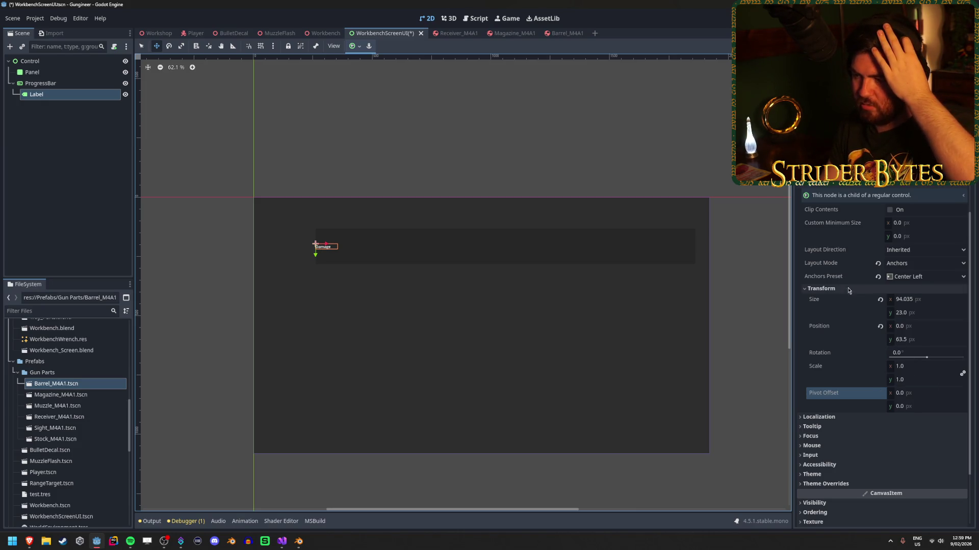
scroll(841, 316, up, 5)
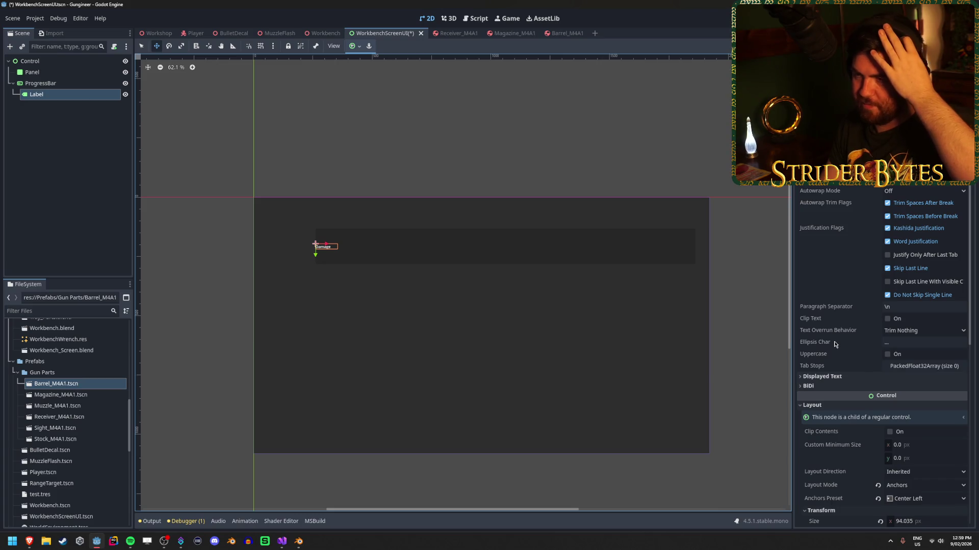
click(155, 33)
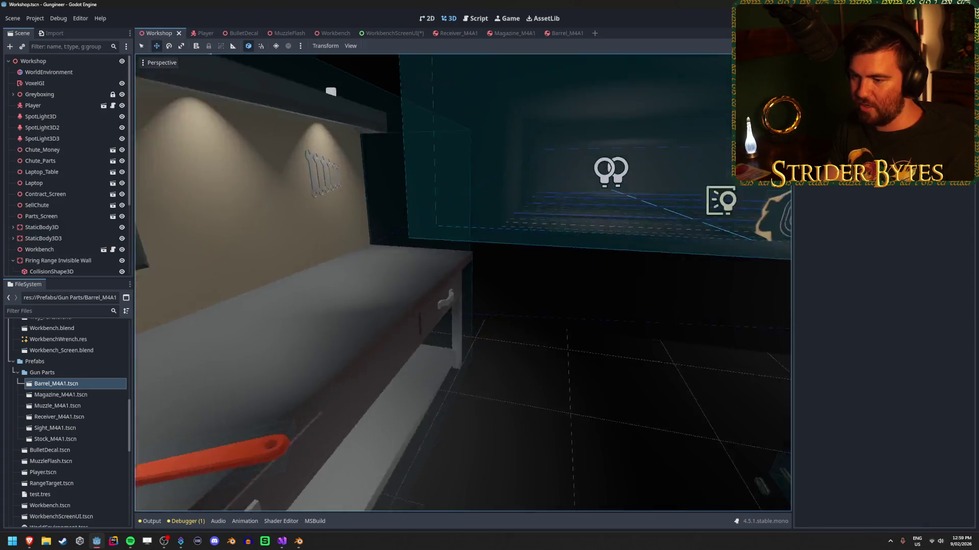
Fly the 3D camera toward the paper target and back to inspect it.
key(w)
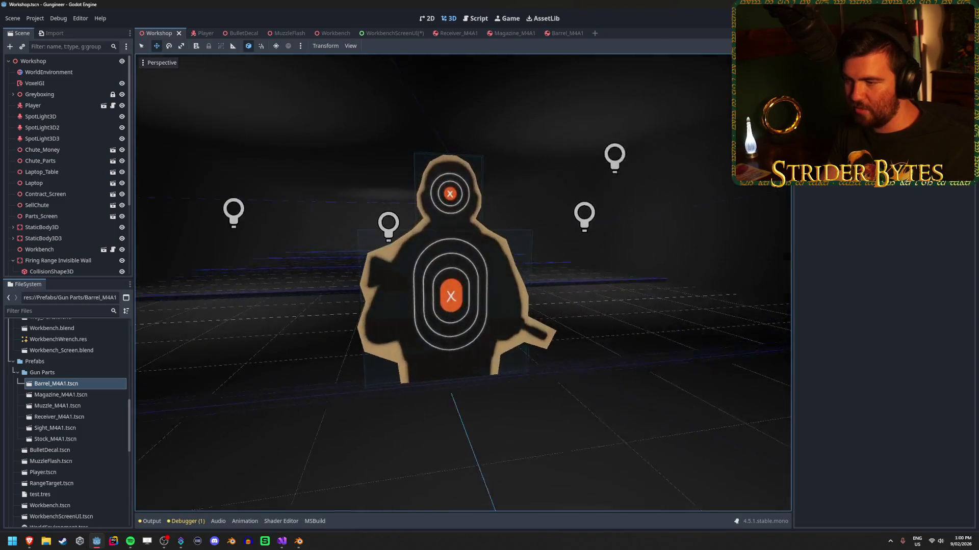
key(w)
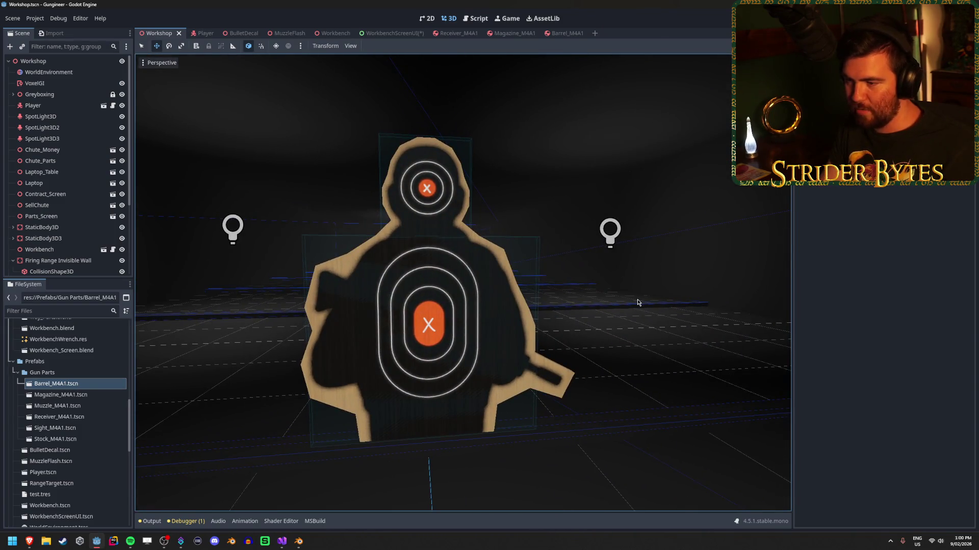
key(w)
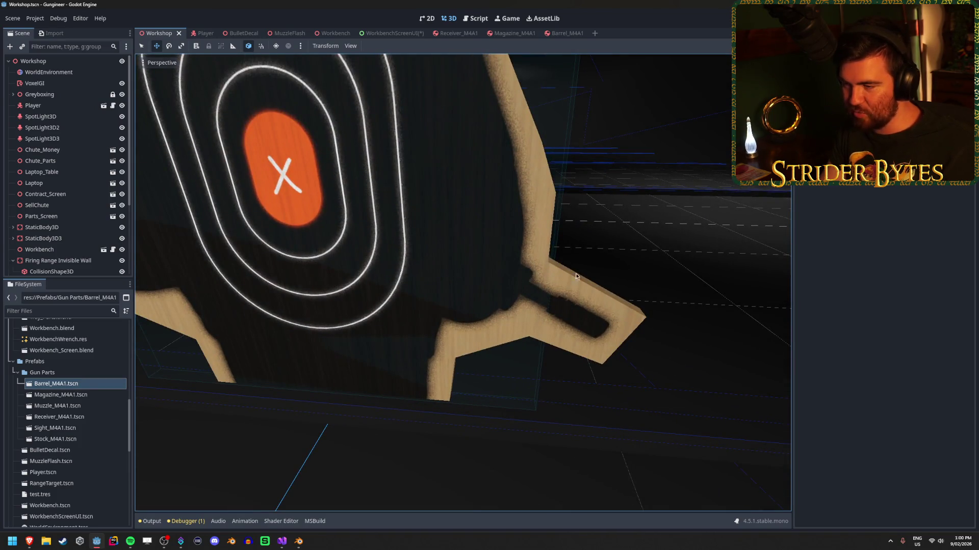
key(s)
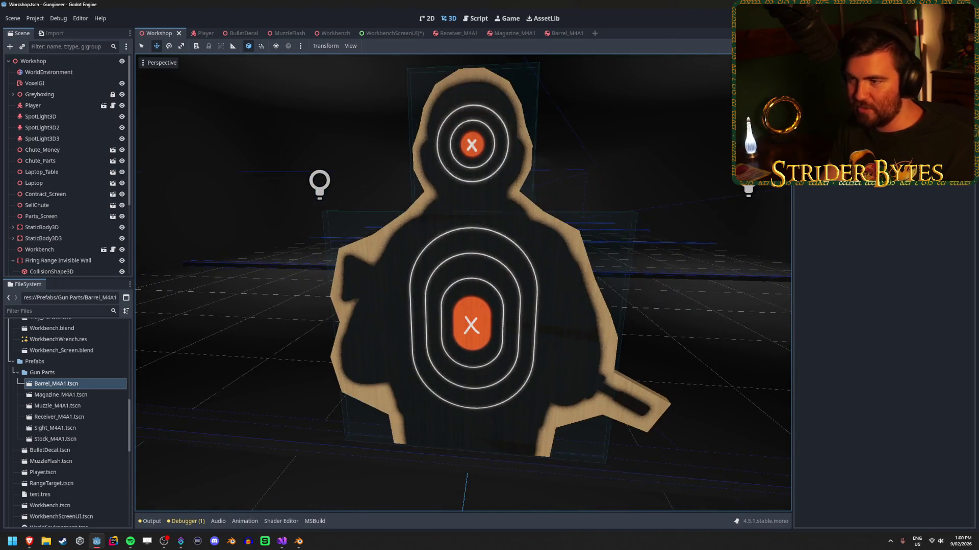
key(a)
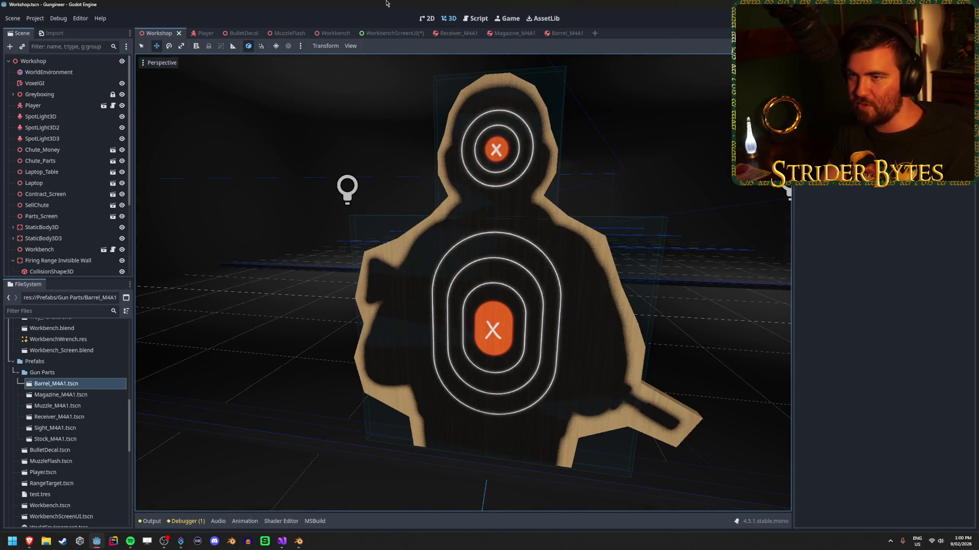
key(s)
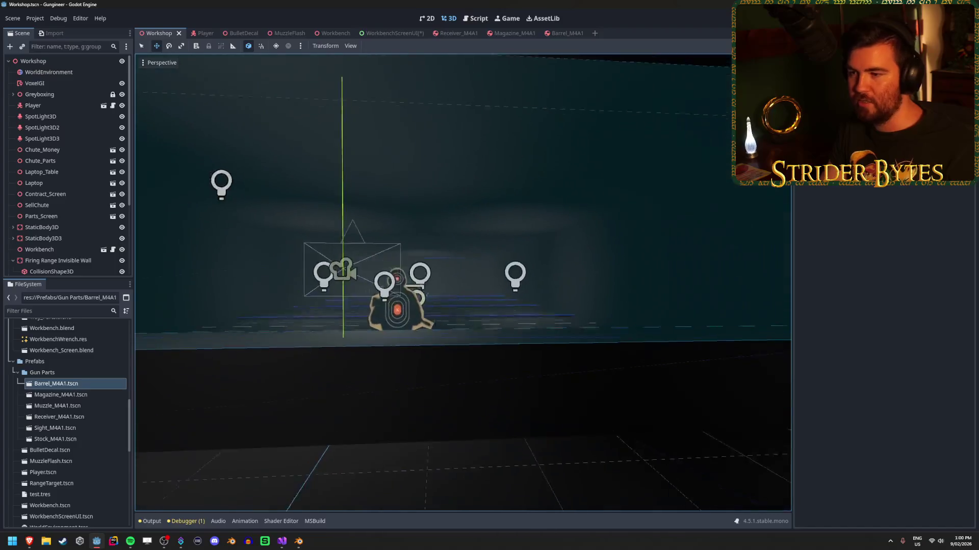
key(w)
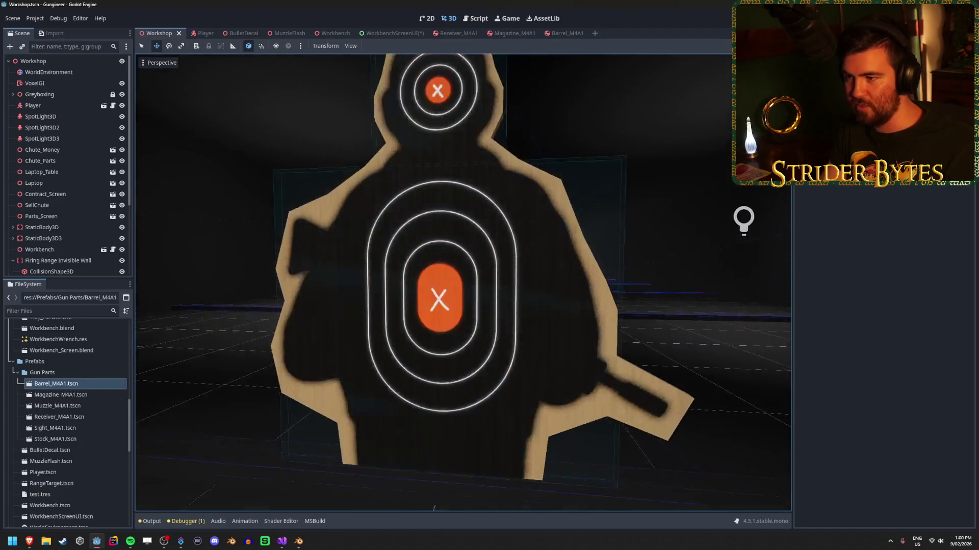
key(s)
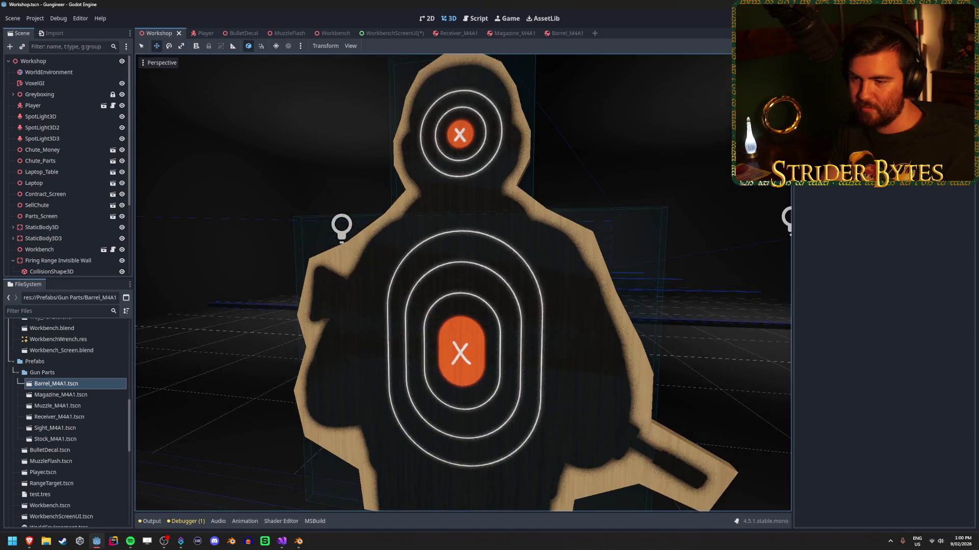
Tilt and orbit around the target's head, then return to the WorkbenchScreenUI scene.
drag(510, 249, 510, 230)
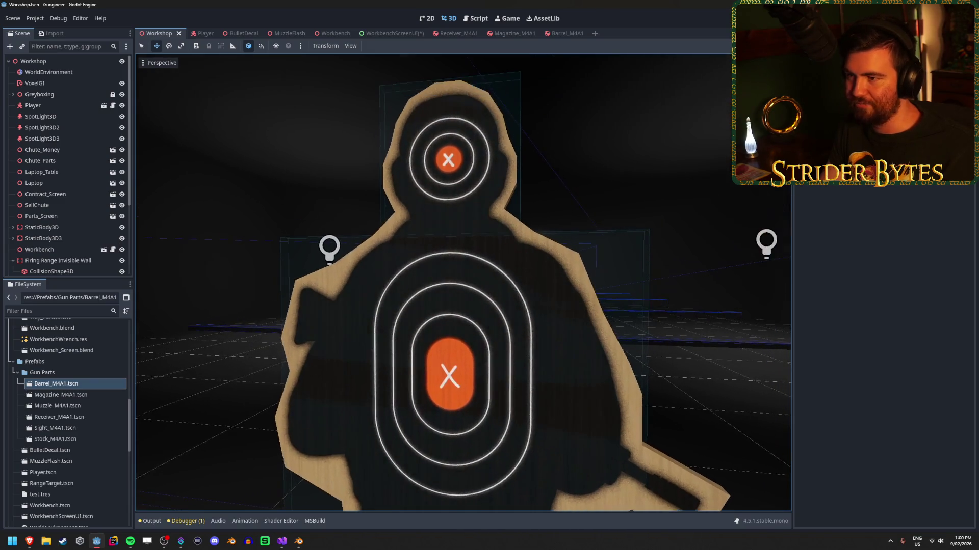
key(w)
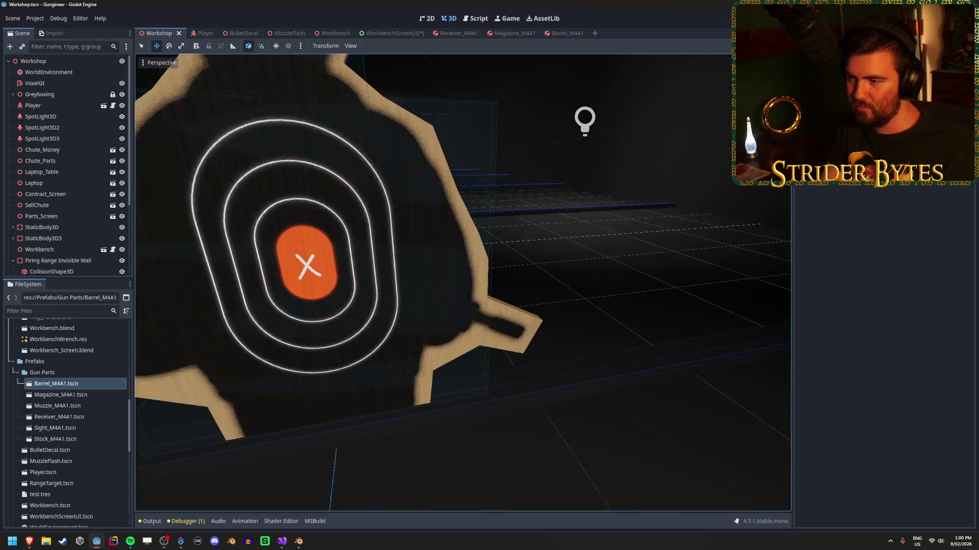
key(s)
key(w)
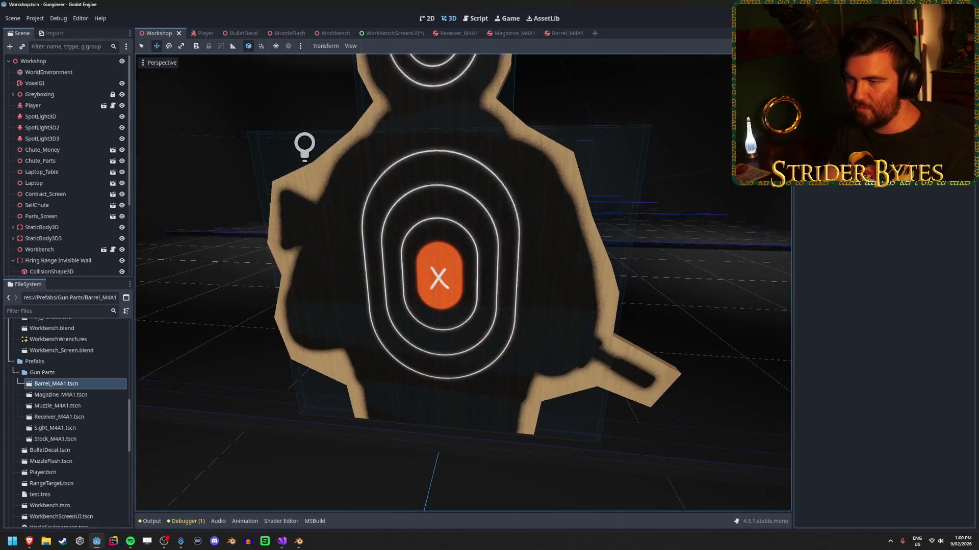
key(s)
drag(463, 283, 512, 252)
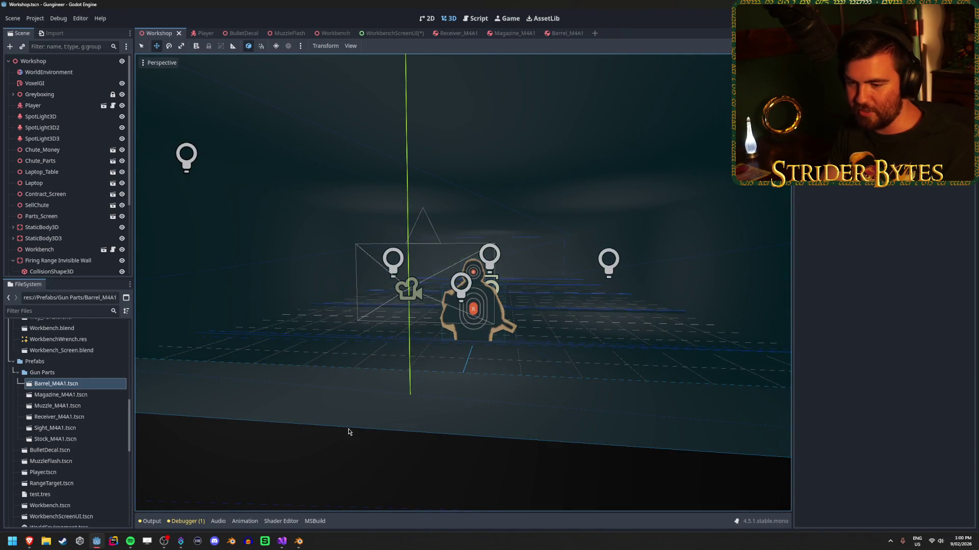
mouse_move(25, 543)
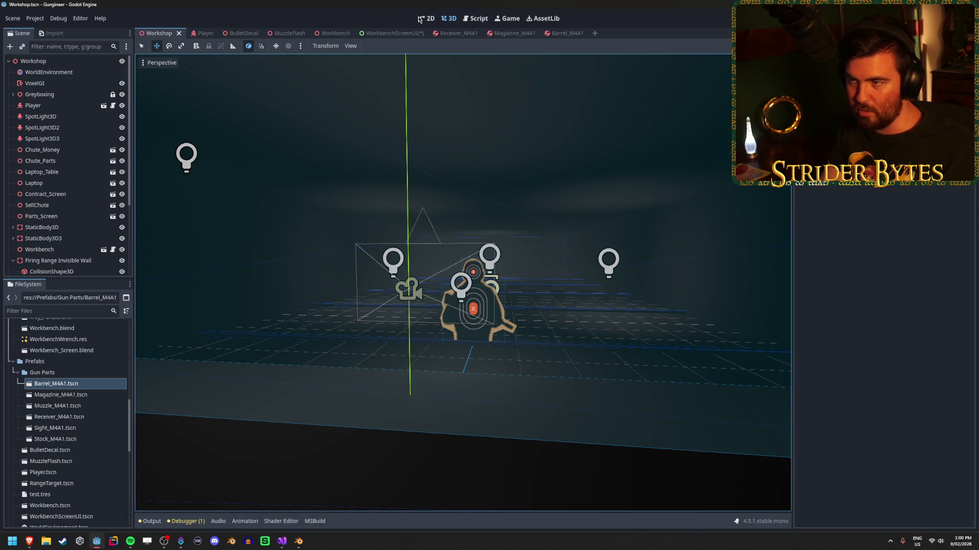
click(390, 33)
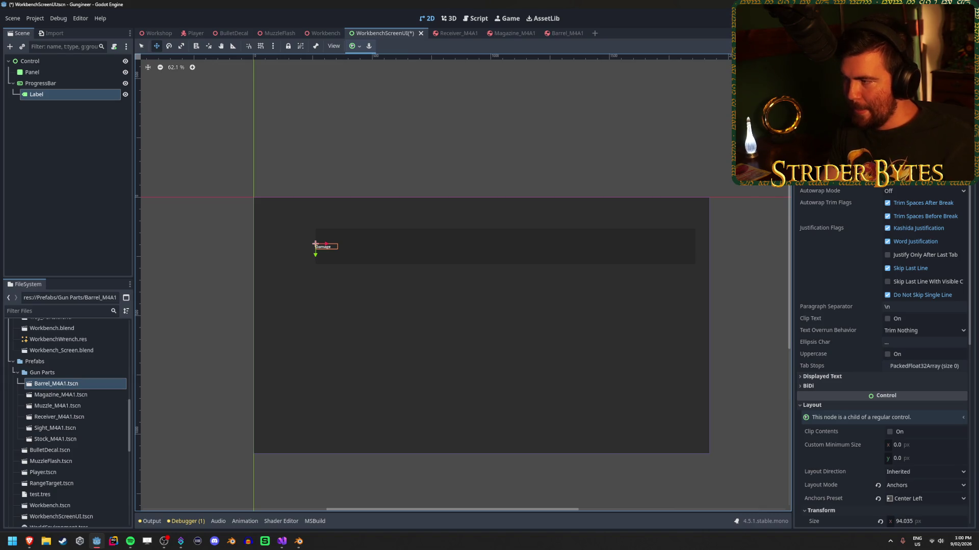
Toggle the Label's displayed text settings and dismiss the load options popup.
click(828, 378)
click(828, 378)
click(828, 378)
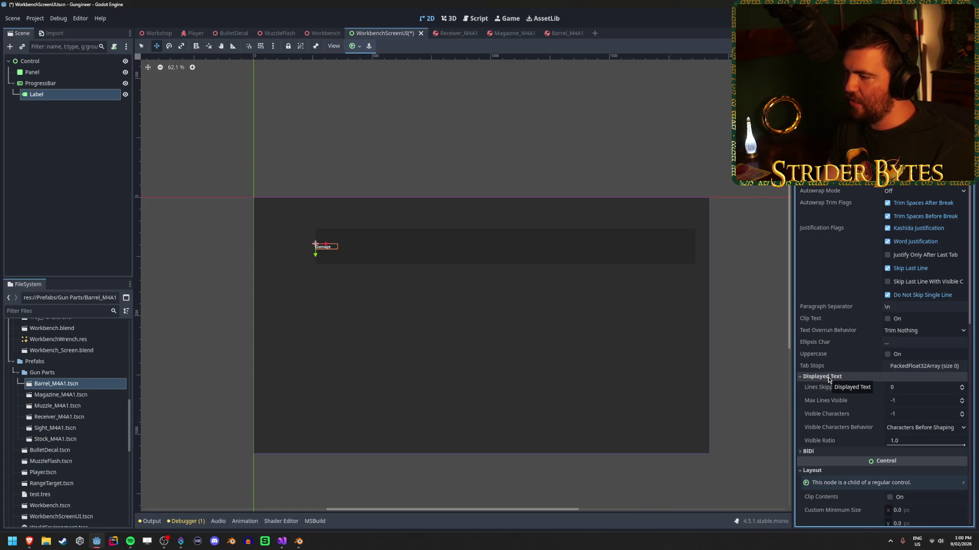
click(828, 377)
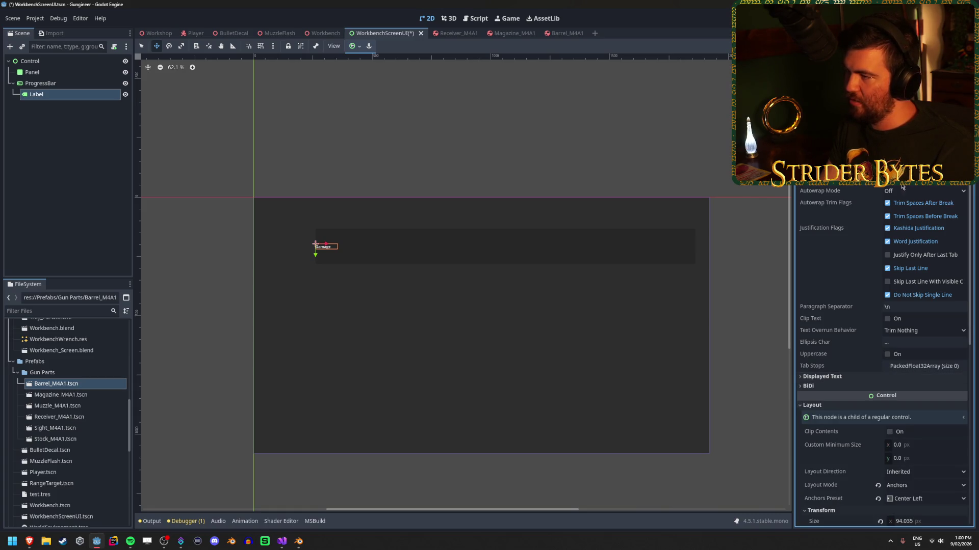
click(923, 180)
key(Escape)
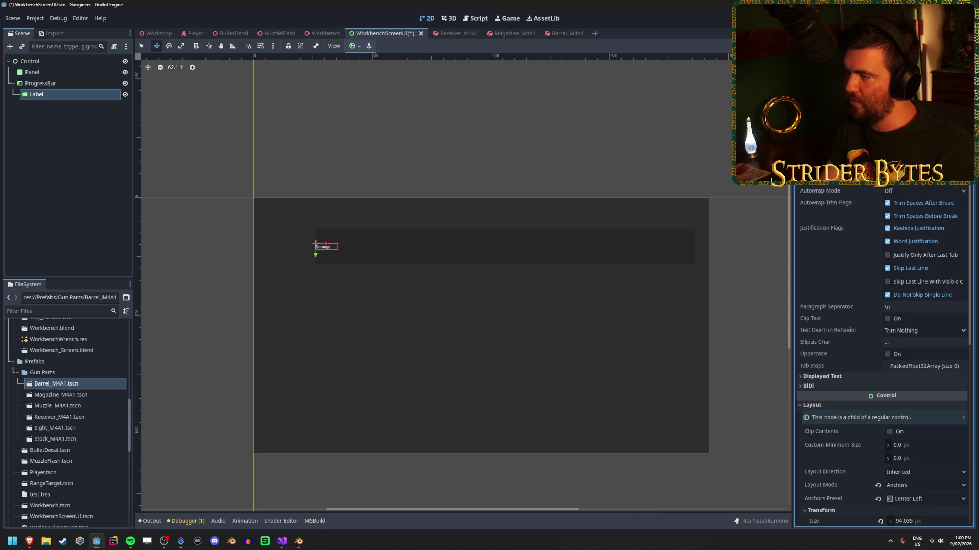
scroll(882, 357, up, 2)
Set the Label's font size override to 72 px.
click(912, 192)
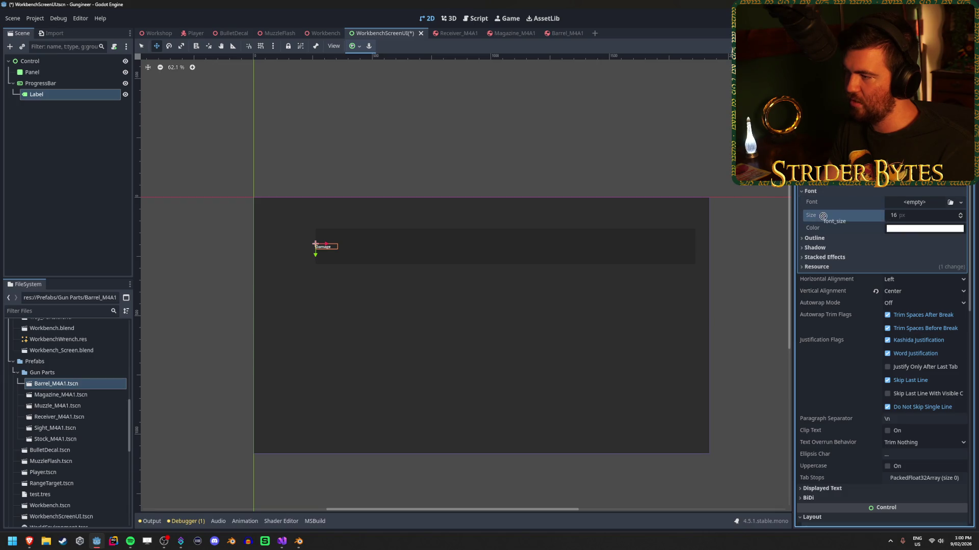
click(929, 216)
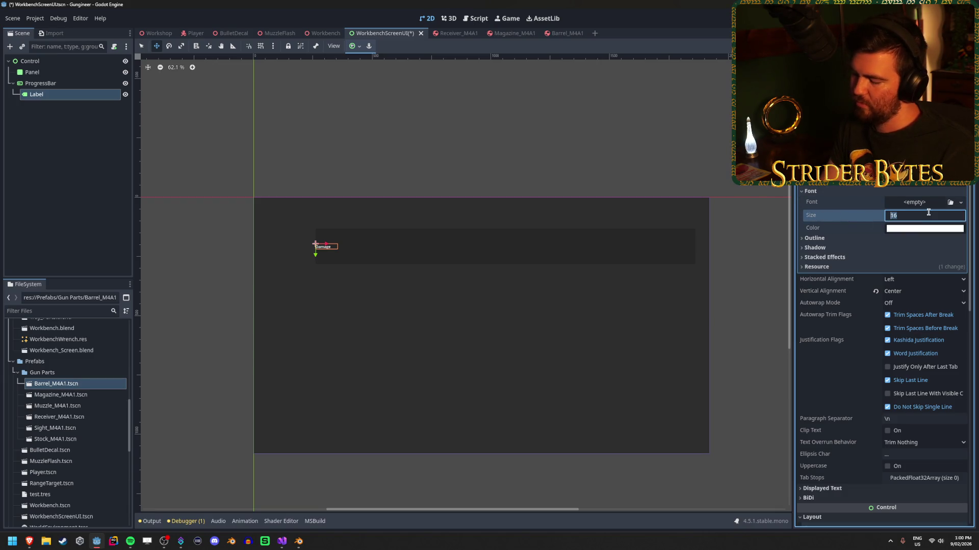
text(52)
key(Return)
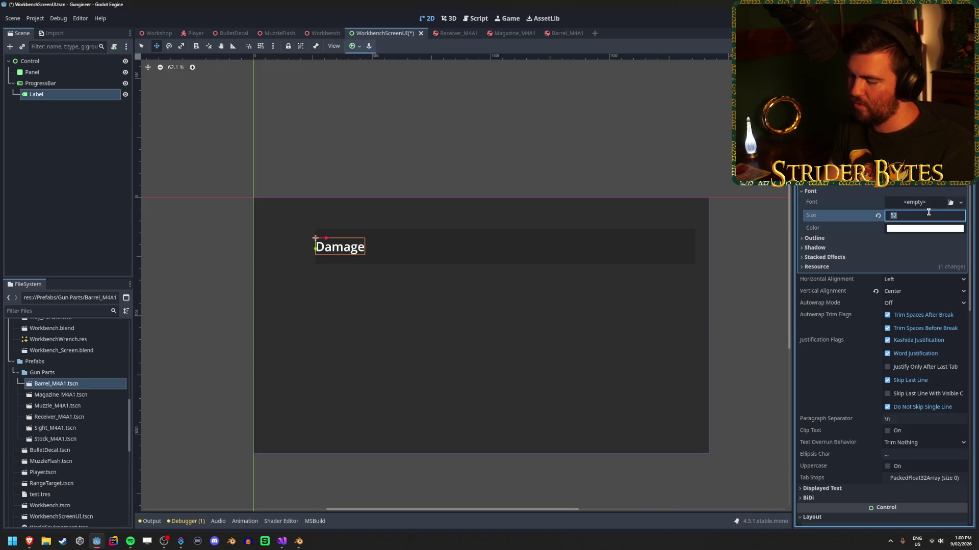
text(72)
key(Return)
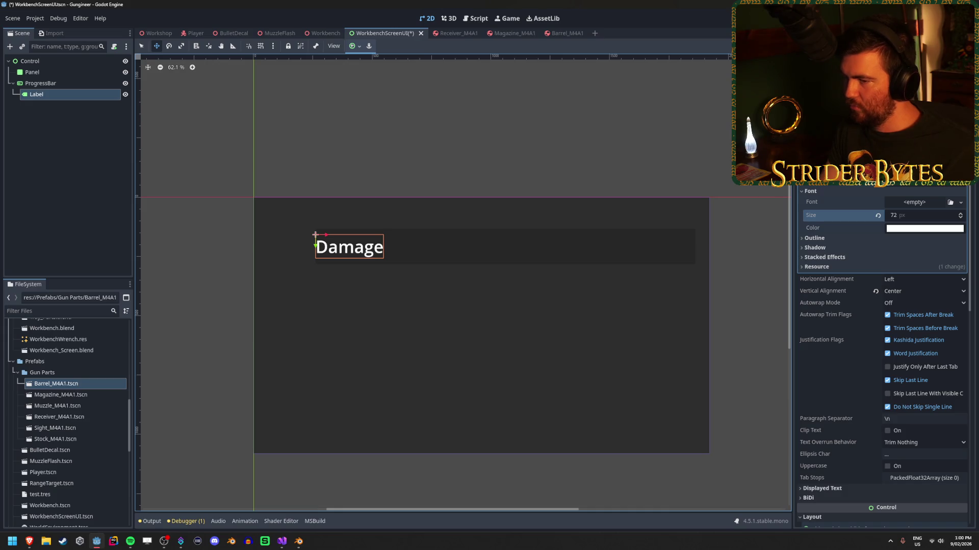
scroll(919, 369, down, 5)
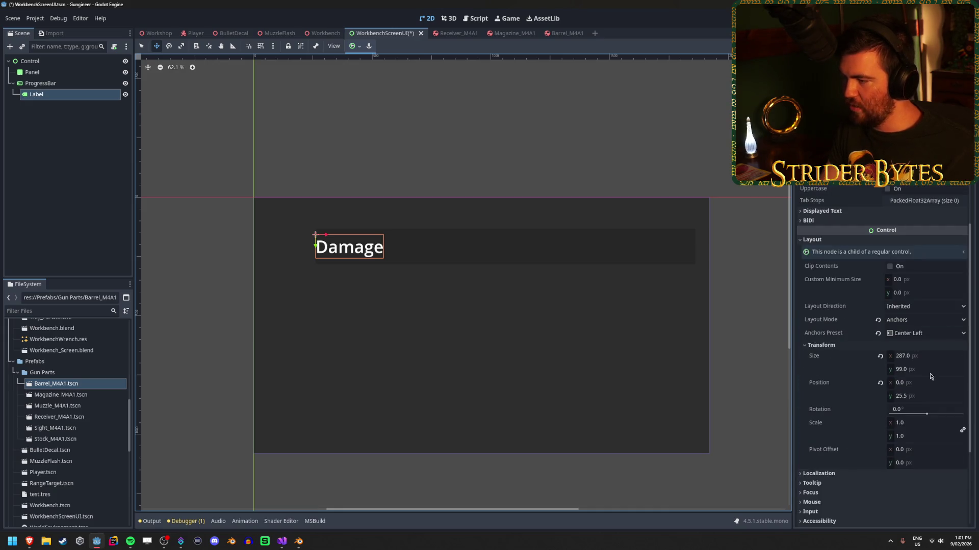
Change the Damage label's Anchors Preset to Custom.
scroll(273, 247, up, 5)
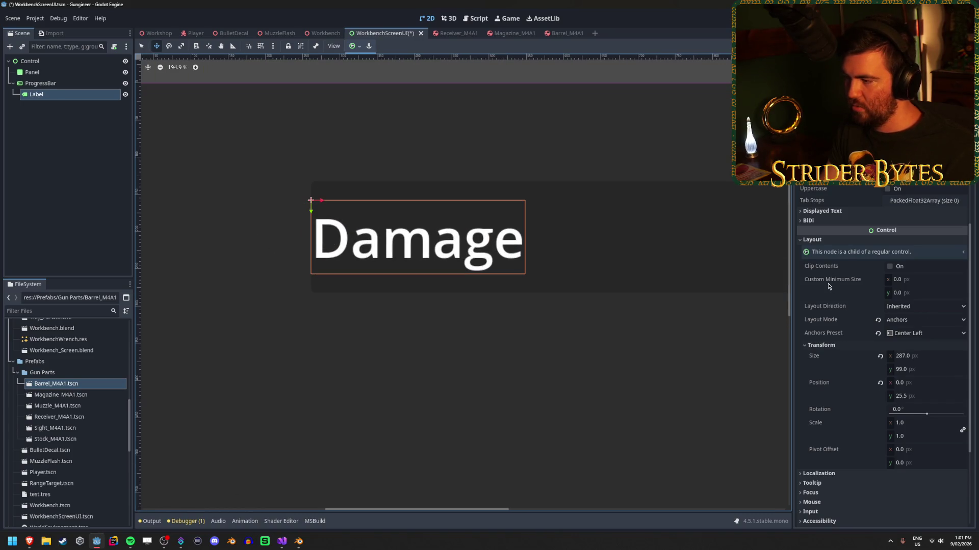
scroll(831, 283, down, 3)
scroll(831, 283, up, 3)
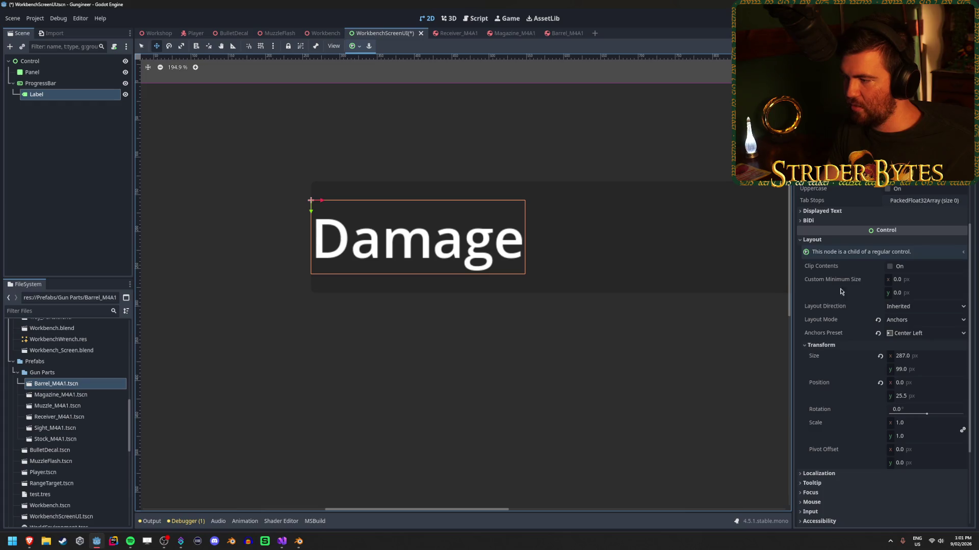
click(932, 336)
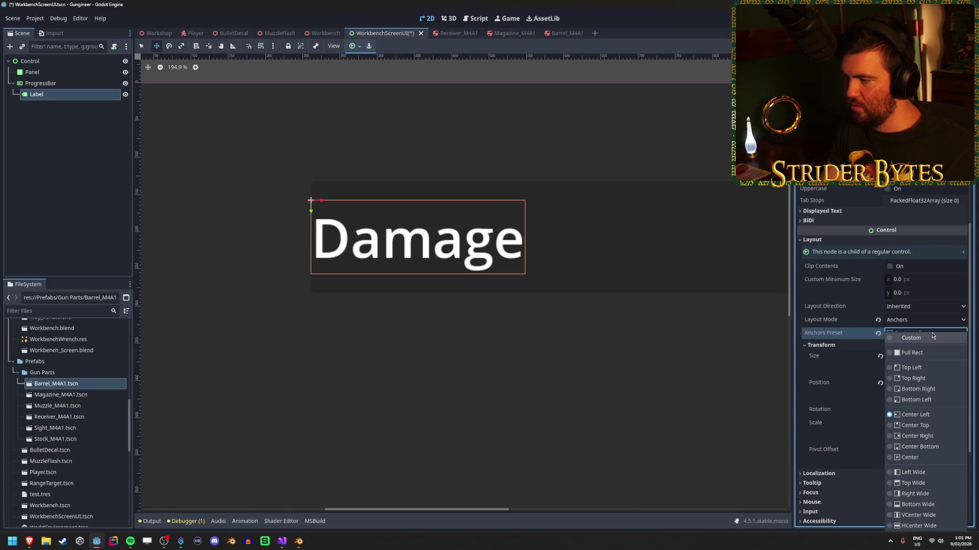
click(944, 418)
click(911, 334)
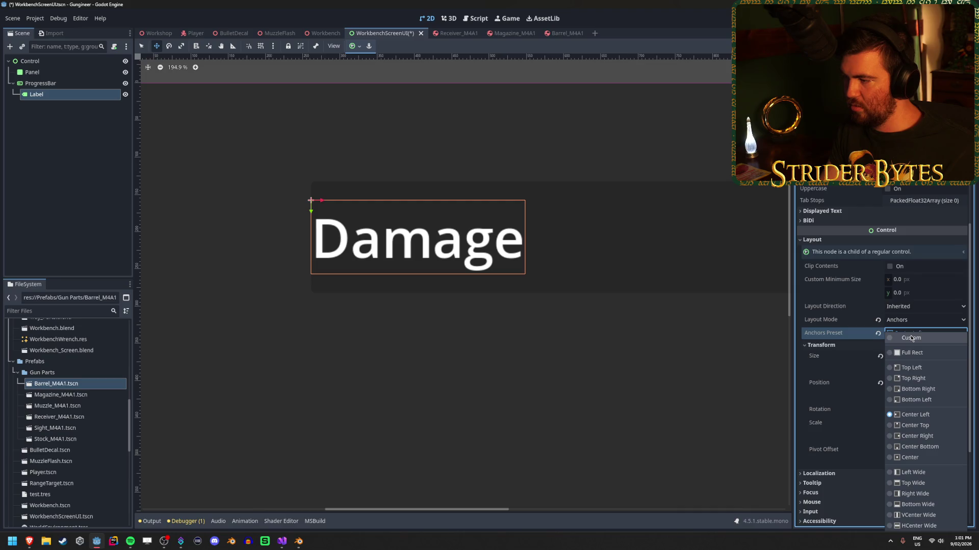
click(911, 338)
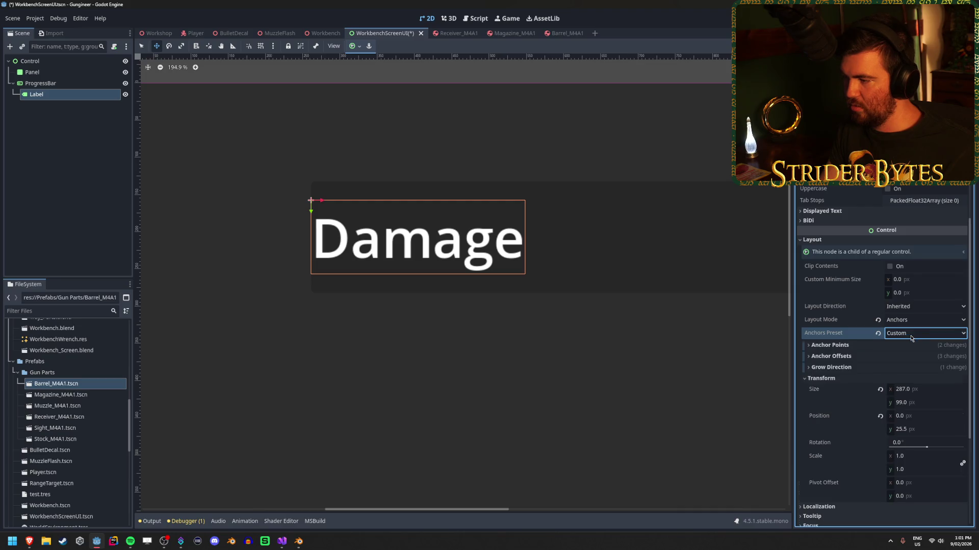
Set the label's vertical position to 0 and its height to 150 px.
click(917, 430)
text(0)
key(Return)
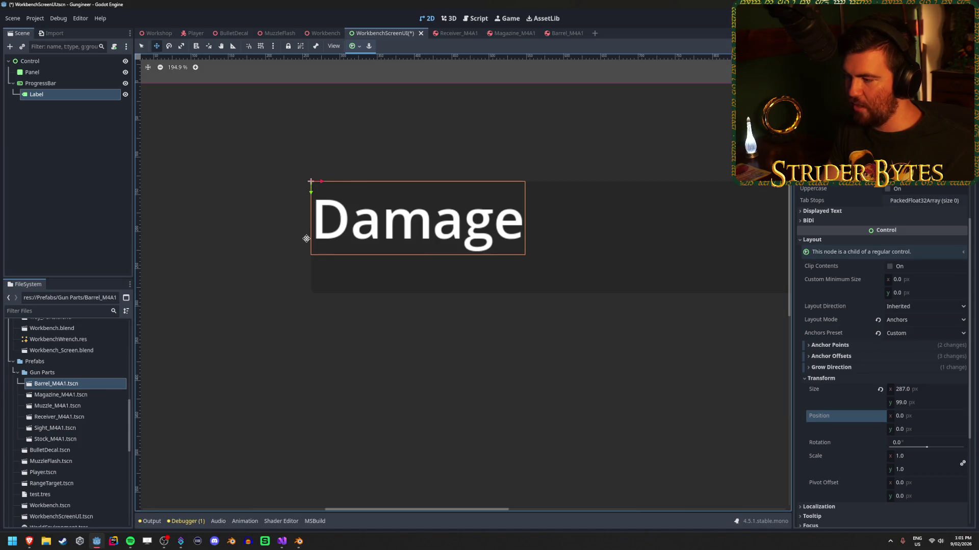
click(929, 402)
text(200)
key(Return)
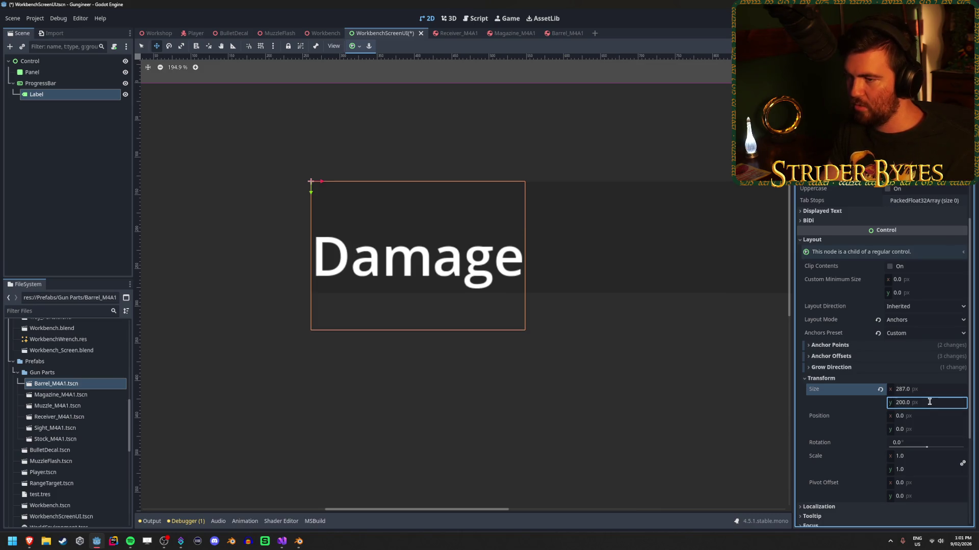
click(934, 403)
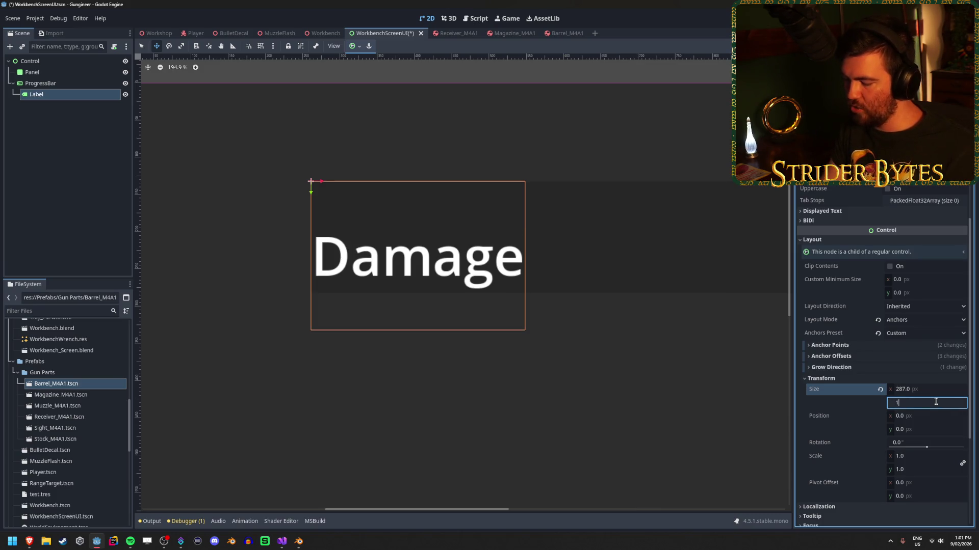
text(50)
key(Return)
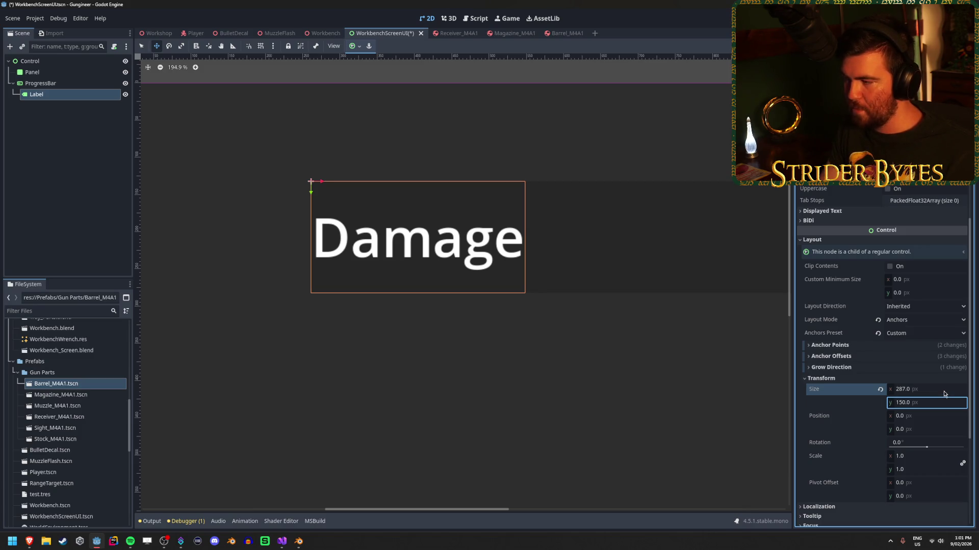
scroll(936, 362, down, 3)
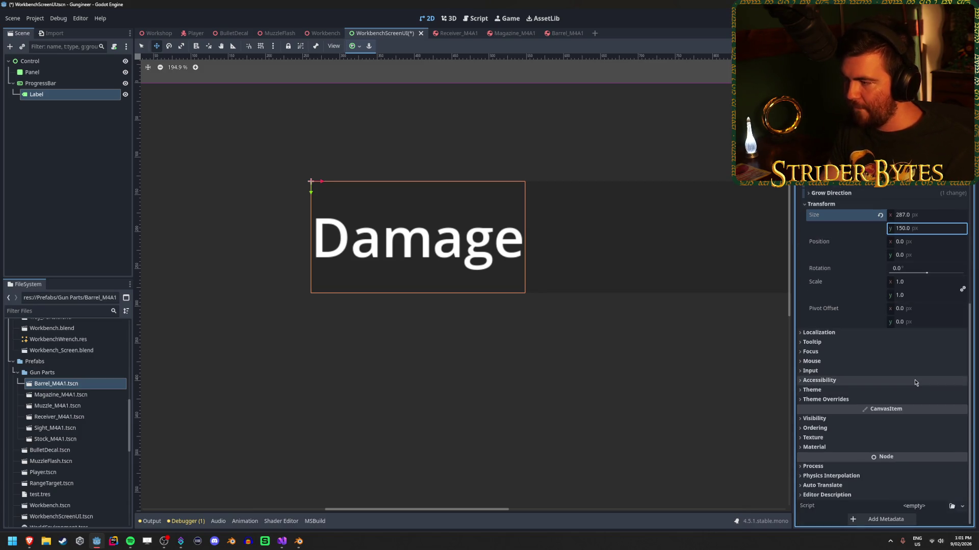
click(932, 321)
Set the Damage label's vertical pivot offset to 75 and its width to 300 px.
text(75)
key(Return)
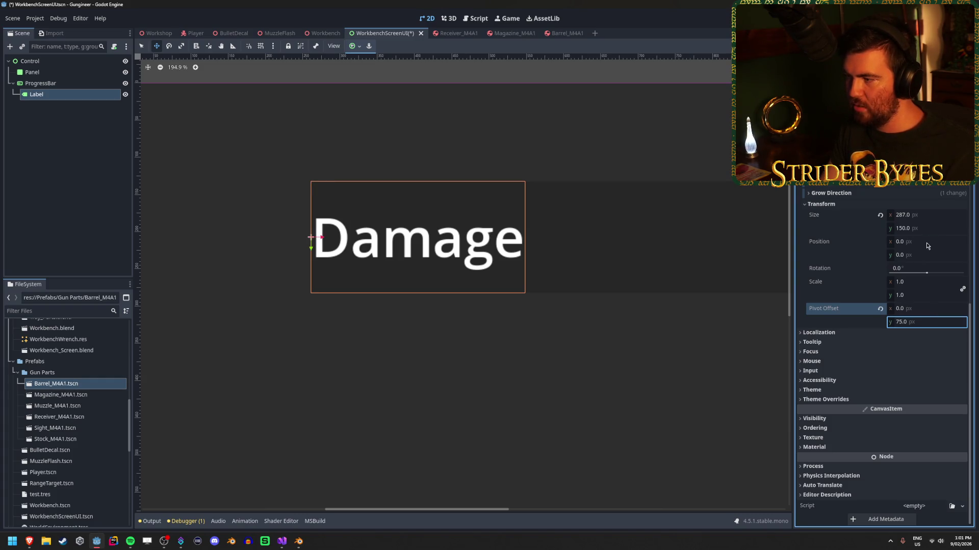
drag(902, 244, 881, 243)
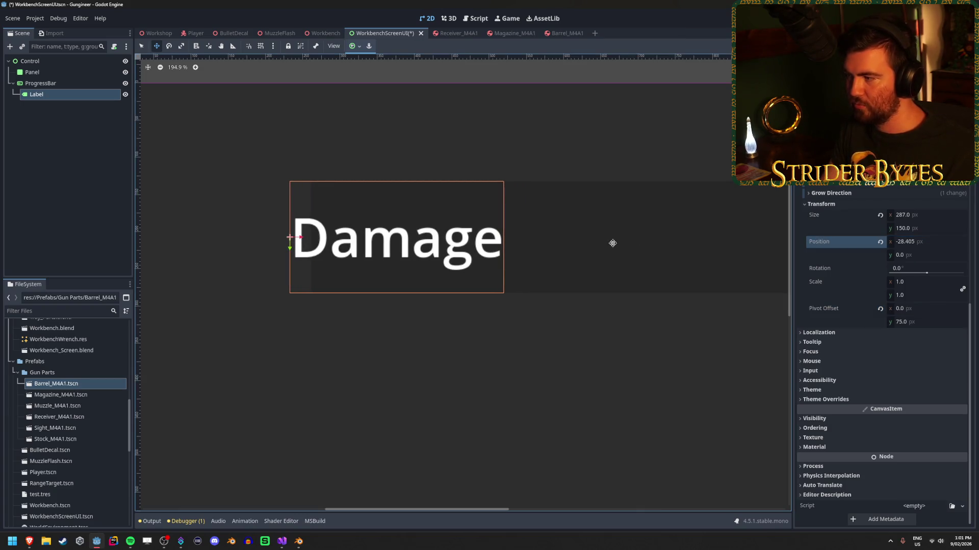
click(942, 218)
text(00)
key(Return)
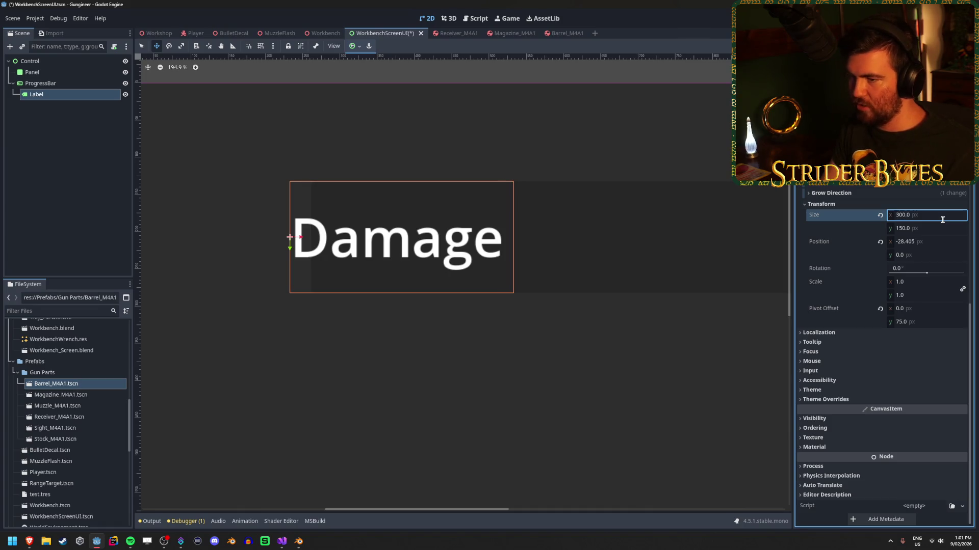
Try a 300 horizontal pivot offset, then reset position x and pivot x to 0 and save.
scroll(412, 294, down, 4)
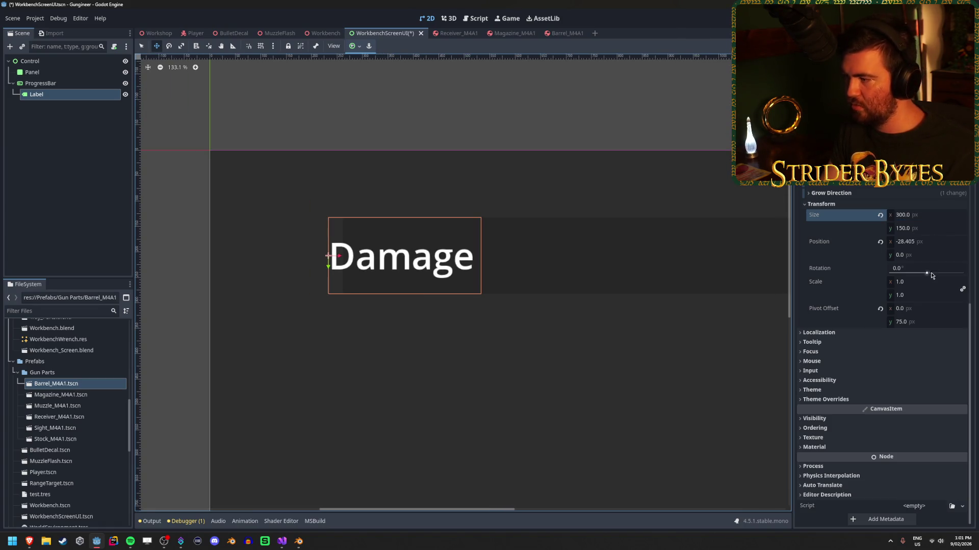
click(930, 308)
text(0)
key(Return)
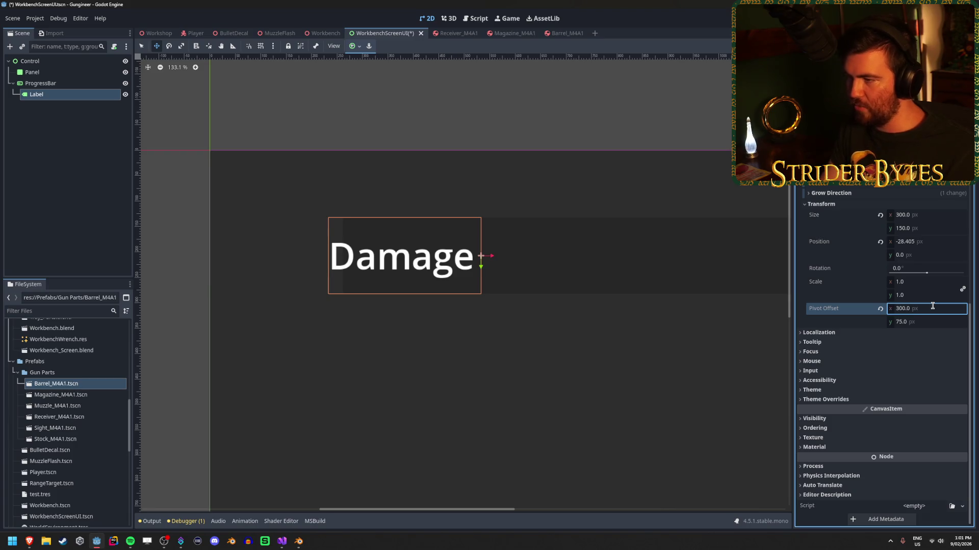
click(930, 241)
text(0)
key(Return)
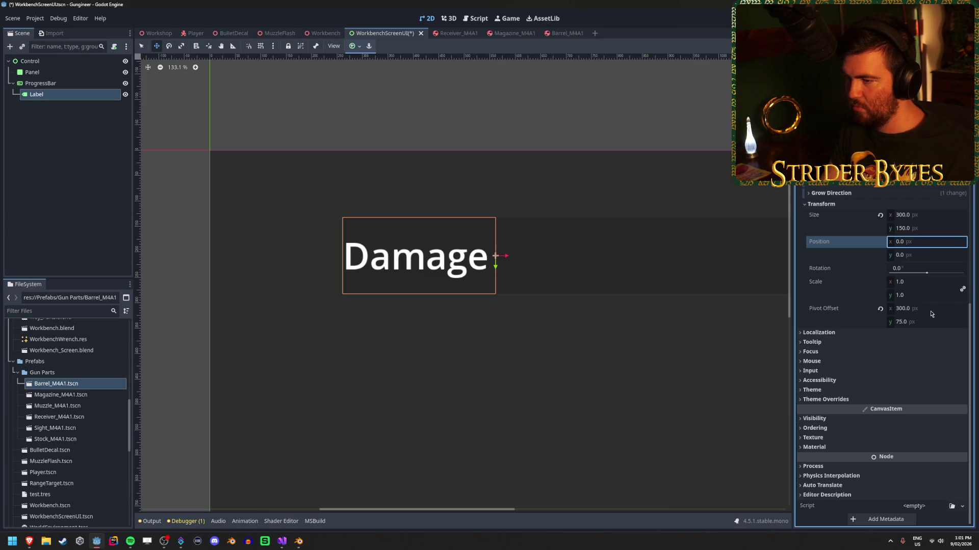
drag(933, 246, 919, 247)
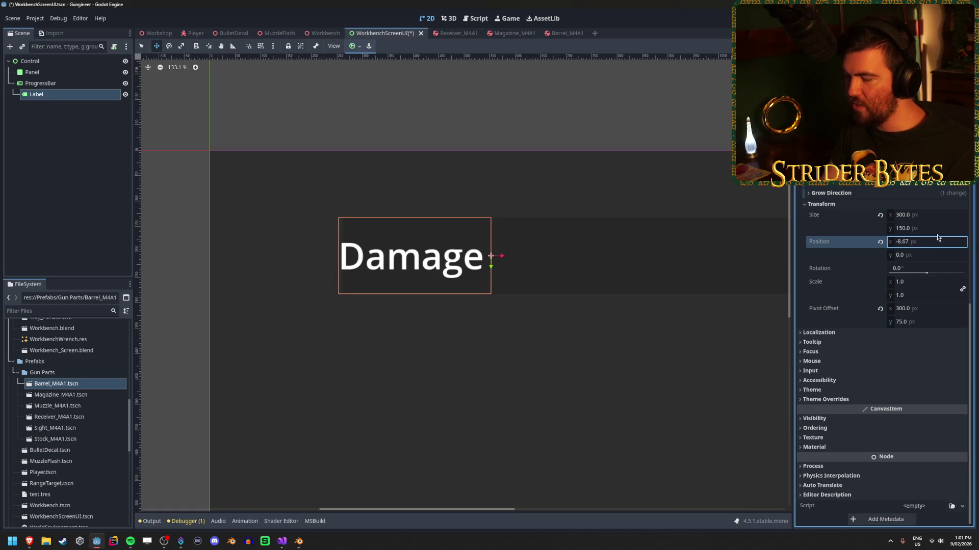
click(937, 310)
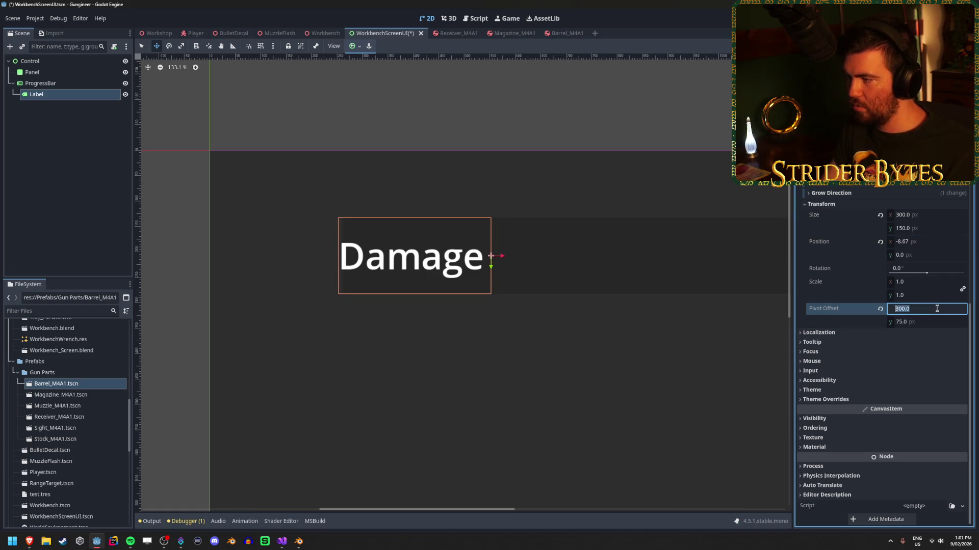
text(0)
key(Return)
key(ctrl+s)
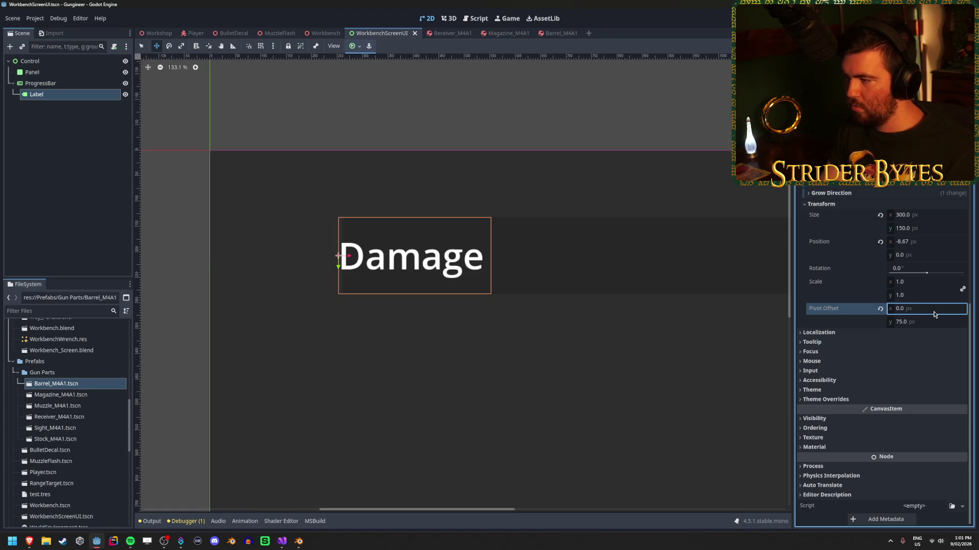
click(880, 243)
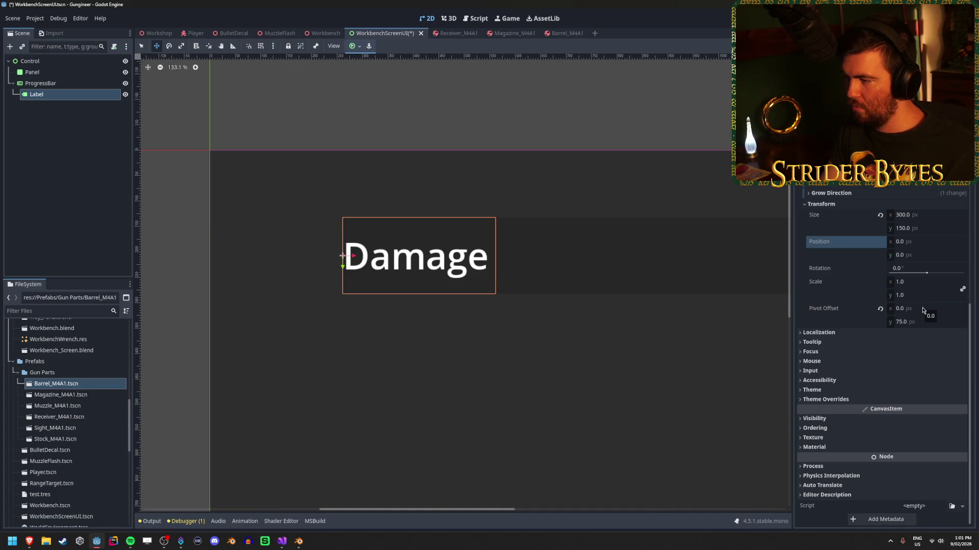
Test rotating the label around a 300 px pivot, reset pivot x to 0 and save.
mouse_move(927, 273)
mouse_down()
mouse_move(895, 273)
mouse_move(926, 276)
mouse_up()
click(924, 310)
text(300)
key(Return)
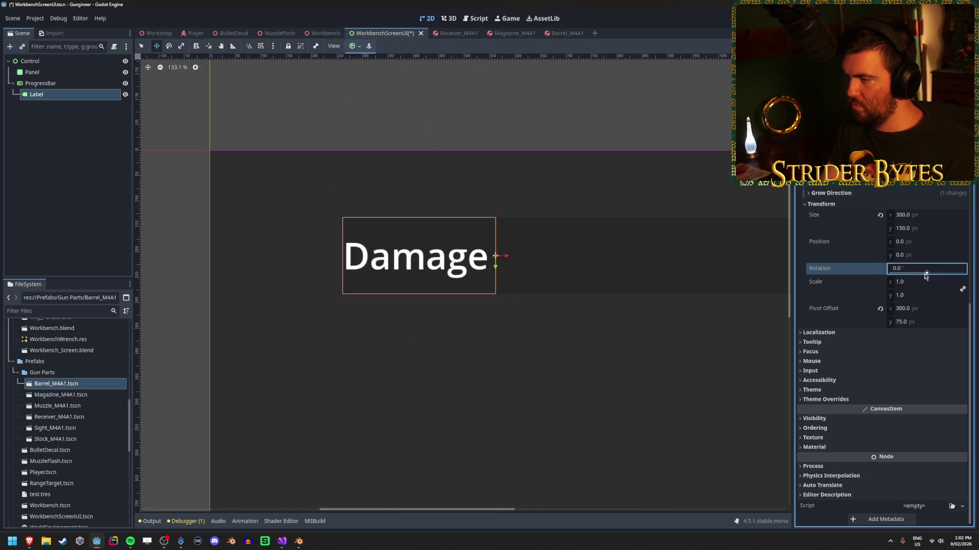
click(925, 310)
text(0)
key(Return)
key(ctrl+s)
Reset the vertical pivot offset to 0, remove the test rotation and save the scene.
click(923, 322)
text(0)
key(Return)
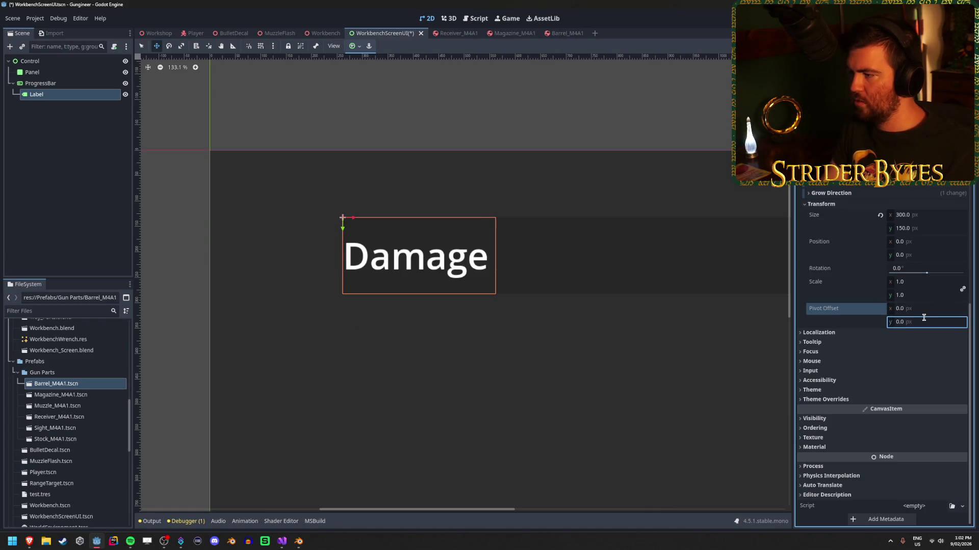
mouse_move(926, 274)
mouse_down()
mouse_move(918, 274)
mouse_move(927, 273)
mouse_up()
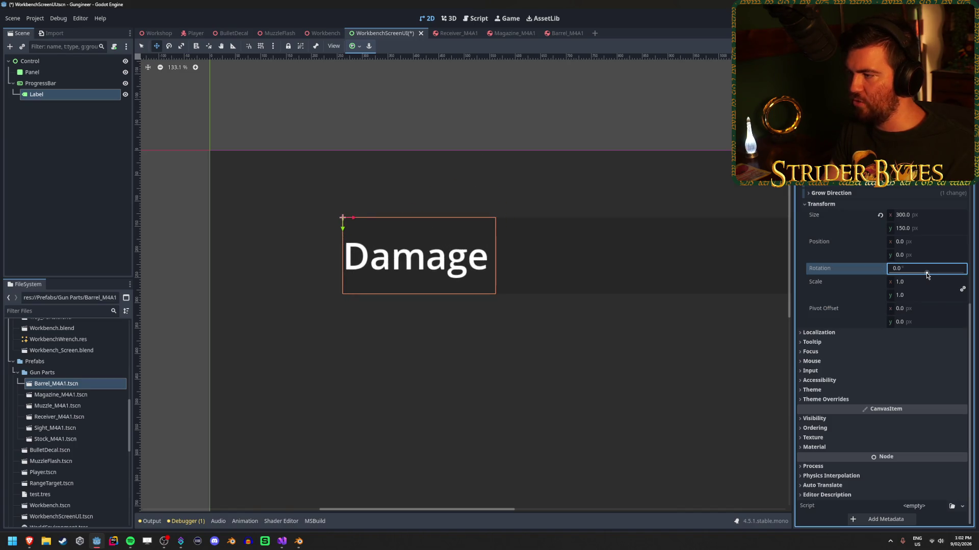
key(ctrl+s)
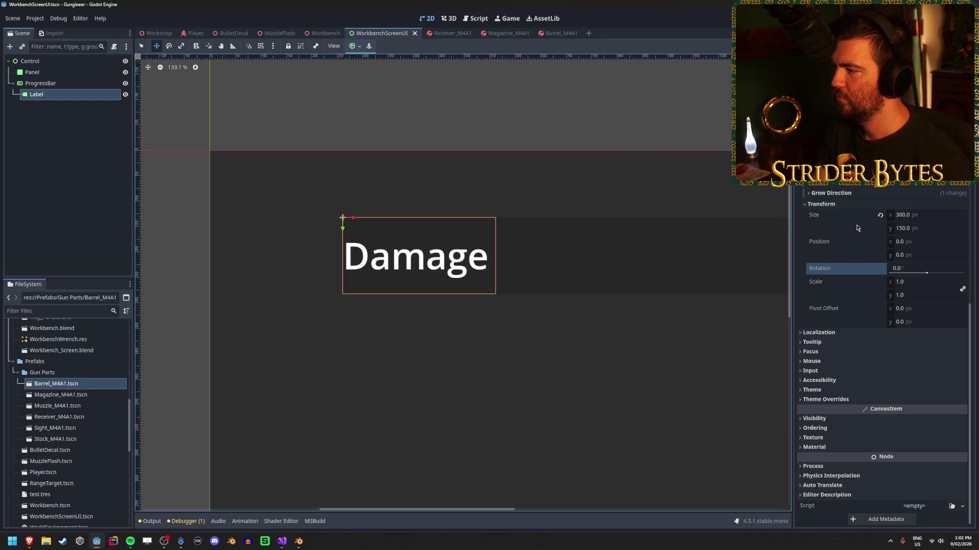
click(852, 196)
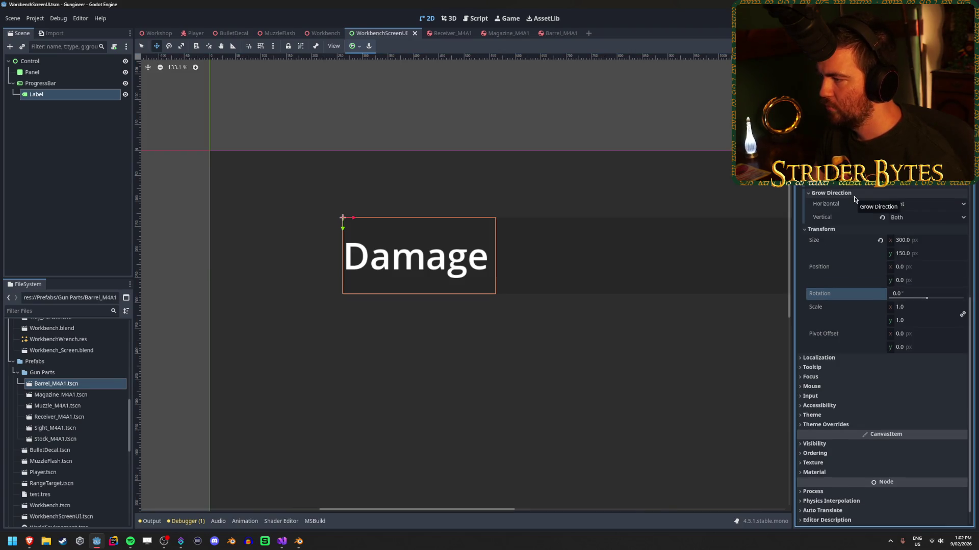
Adjust the Damage label's top offset and set its top anchor point to 0.
click(855, 195)
scroll(859, 188, up, 1)
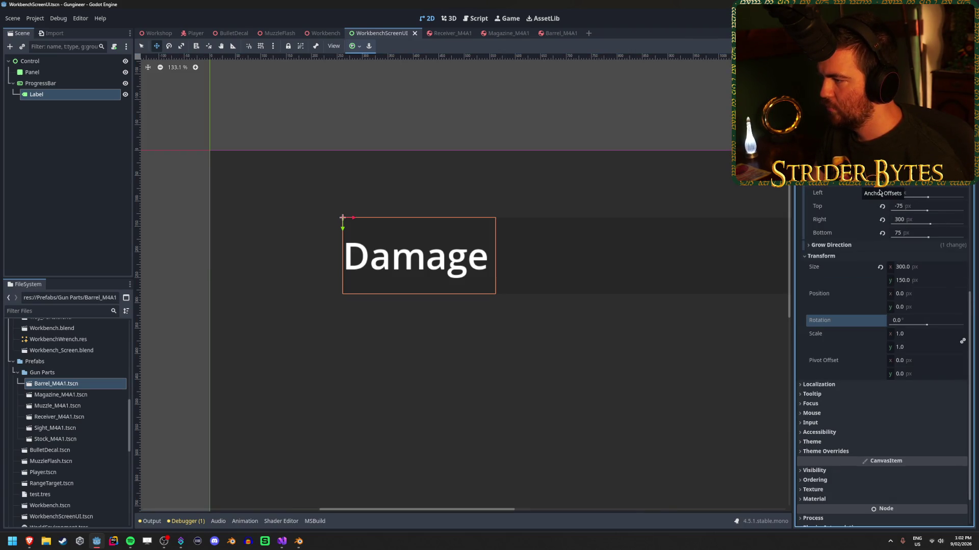
drag(903, 206, 928, 213)
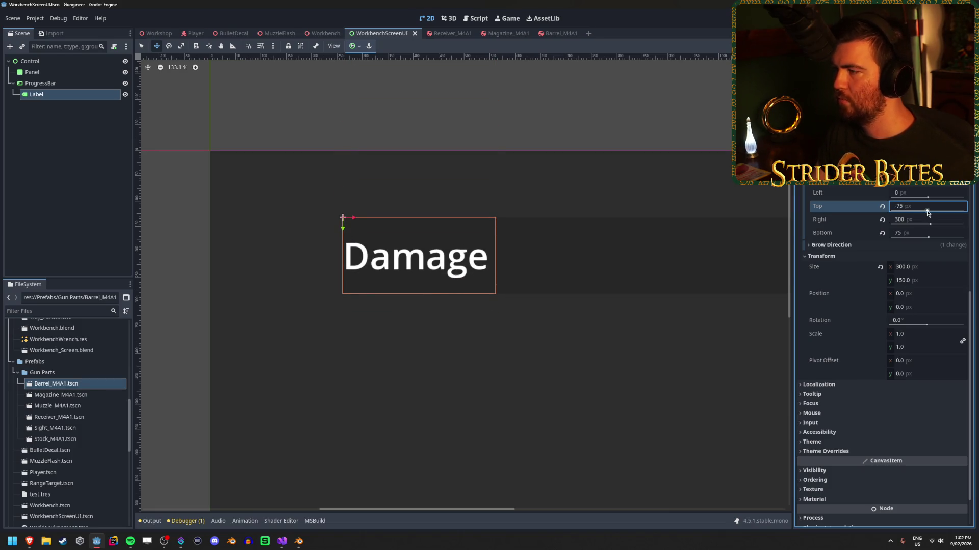
click(870, 183)
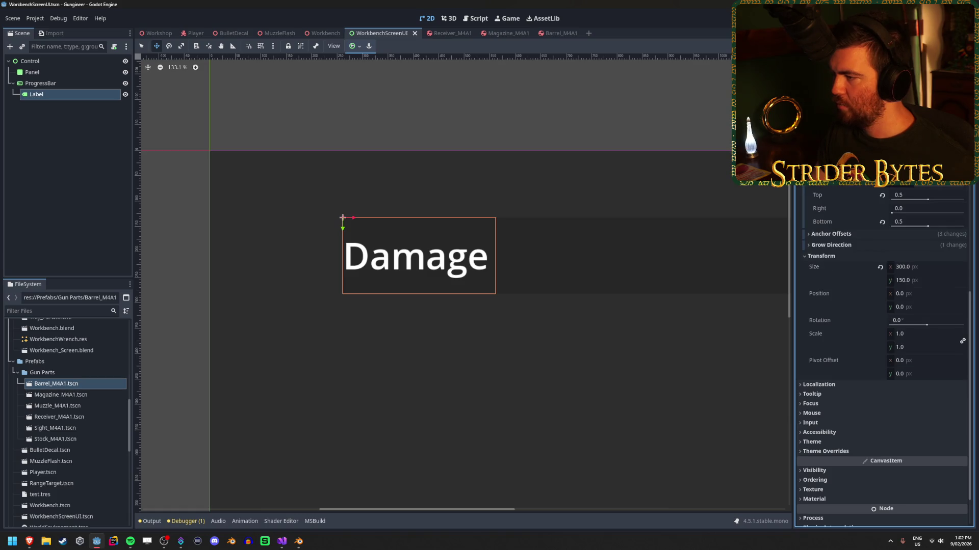
mouse_move(928, 199)
mouse_down()
mouse_move(900, 199)
mouse_move(928, 199)
mouse_move(869, 230)
mouse_up()
click(907, 198)
text(0)
key(Return)
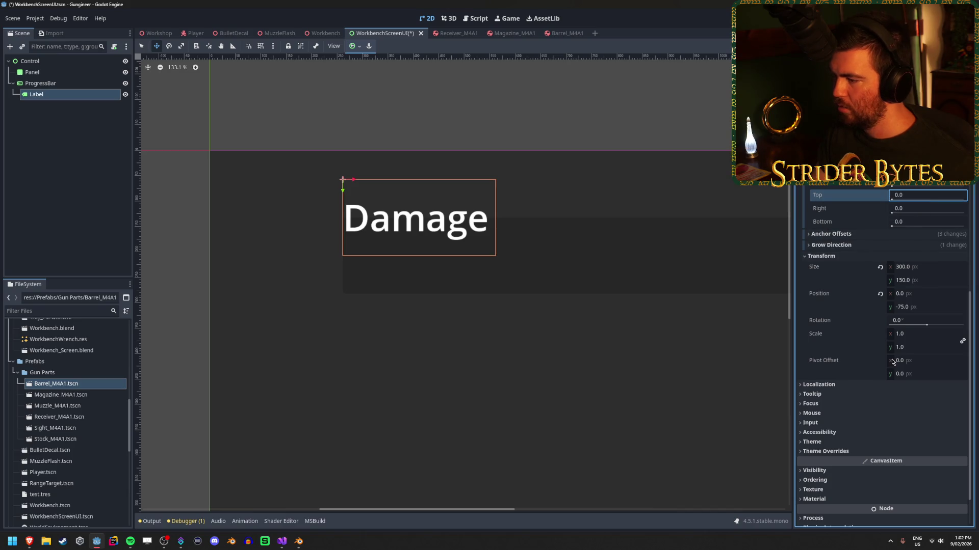
Set the label's vertical position to 0 and its right anchor to 1.
click(928, 307)
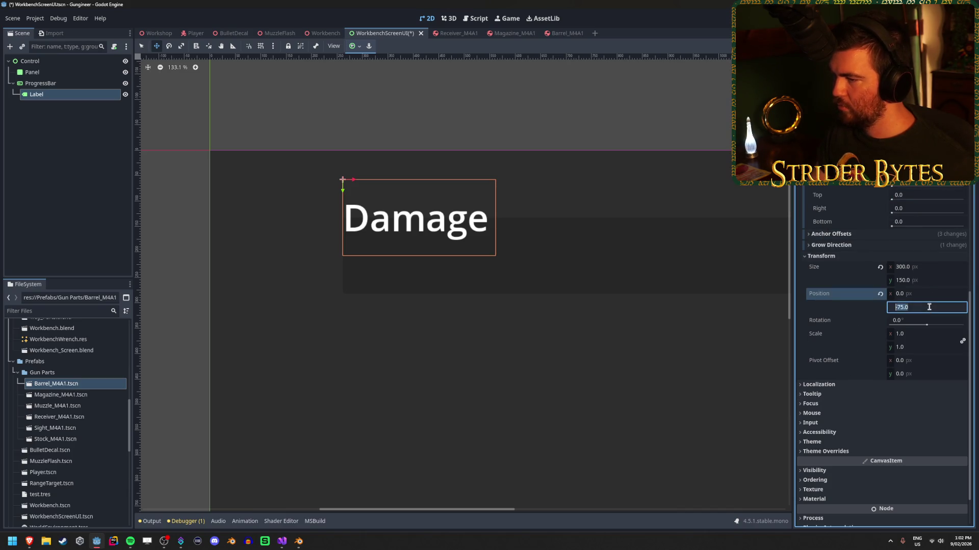
text(0)
key(Return)
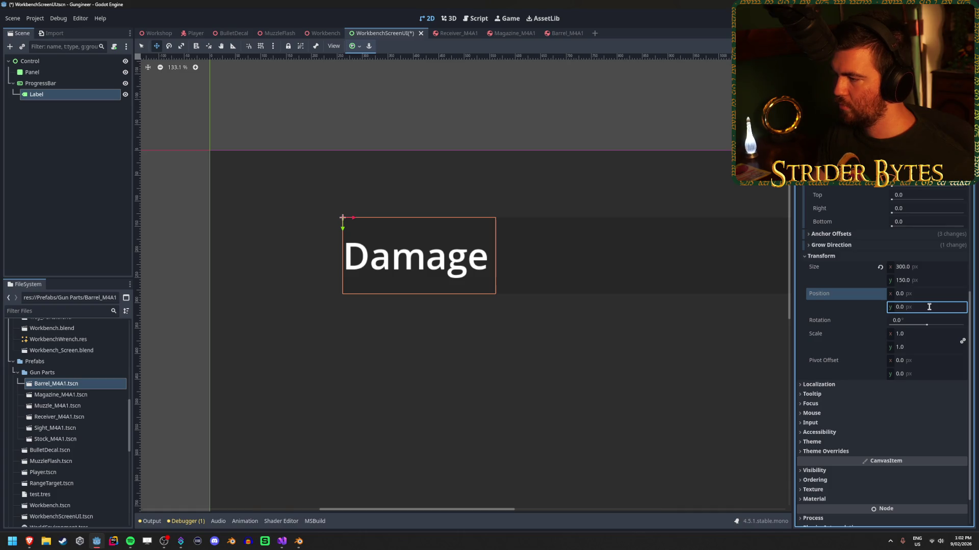
mouse_move(897, 295)
mouse_down()
mouse_move(886, 295)
mouse_move(913, 283)
mouse_up()
click(912, 210)
text(1)
key(Return)
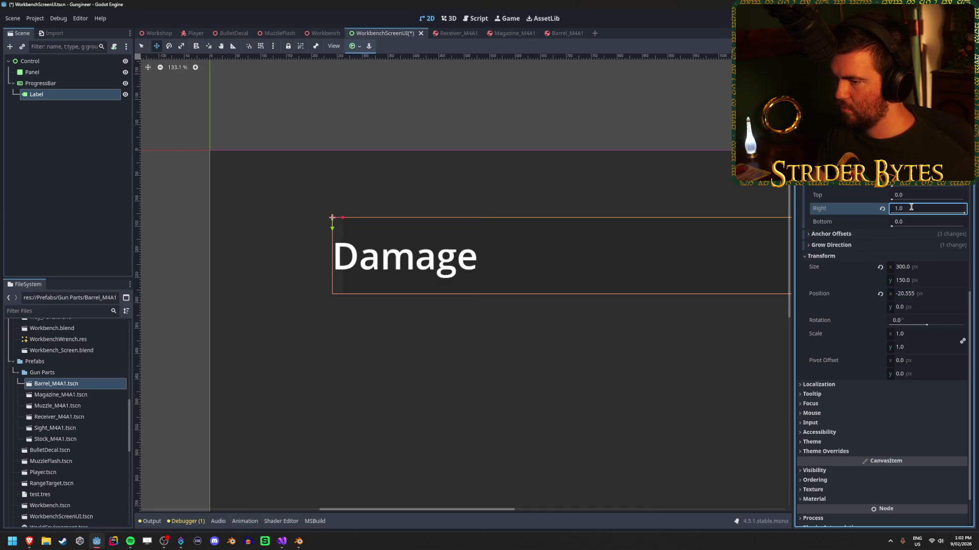
Undo the anchor and position changes until the scene is back to its saved layout.
scroll(506, 342, down, 2)
scroll(505, 343, down, 2)
key(ctrl+z)
scroll(512, 337, up, 1)
scroll(568, 320, up, 1)
key(ctrl+z)
key(ctrl+z)
key(ctrl+z)
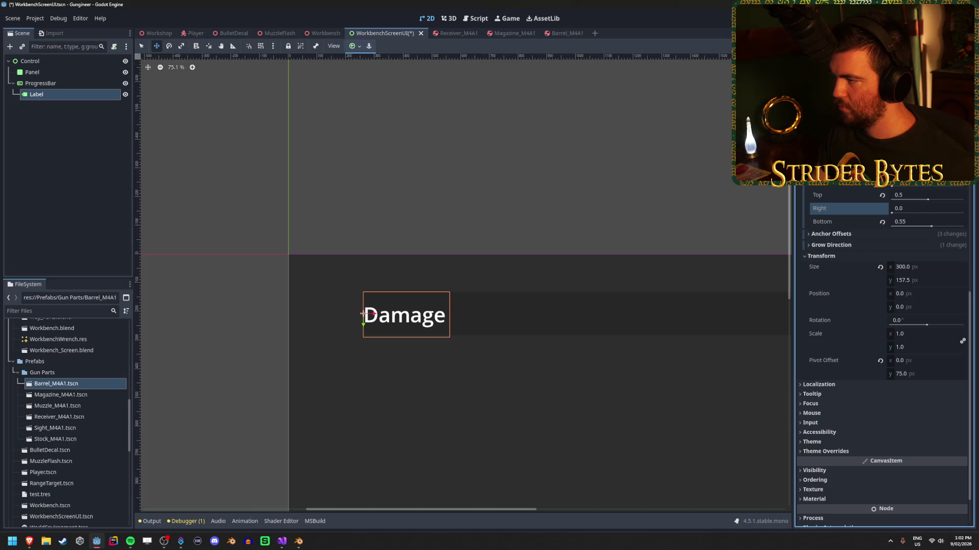
key(ctrl+z)
key(ctrl+z)
click(935, 271)
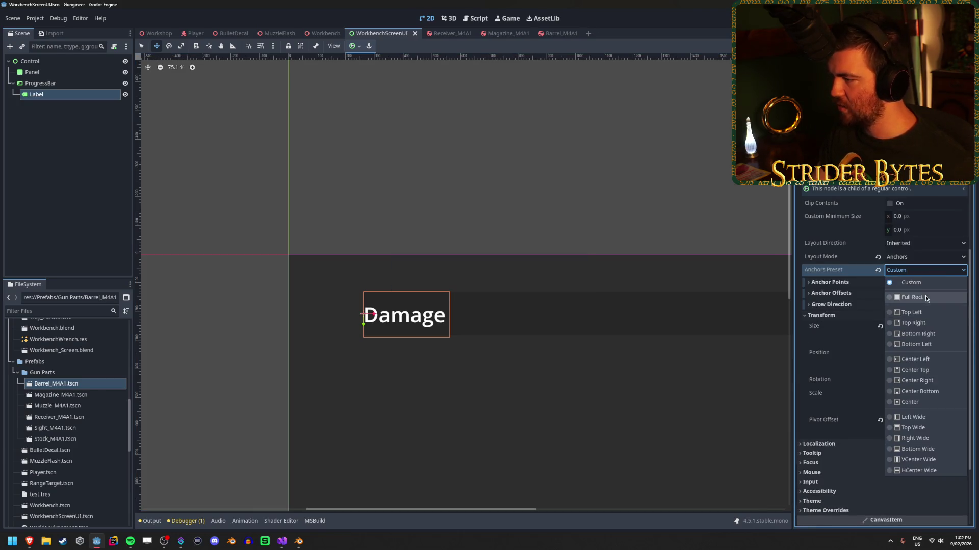
Anchor the Damage label with the Center Left preset and size it 300 × 150 px.
click(925, 297)
click(926, 273)
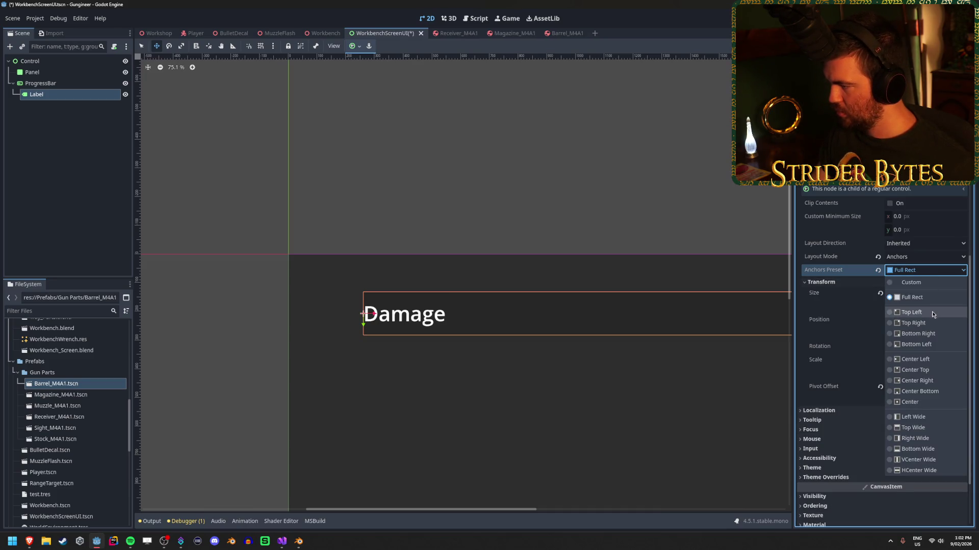
click(930, 360)
scroll(391, 370, up, 4)
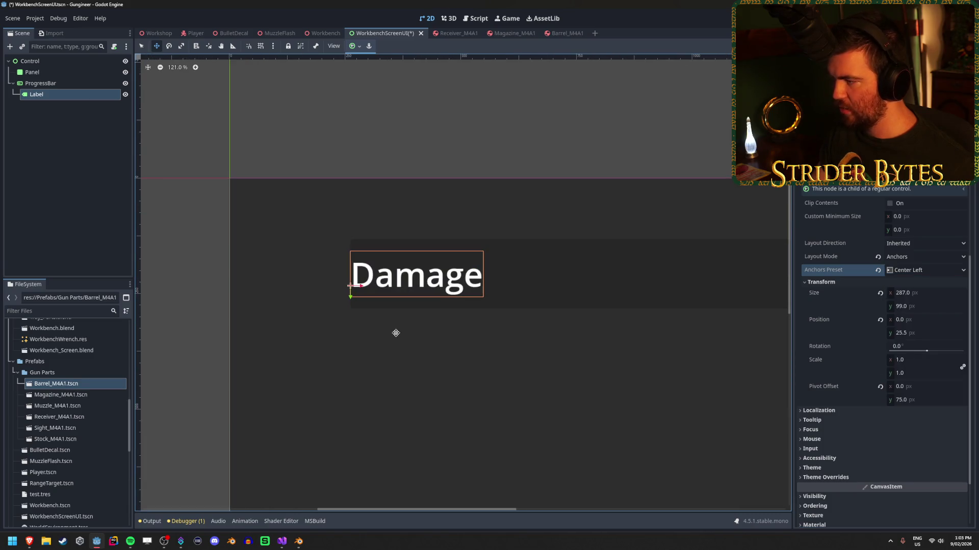
click(931, 295)
text(300)
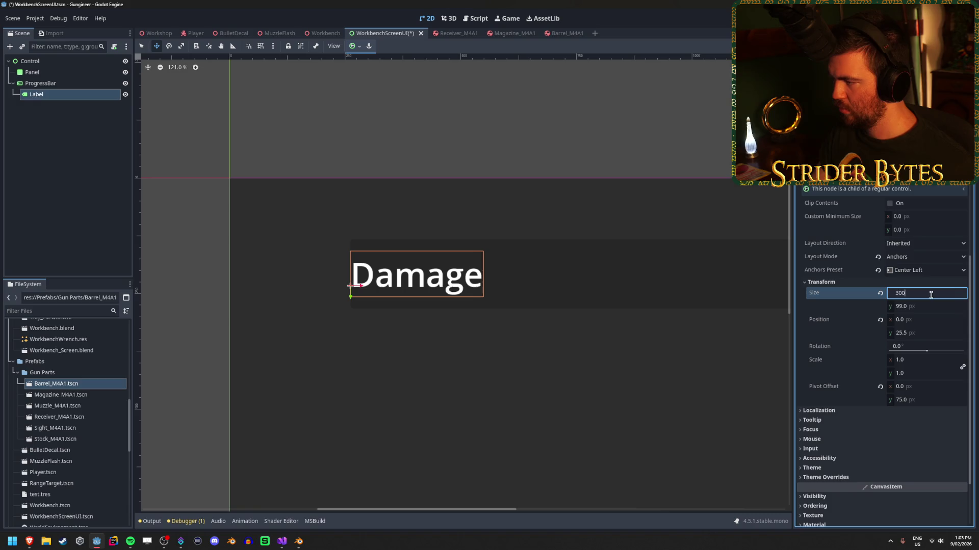
key(Tab)
text(150)
key(Return)
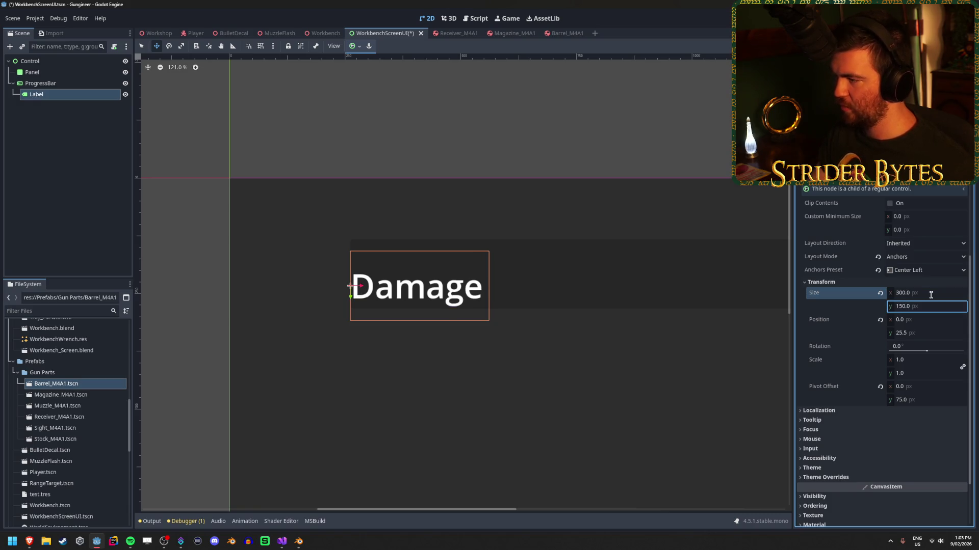
Place the label left of the progress bar at position x −315, y 0.
click(933, 333)
text(0)
key(Return)
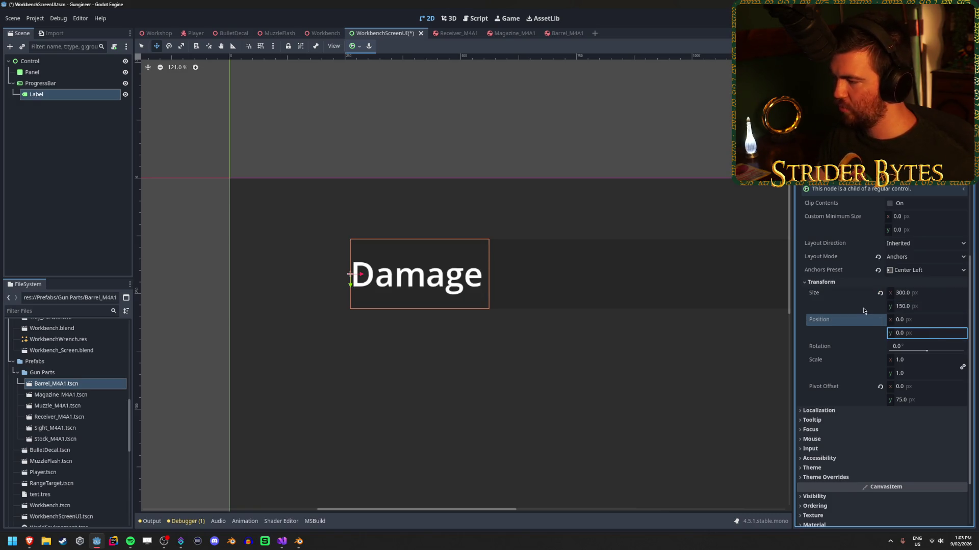
mouse_move(357, 273)
mouse_down()
mouse_move(249, 275)
mouse_move(185, 289)
mouse_move(253, 287)
mouse_move(215, 292)
mouse_up()
click(928, 322)
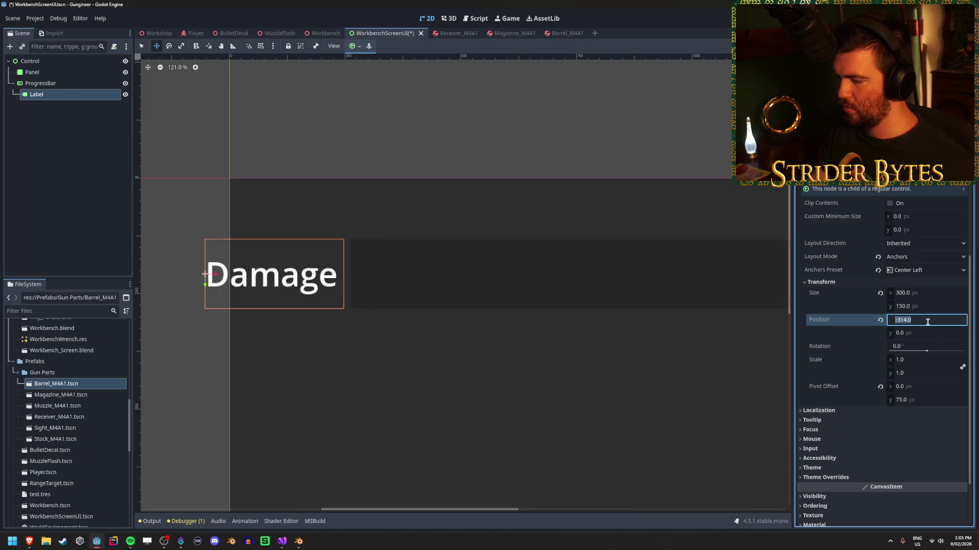
text(15)
key(Return)
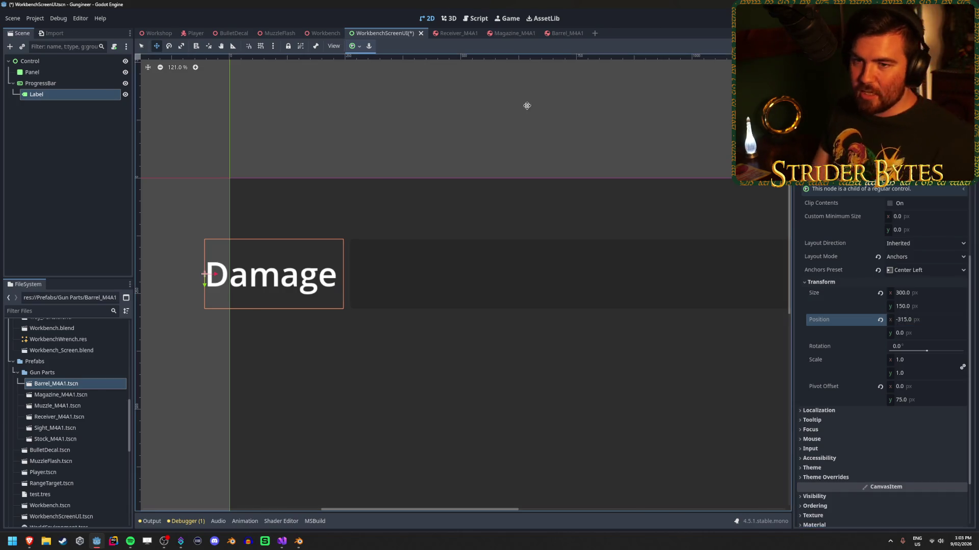
click(41, 83)
scroll(536, 389, down, 5)
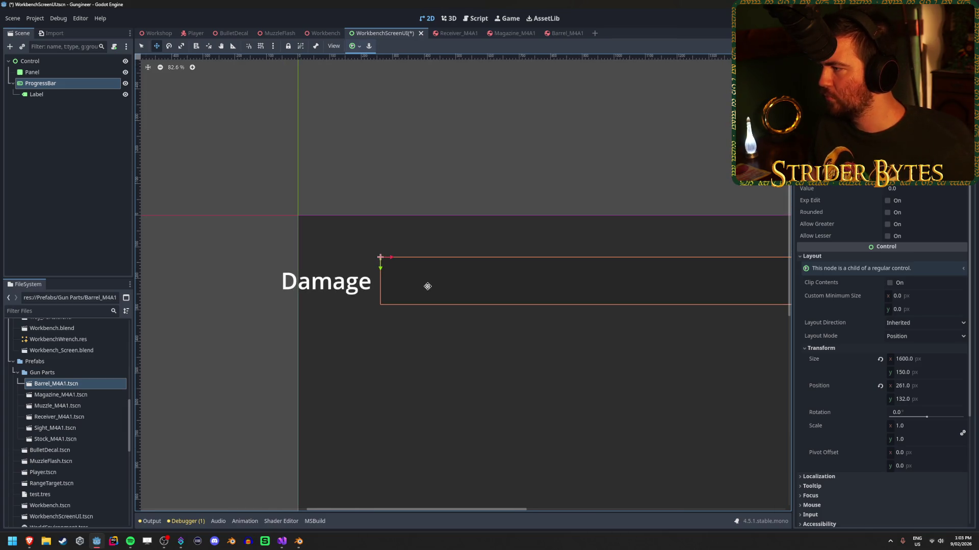
Drag the ProgressBar's Value to about 5.87 to preview its fill, then save the scene.
scroll(594, 349, up, 1)
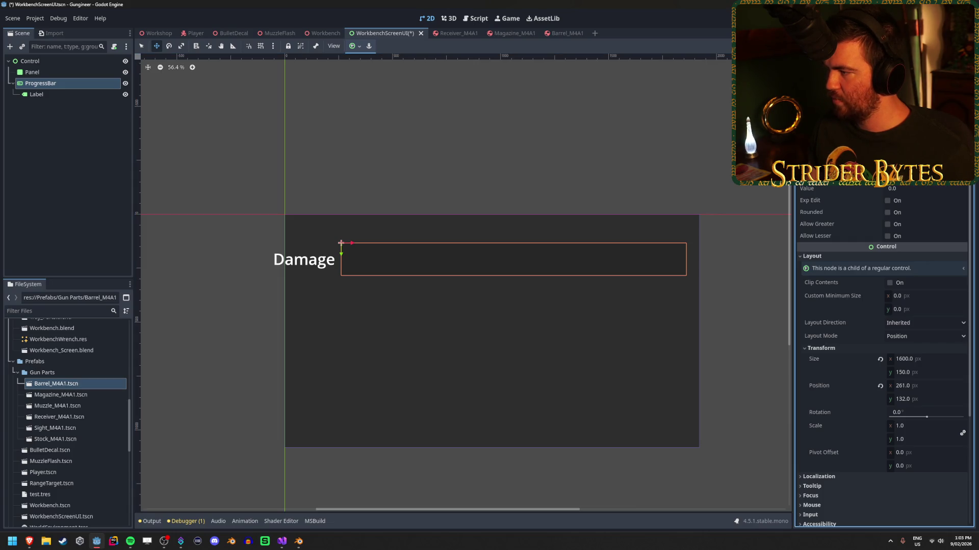
drag(897, 190, 938, 189)
click(64, 86)
scroll(829, 265, down, 3)
scroll(829, 265, up, 3)
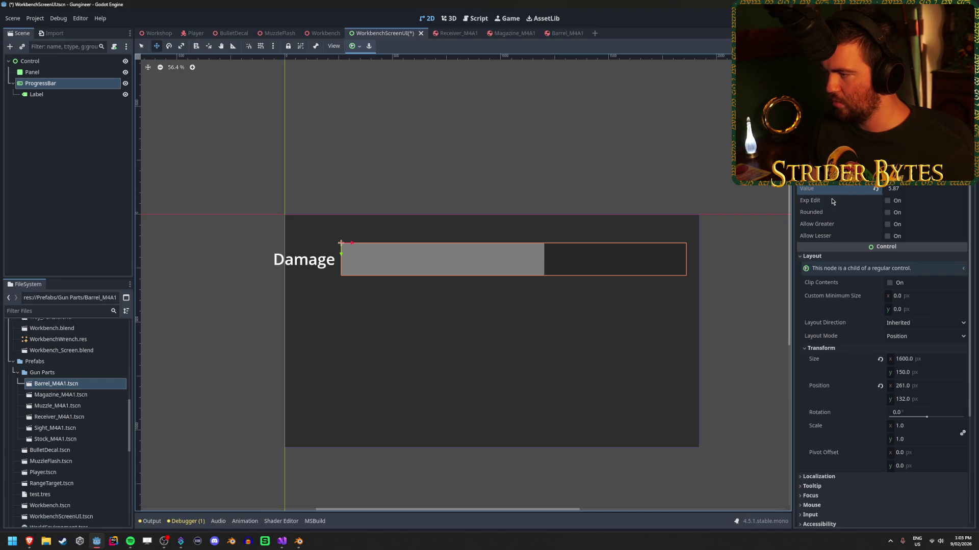
mouse_move(812, 204)
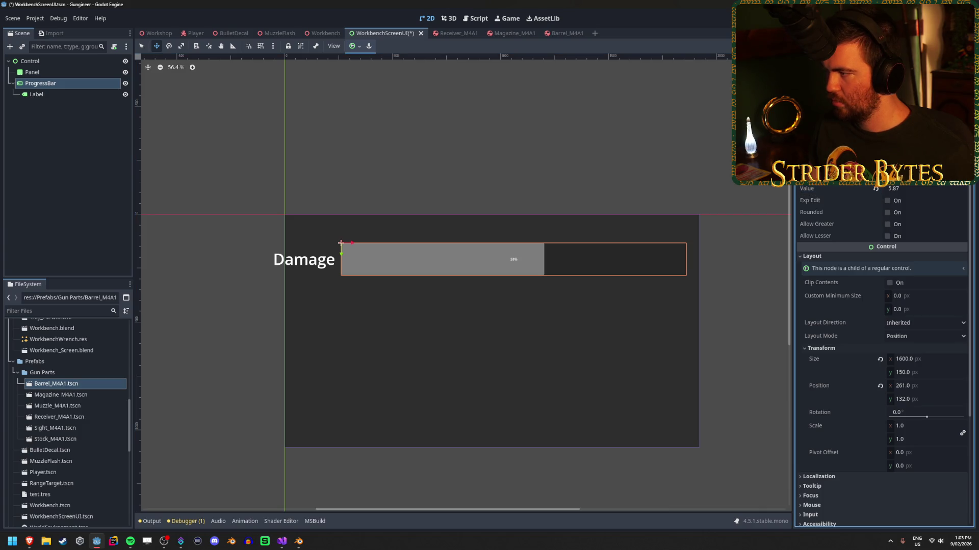
key(ctrl+s)
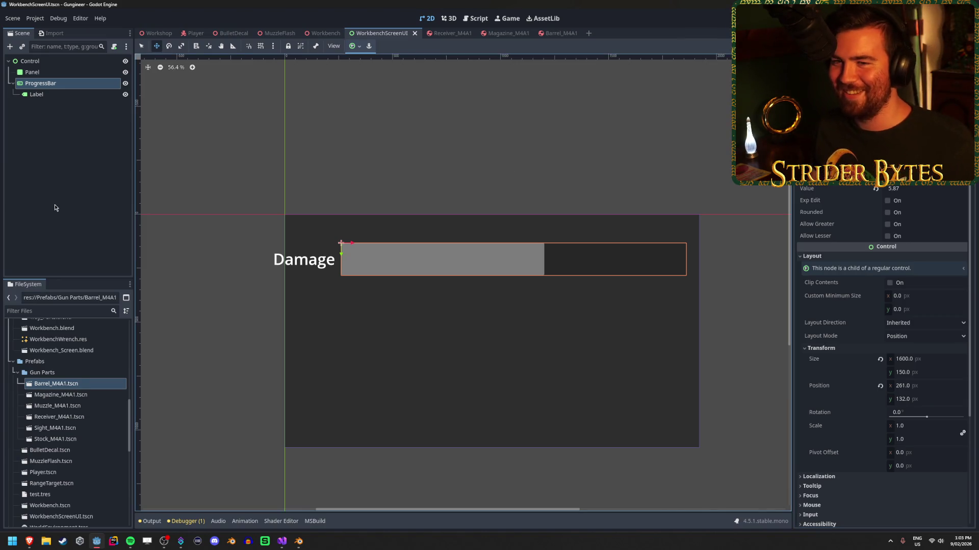
click(46, 131)
click(72, 83)
Change the ProgressBar node's type to TextureProgressBar.
right_click(87, 83)
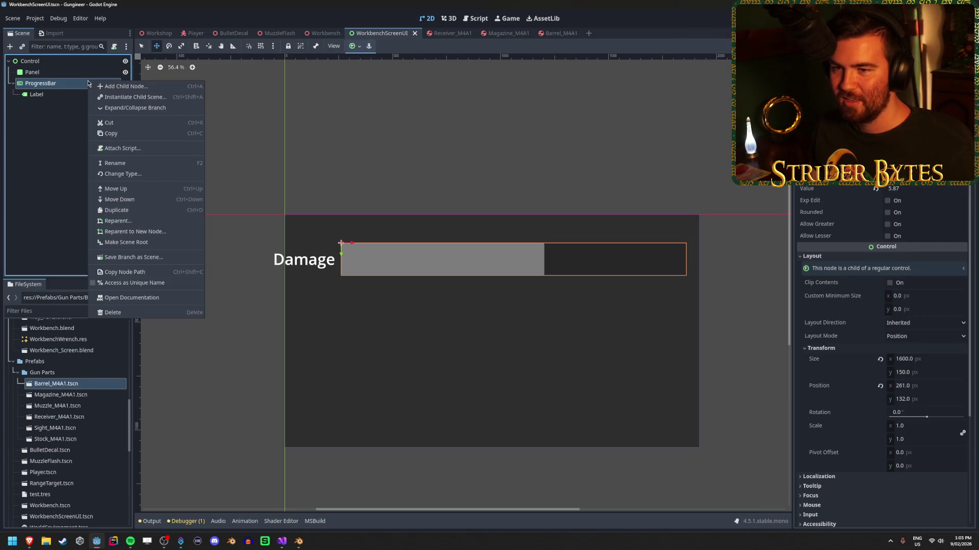
click(123, 173)
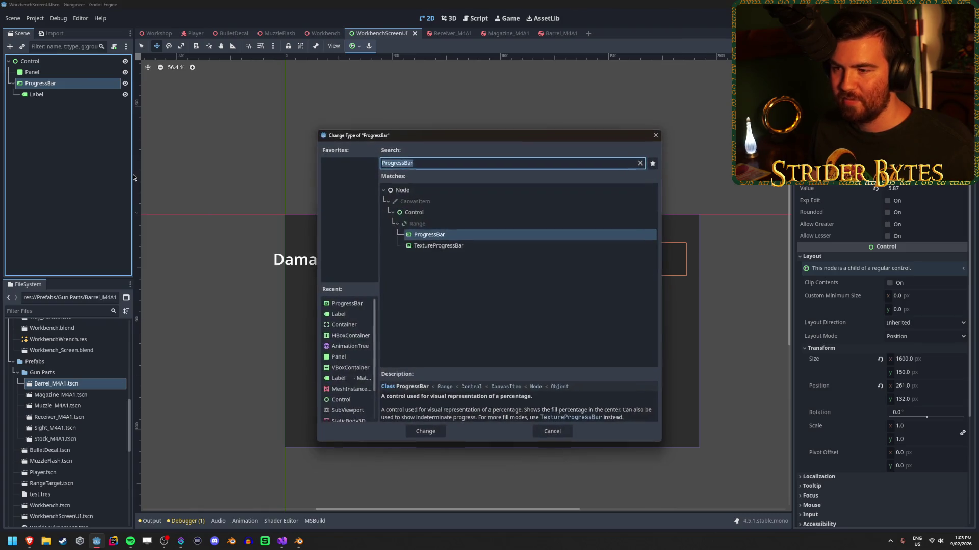
click(439, 246)
click(426, 432)
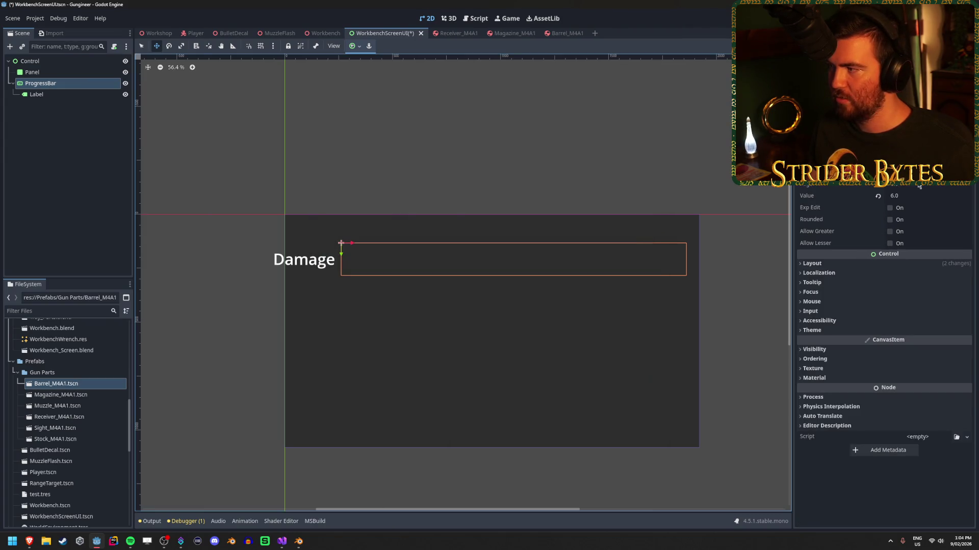
scroll(884, 331, up, 3)
scroll(884, 331, down, 3)
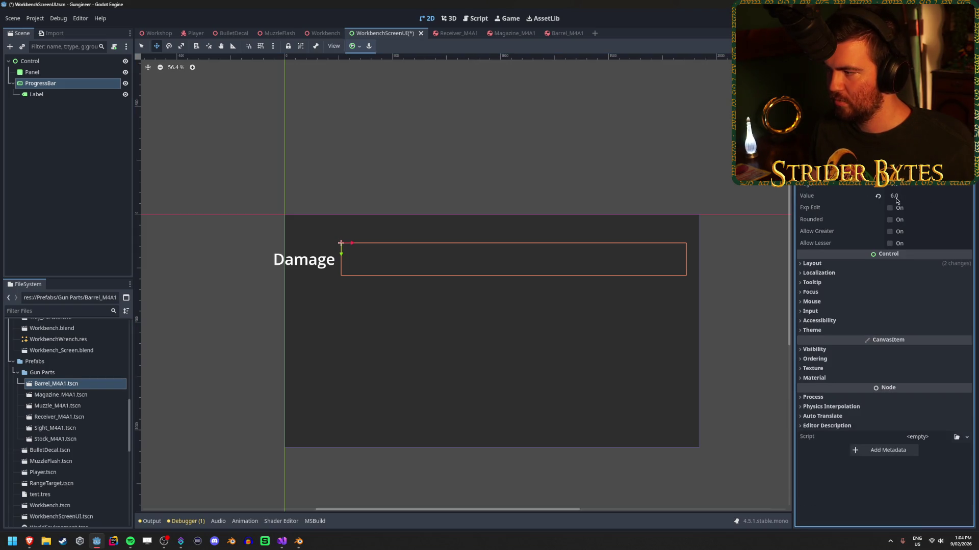
Set the TextureProgressBar's Value to 4.0 out of a max of 10.
click(927, 196)
text(7.0)
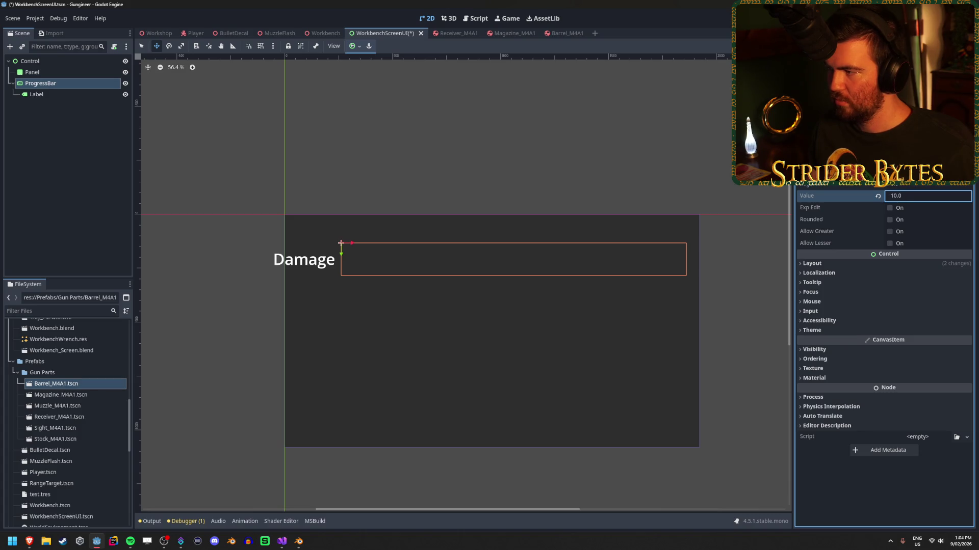
scroll(902, 196, down, 1)
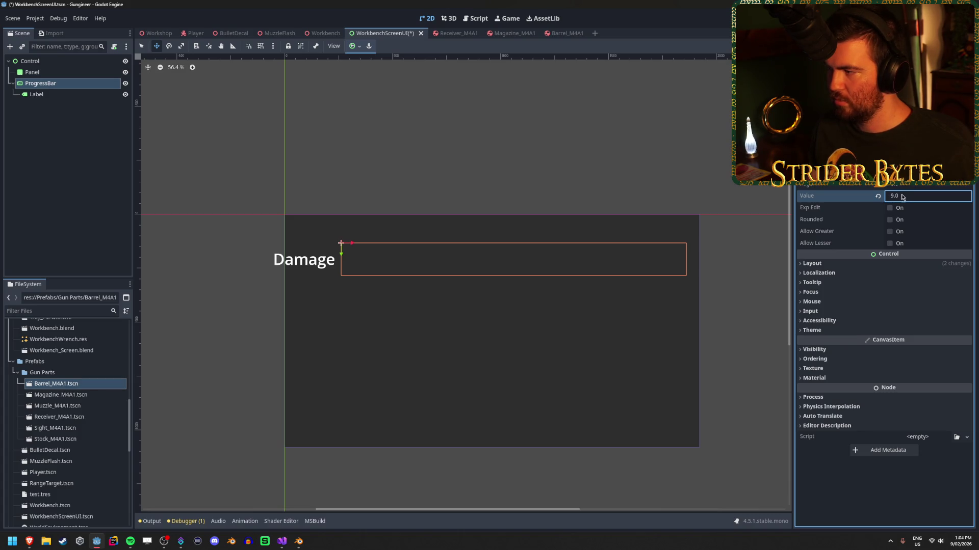
scroll(906, 200, down, 1)
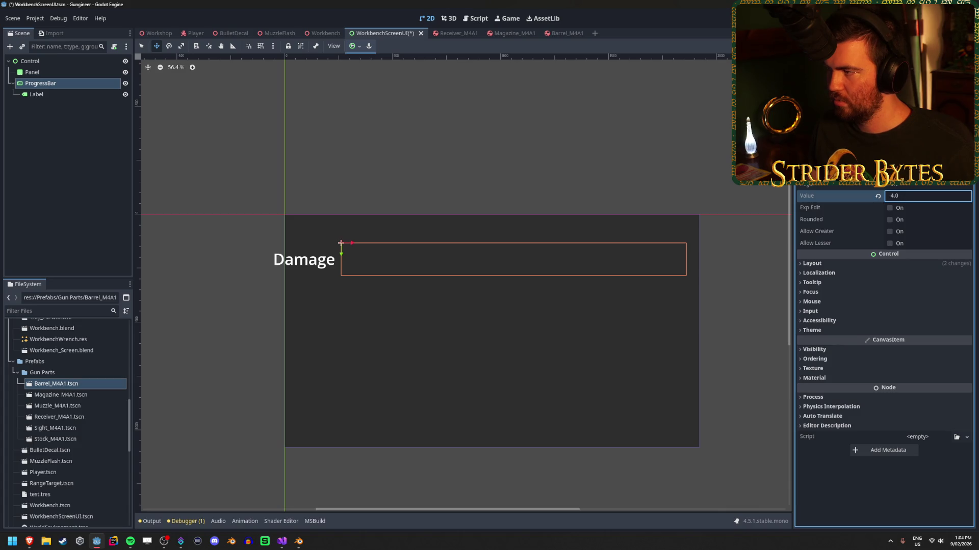
scroll(884, 331, up, 1)
scroll(884, 332, down, 1)
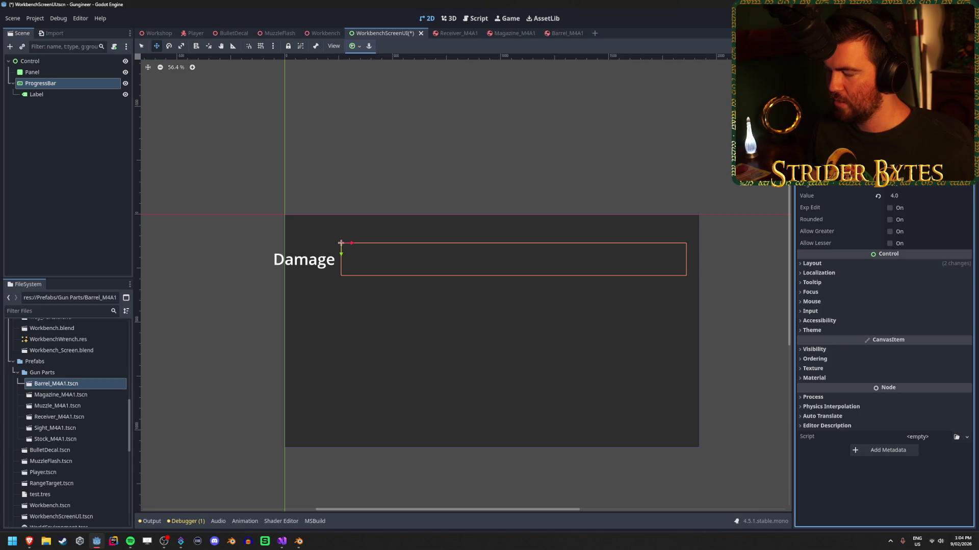
scroll(885, 331, up, 1)
scroll(884, 341, up, 2)
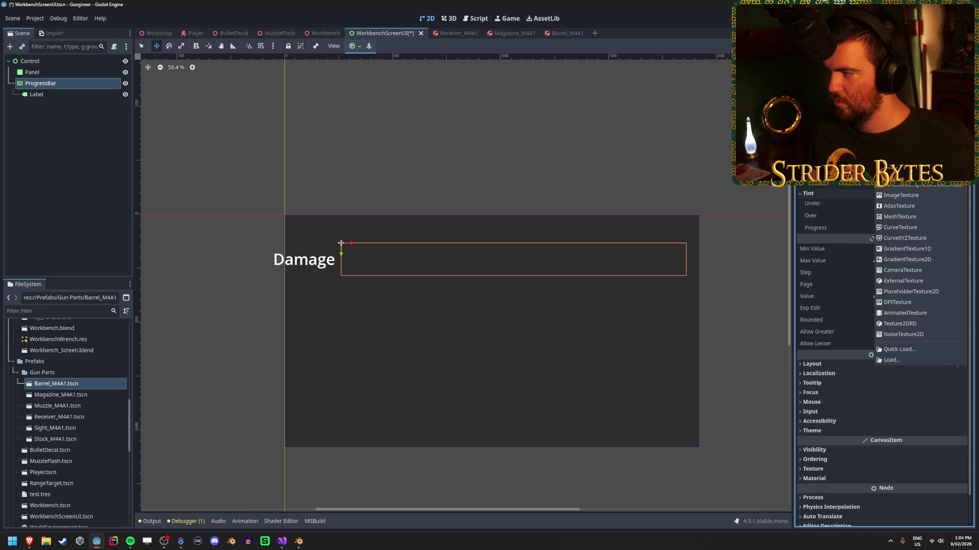
After trying project images and a viewport texture, assign a New ImageTexture to the bar.
key(Escape)
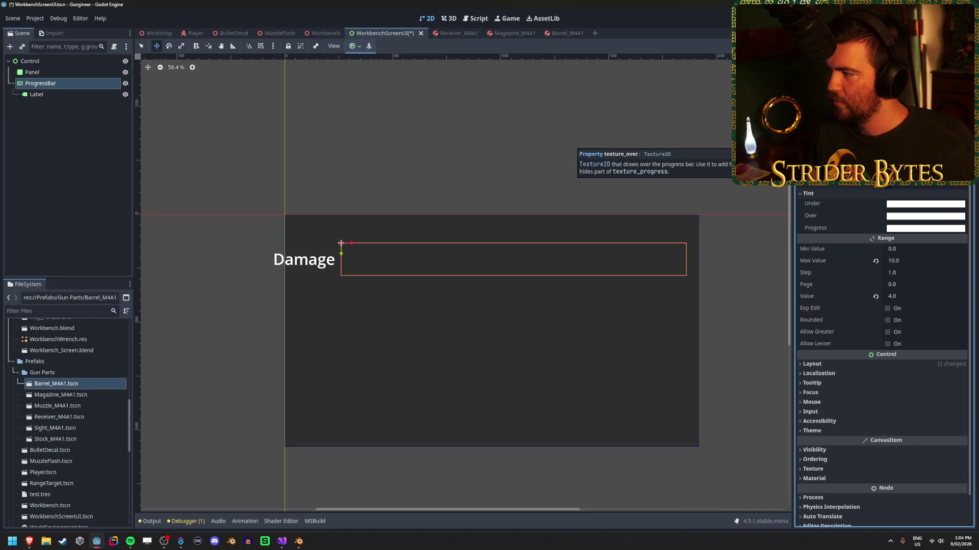
click(925, 140)
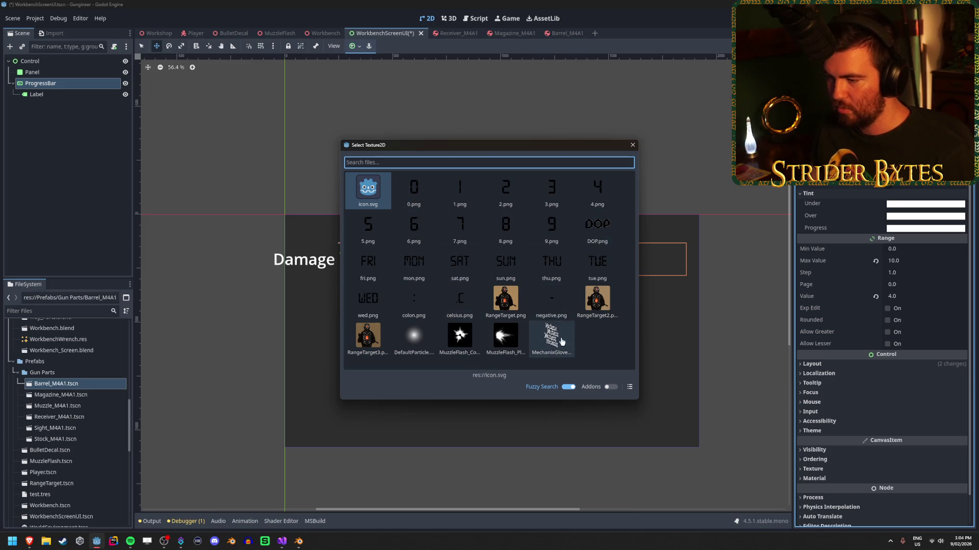
click(632, 146)
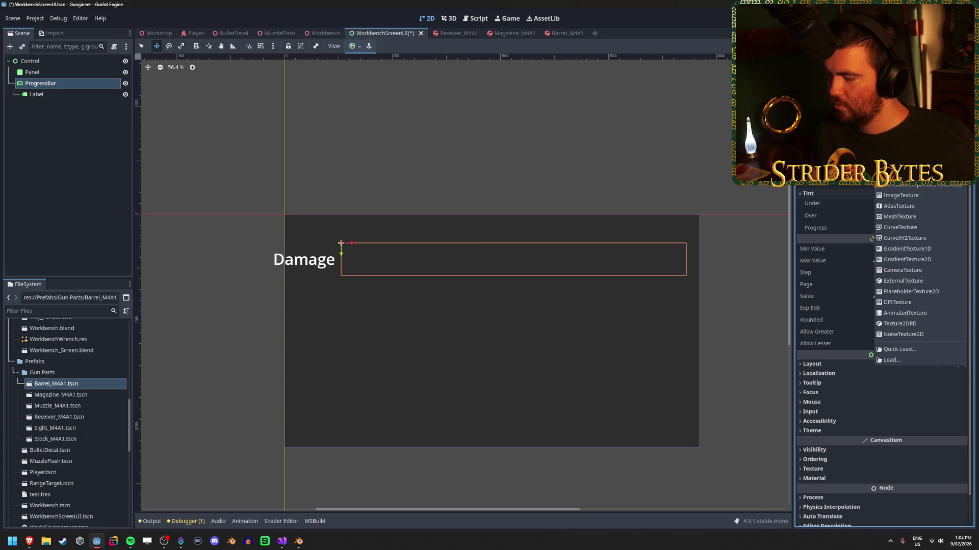
click(912, 185)
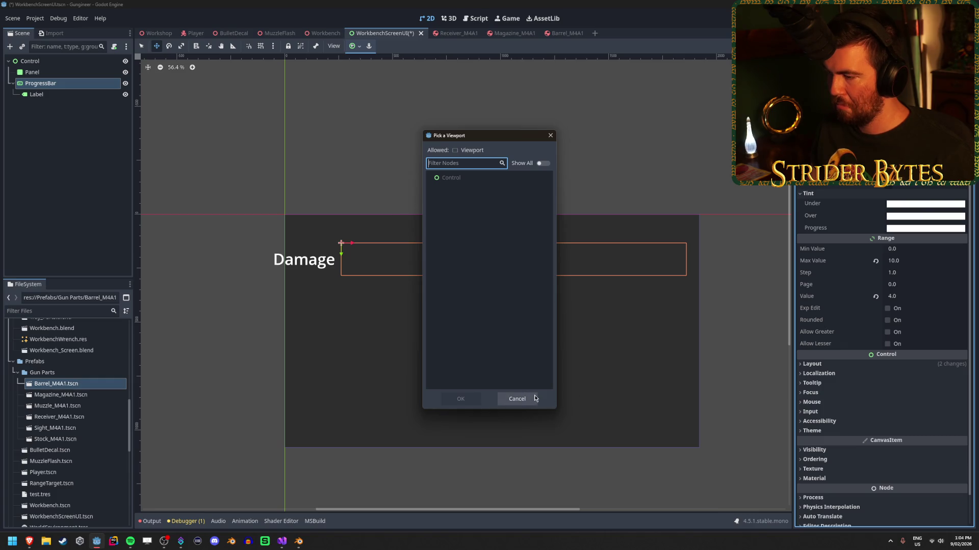
click(534, 398)
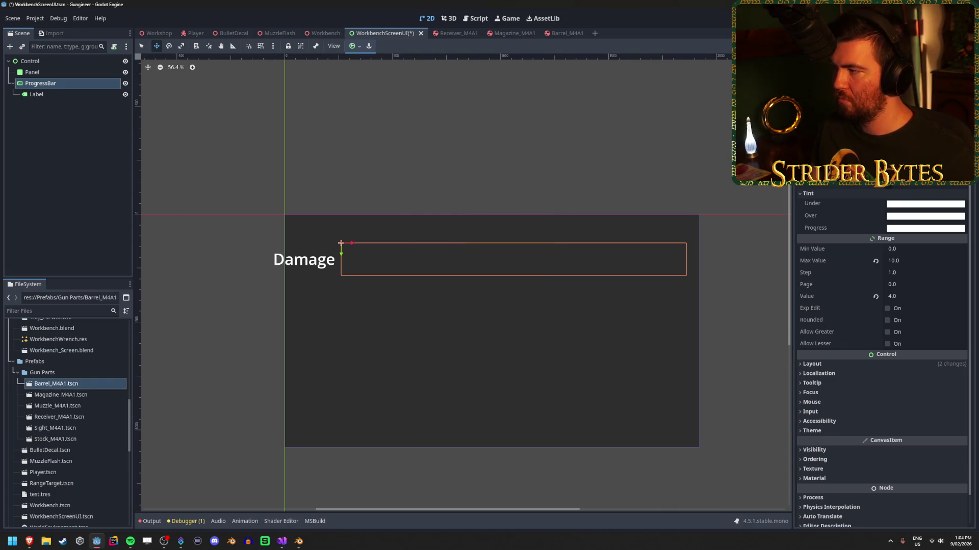
click(925, 179)
click(912, 185)
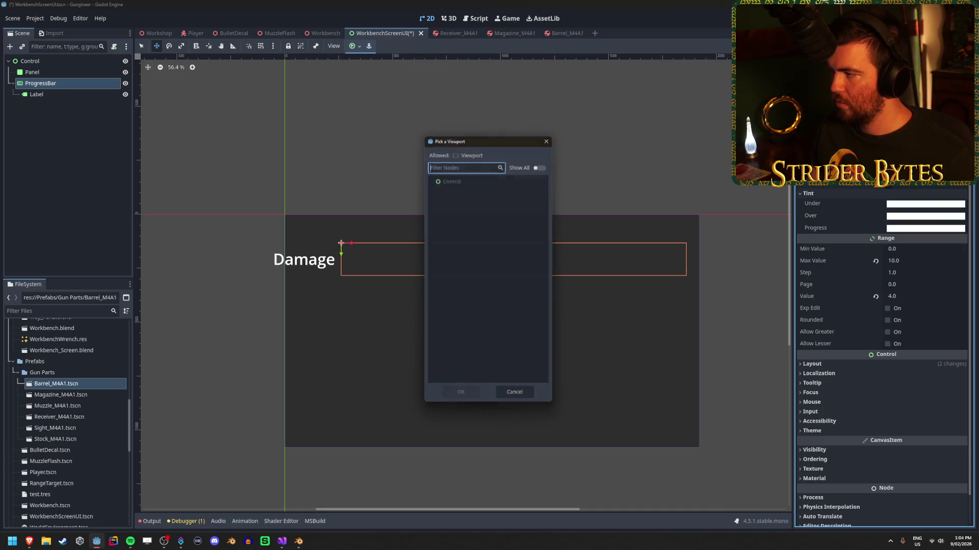
click(473, 176)
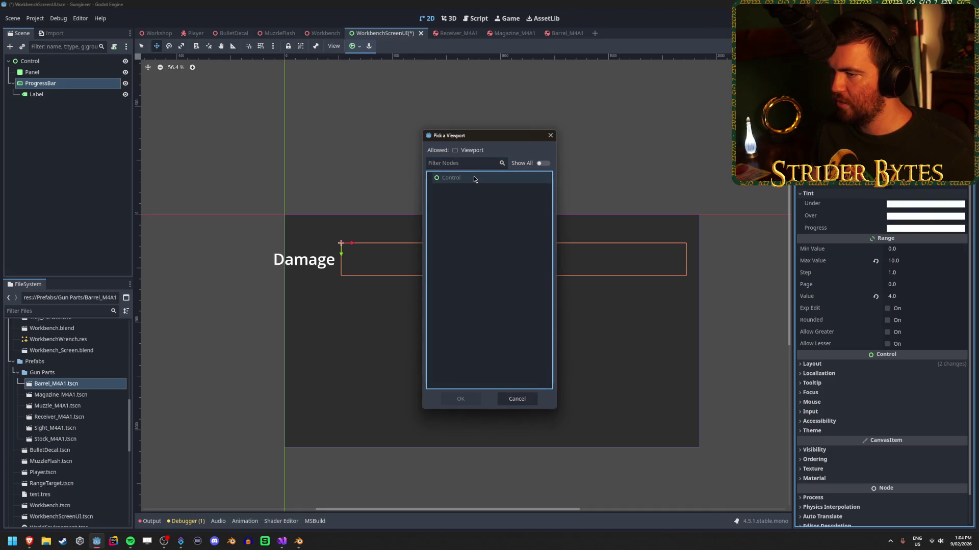
click(534, 399)
click(925, 179)
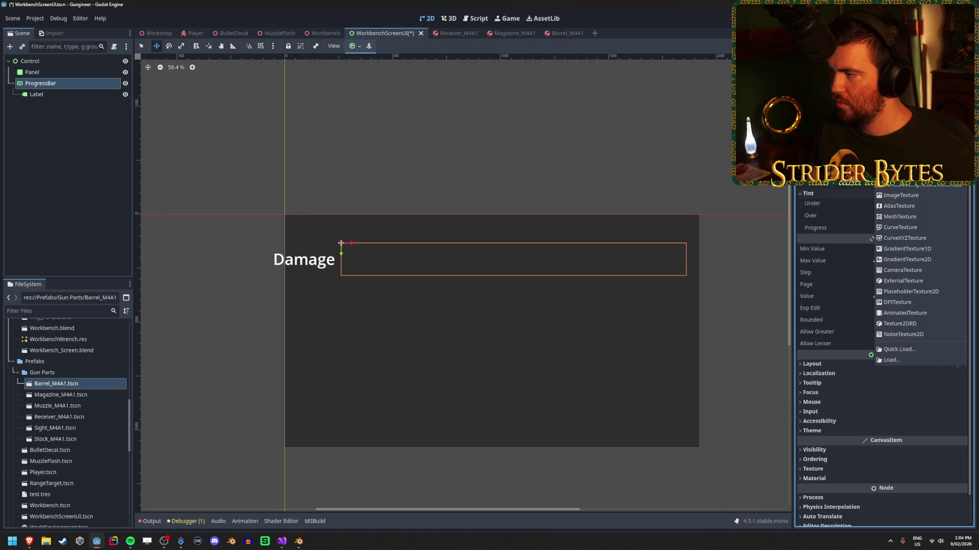
click(900, 195)
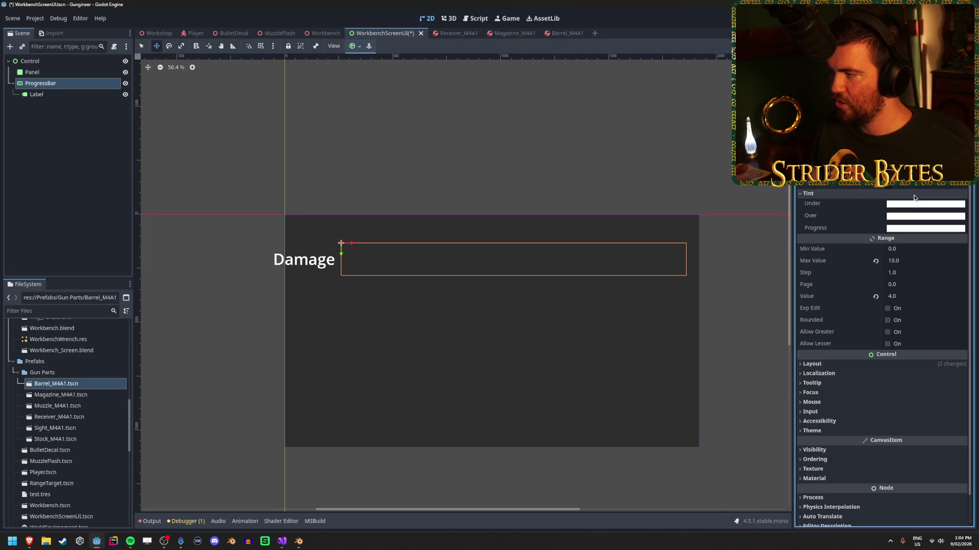
Close the texture options and revert the bar's Value to 0.0.
click(925, 178)
click(961, 179)
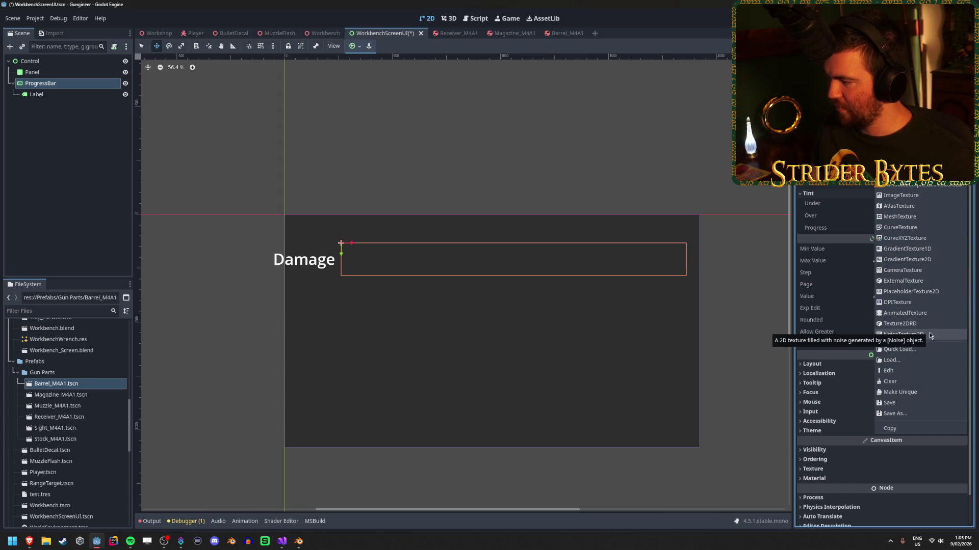
click(925, 293)
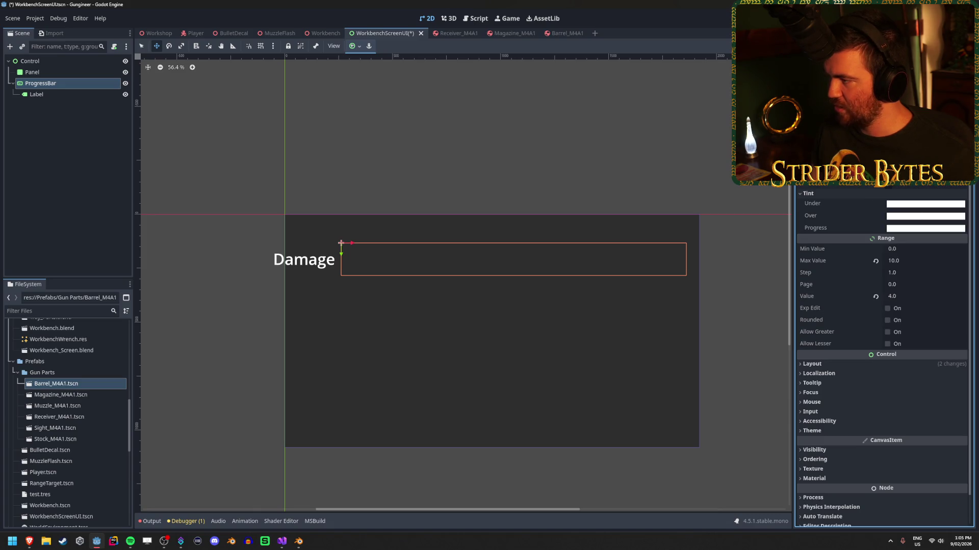
scroll(882, 306, up, 1)
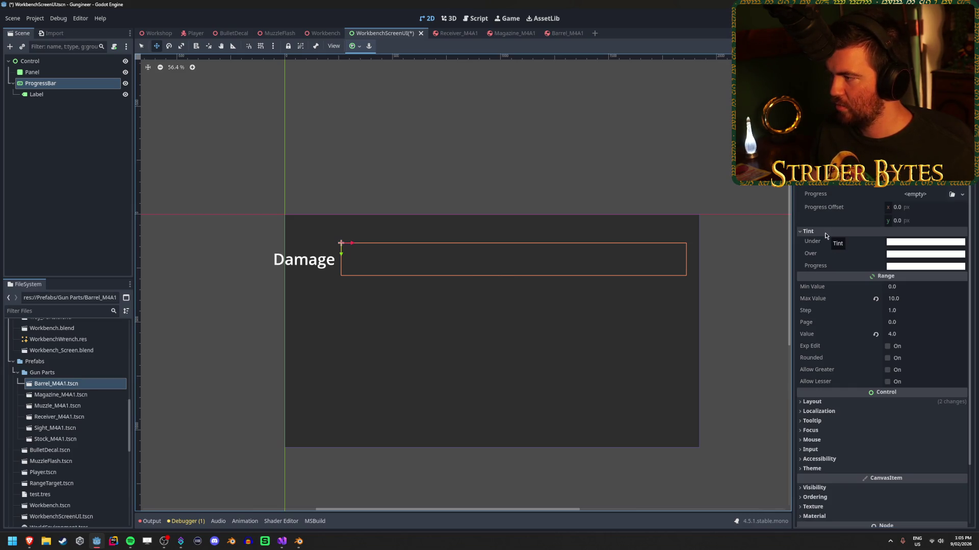
click(907, 334)
text(3)
key(Escape)
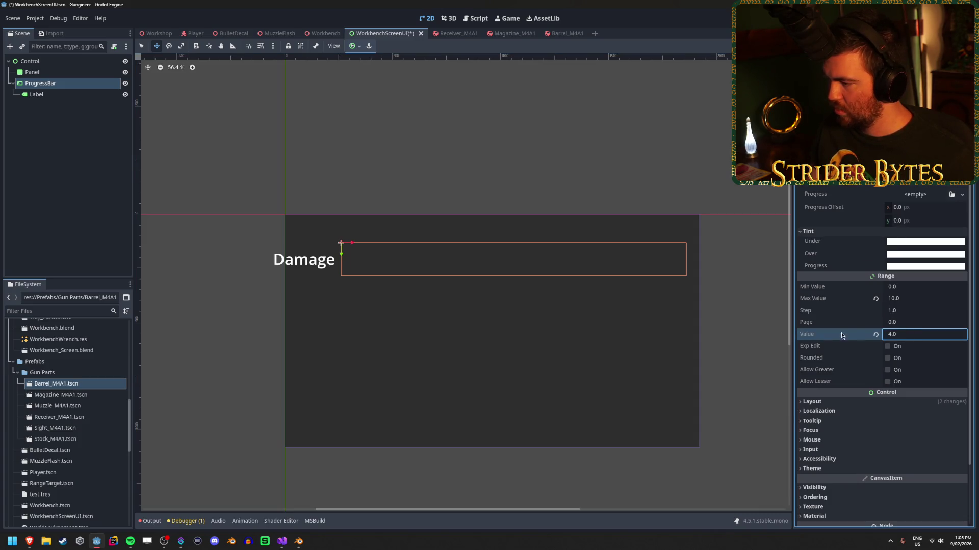
click(824, 336)
click(872, 336)
Set the Max Value back to 10.0, keeping Value at 0.0.
drag(884, 303, 889, 303)
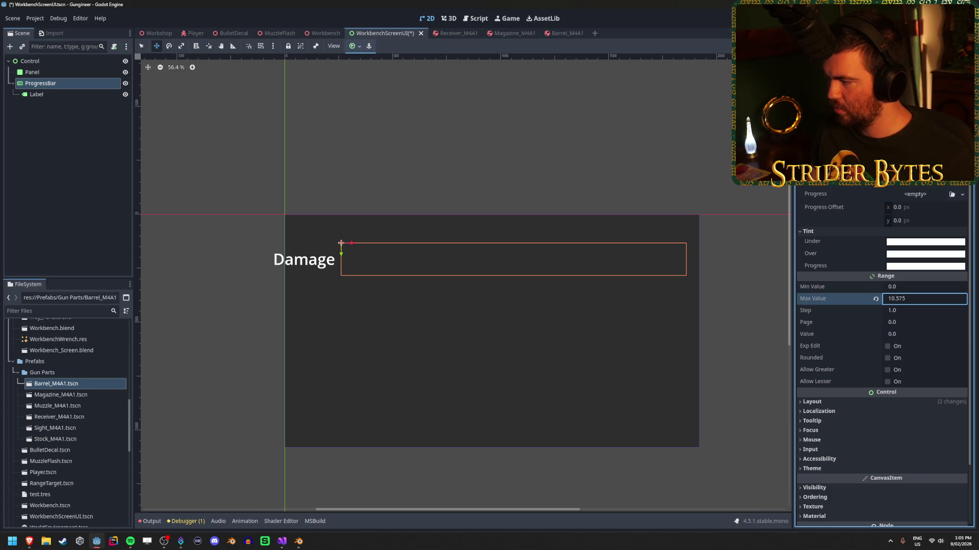
click(898, 334)
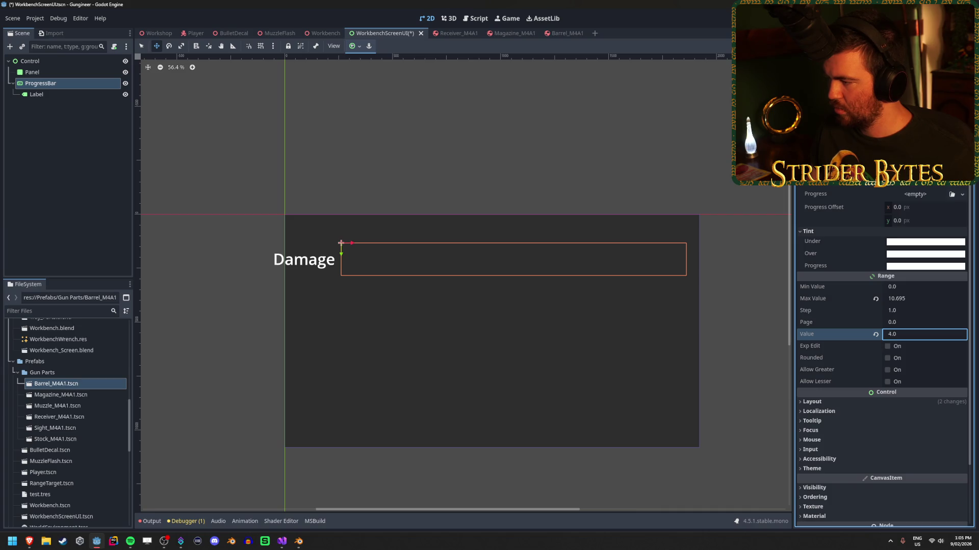
click(749, 320)
click(903, 299)
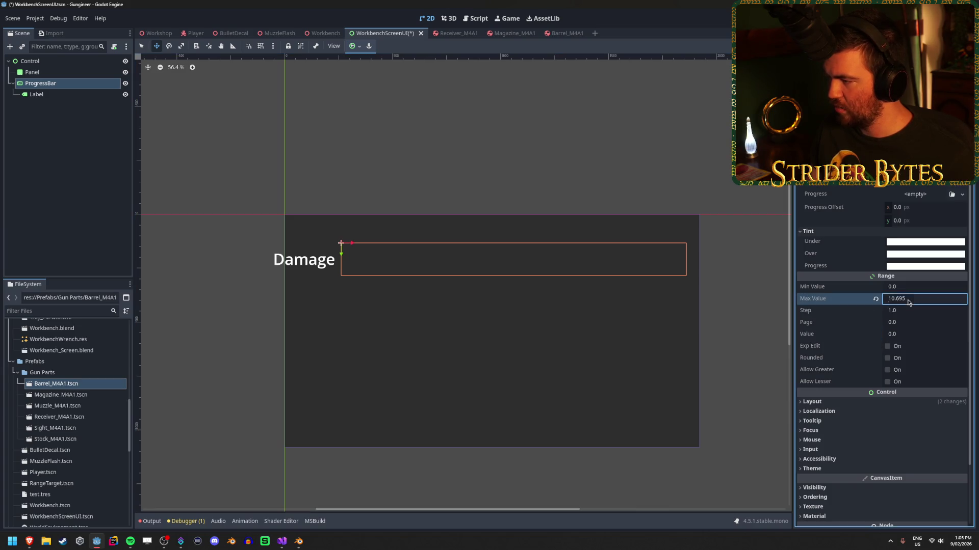
text(10.0)
click(204, 454)
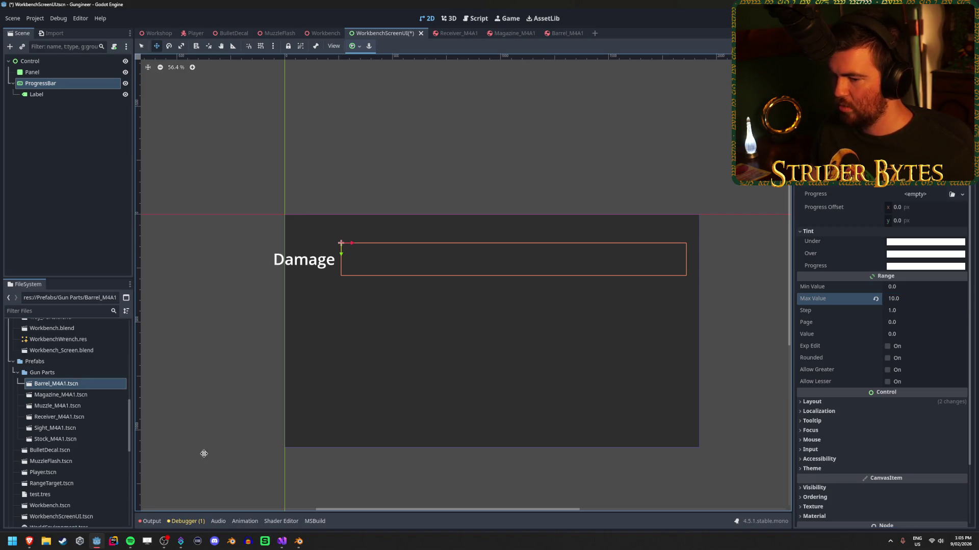
click(149, 521)
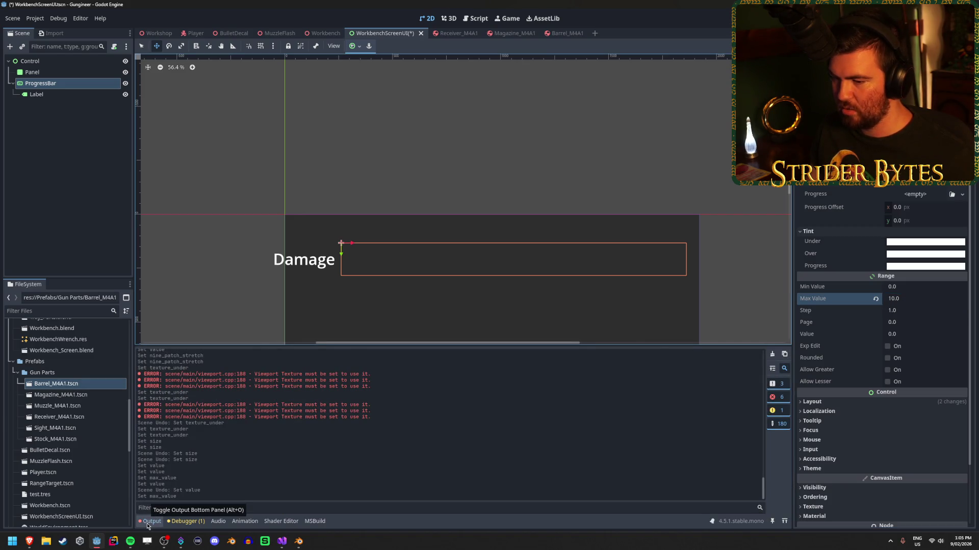
Give the bar's Over and Progress textures each a new GradientTexture1D.
click(147, 523)
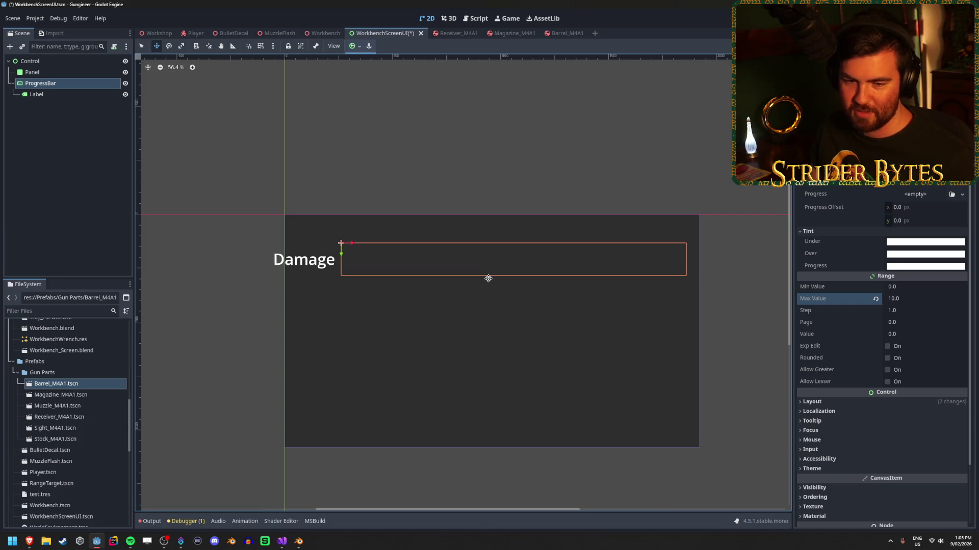
click(915, 194)
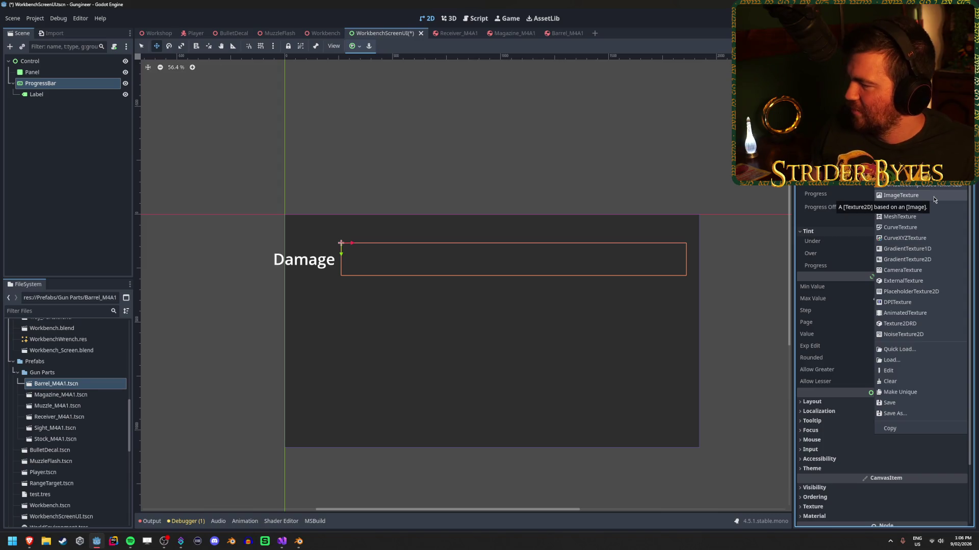
click(939, 249)
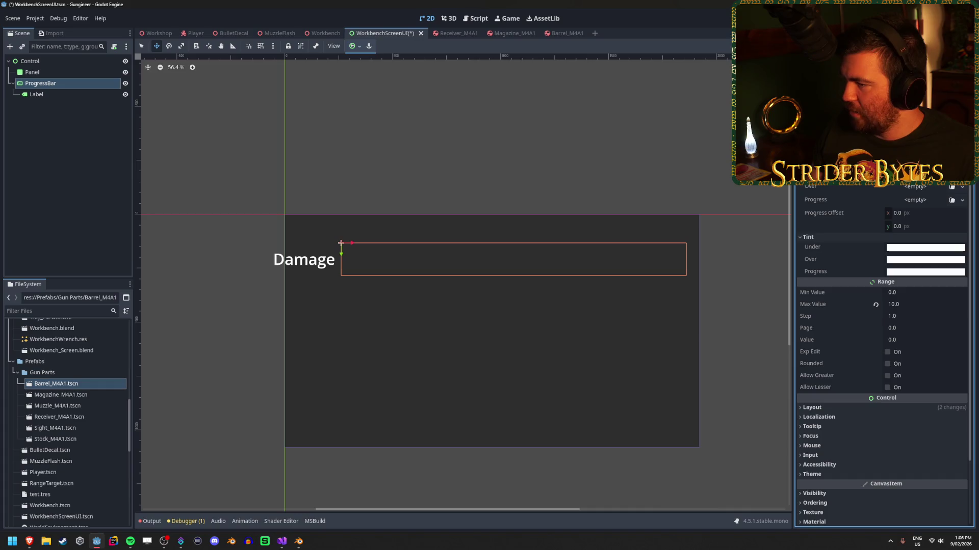
scroll(653, 253, up, 5)
scroll(645, 262, down, 3)
scroll(644, 263, right, 3)
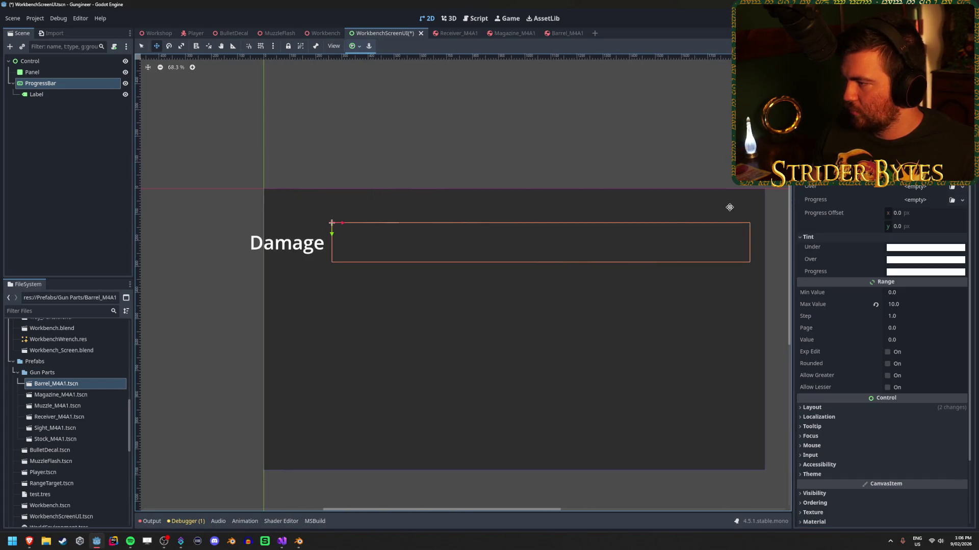
click(962, 187)
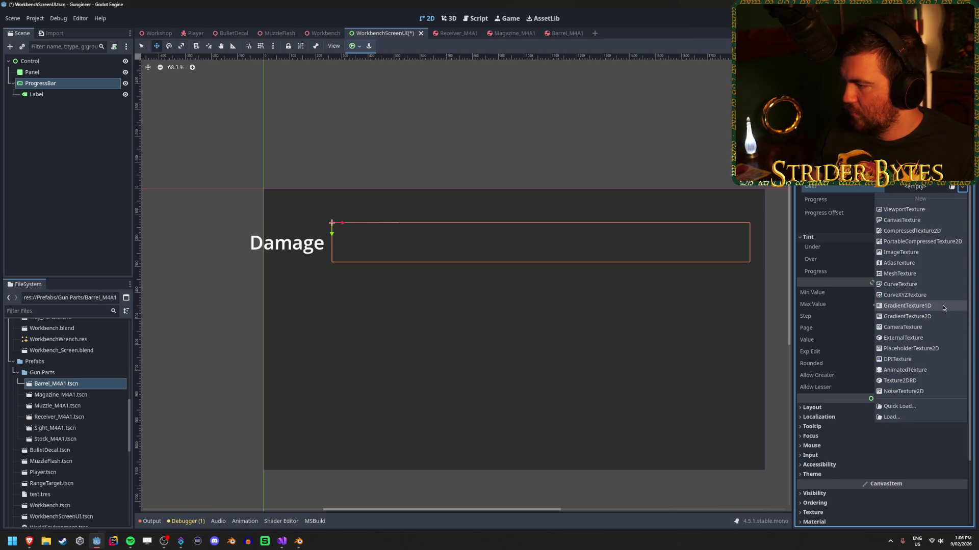
click(907, 305)
click(962, 197)
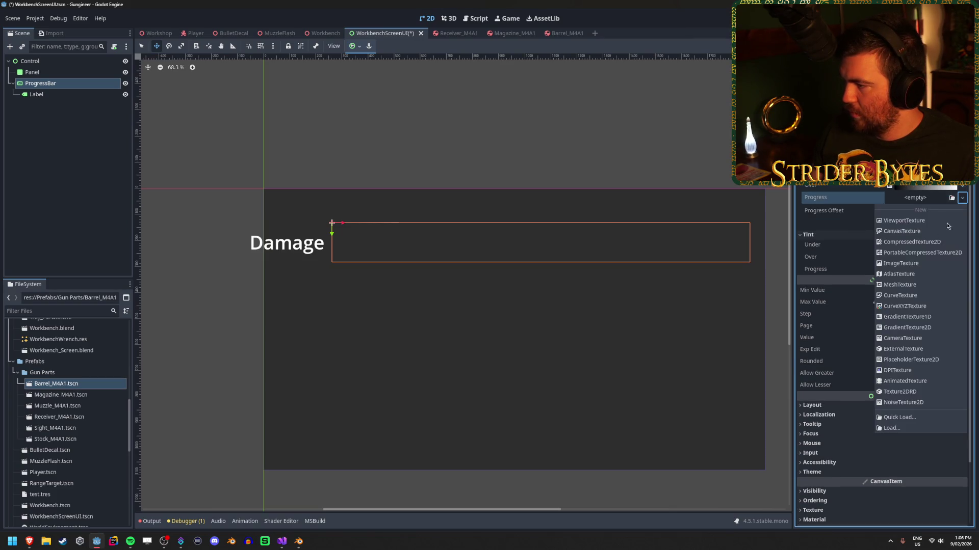
click(927, 319)
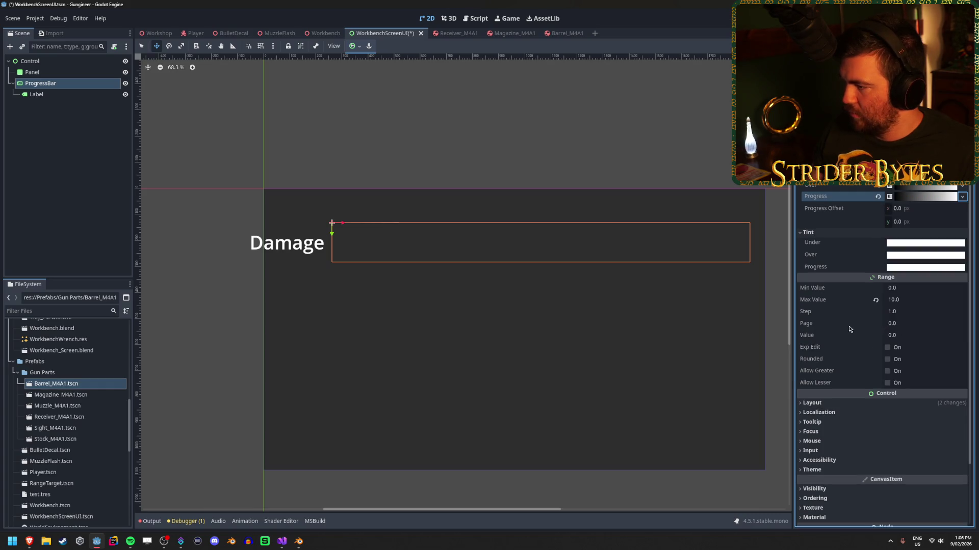
Set the bar's Value to 7, adjust Min Value, and expand both gradient textures.
text(7)
key(Return)
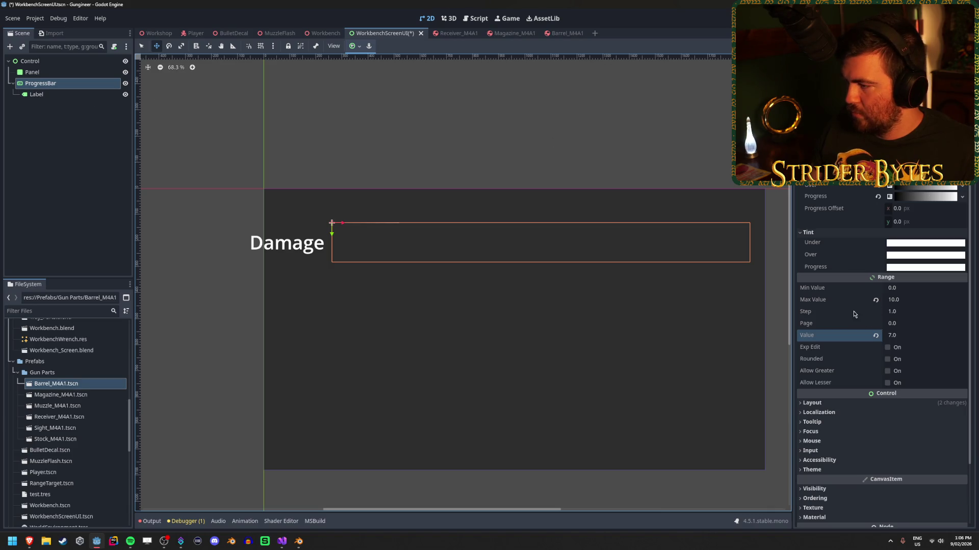
drag(877, 290, 884, 290)
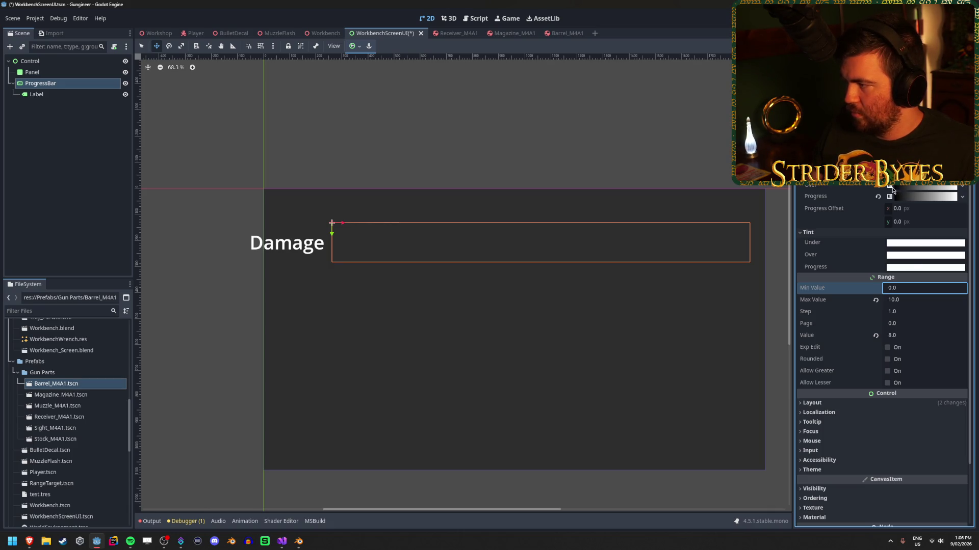
click(919, 198)
click(919, 189)
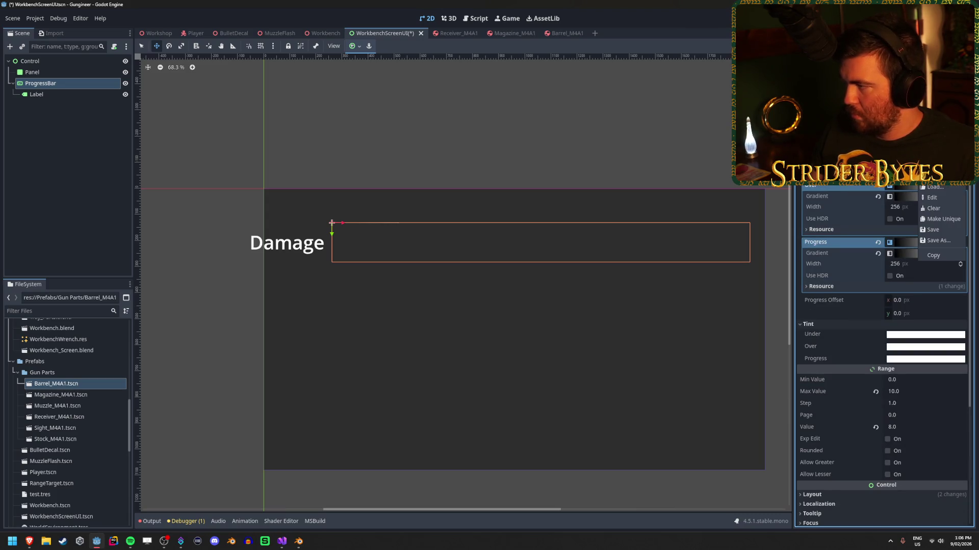
scroll(919, 192, up, 3)
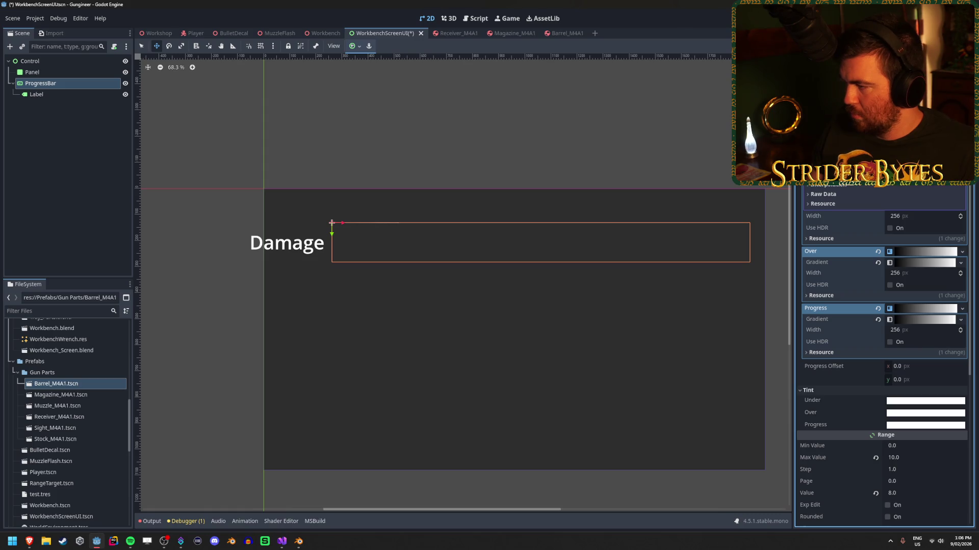
scroll(882, 356, down, 3)
Bring up the TextureProgressBar documentation page in the browser.
key(alt+Tab)
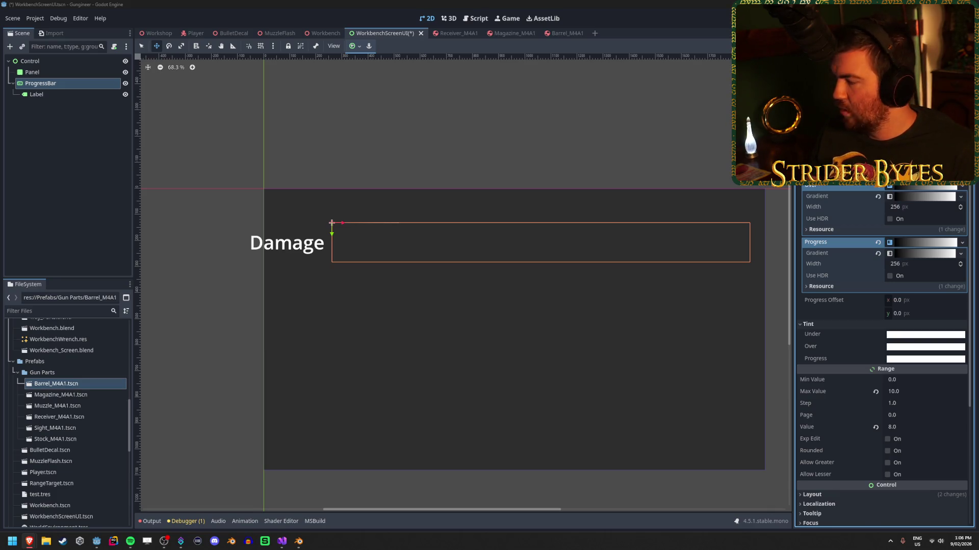
key(alt+Tab)
scroll(563, 137, down, 1)
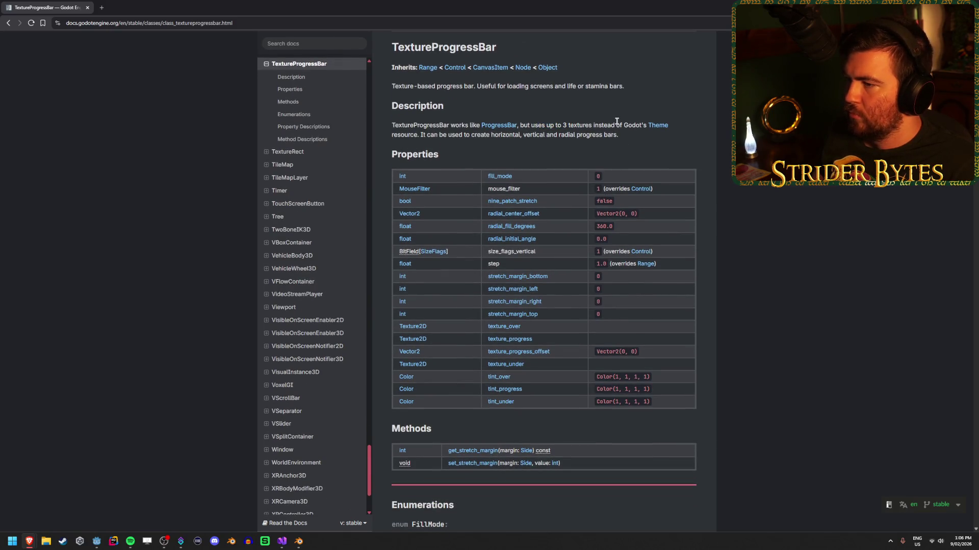
Scroll through the TextureProgressBar documentation page.
click(581, 125)
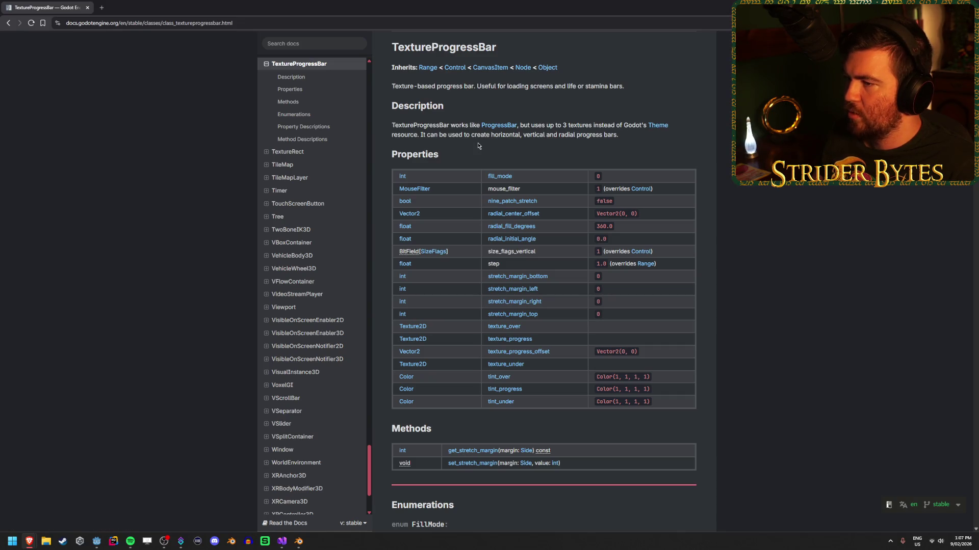
scroll(695, 128, down, 3)
scroll(693, 129, down, 20)
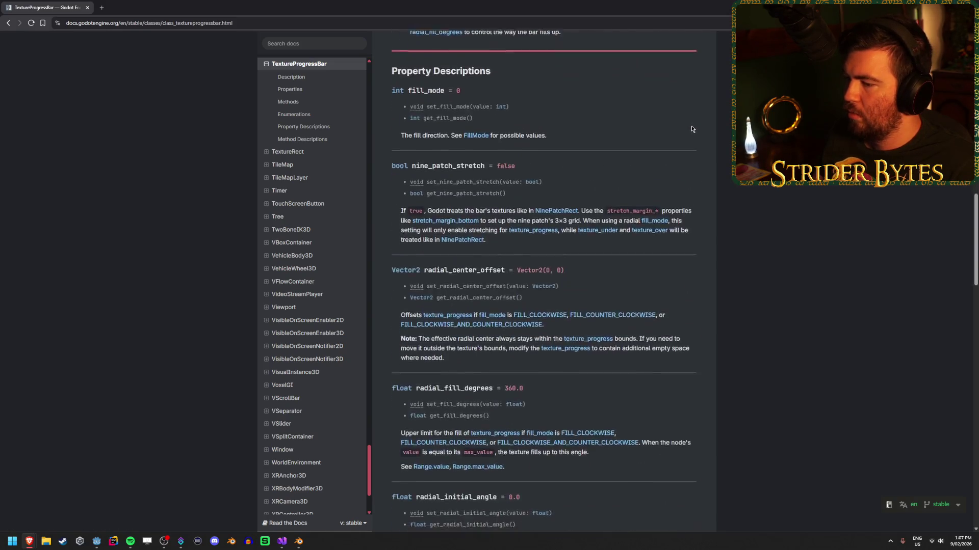
scroll(688, 126, up, 20)
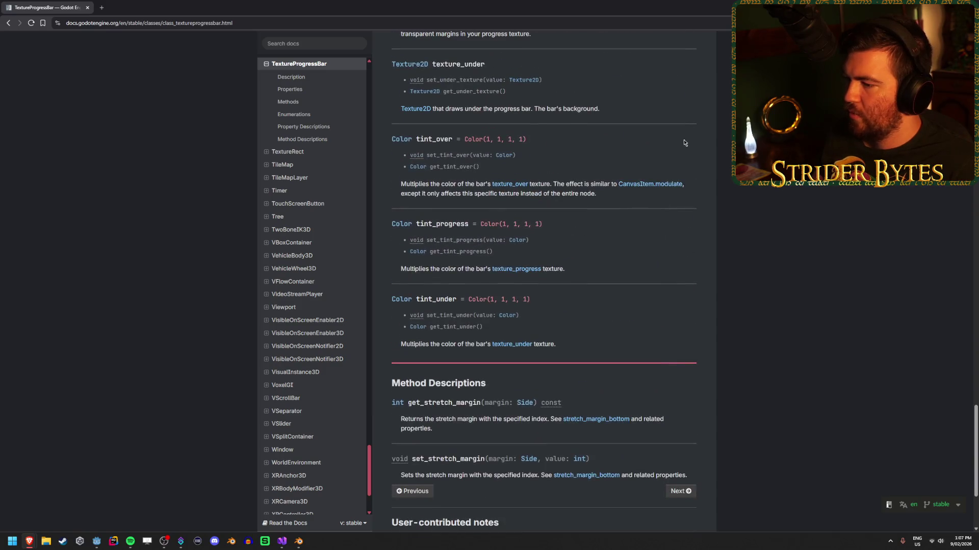
scroll(659, 226, up, 15)
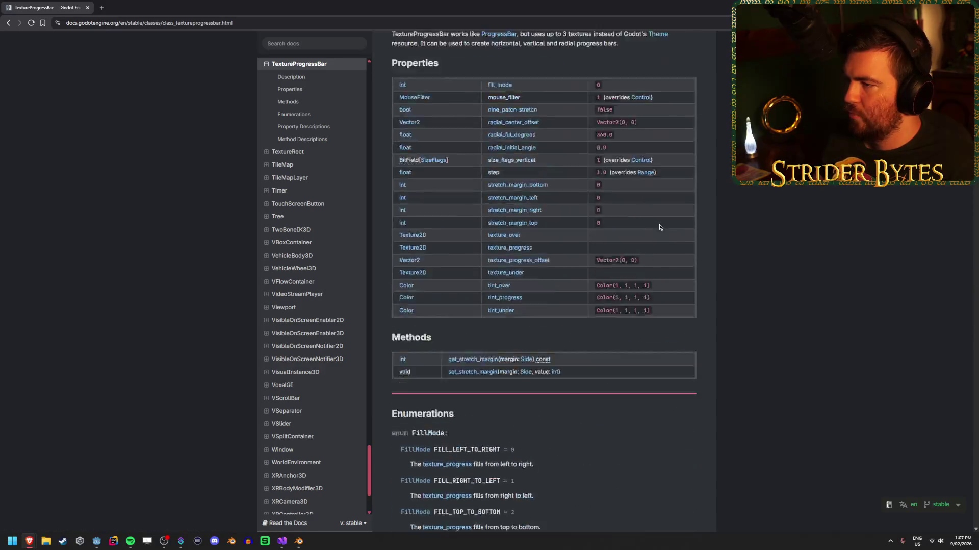
Open the ProgressBar class reference and browse its properties.
click(487, 163)
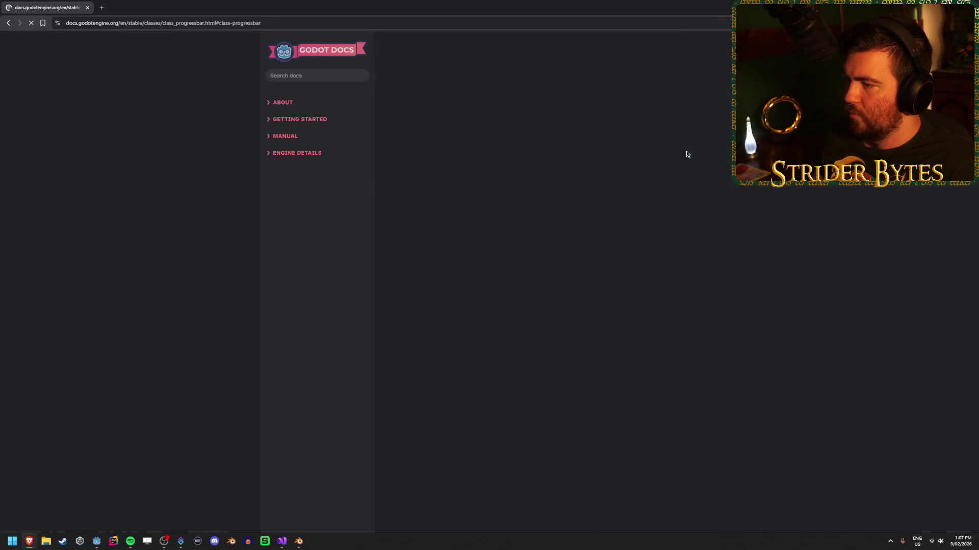
scroll(685, 154, down, 5)
scroll(685, 153, up, 5)
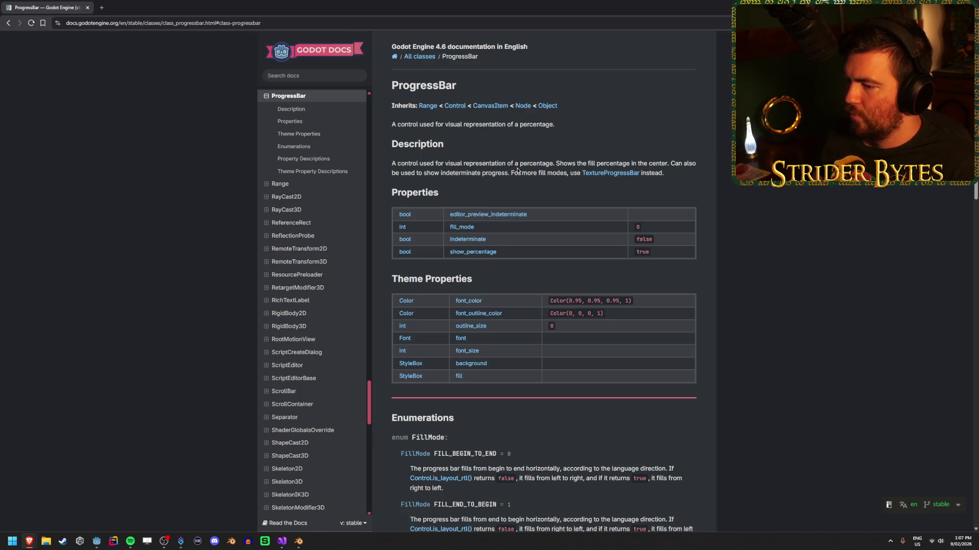
scroll(517, 171, down, 9)
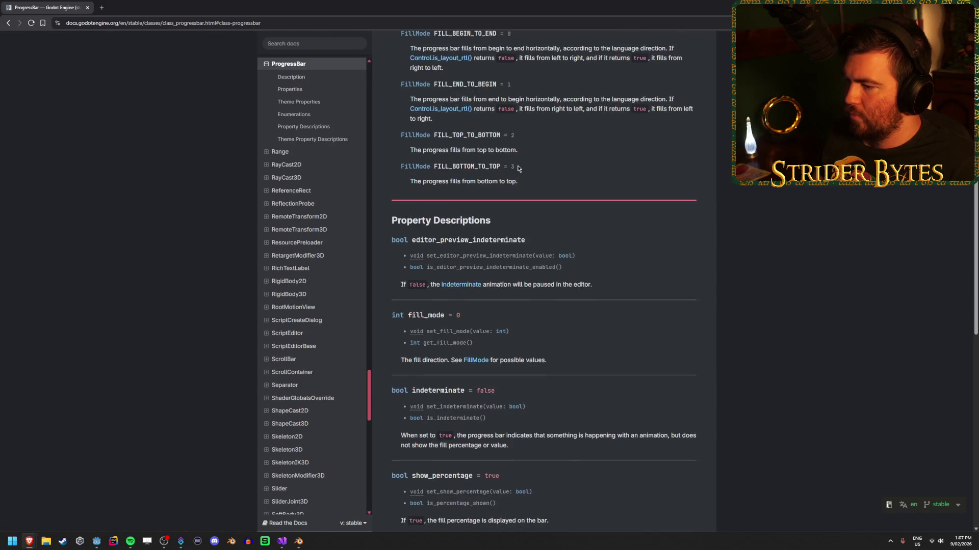
scroll(557, 154, down, 5)
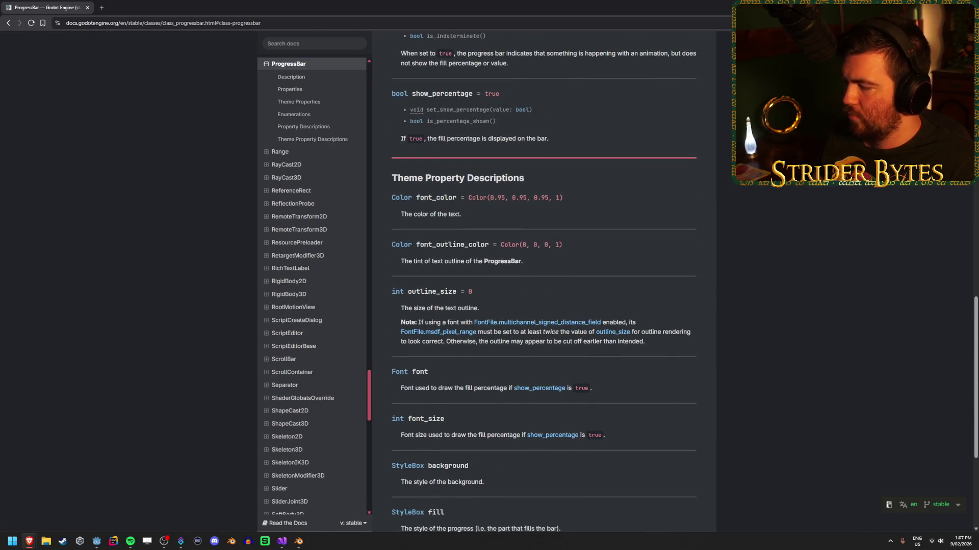
scroll(544, 280, down, 2)
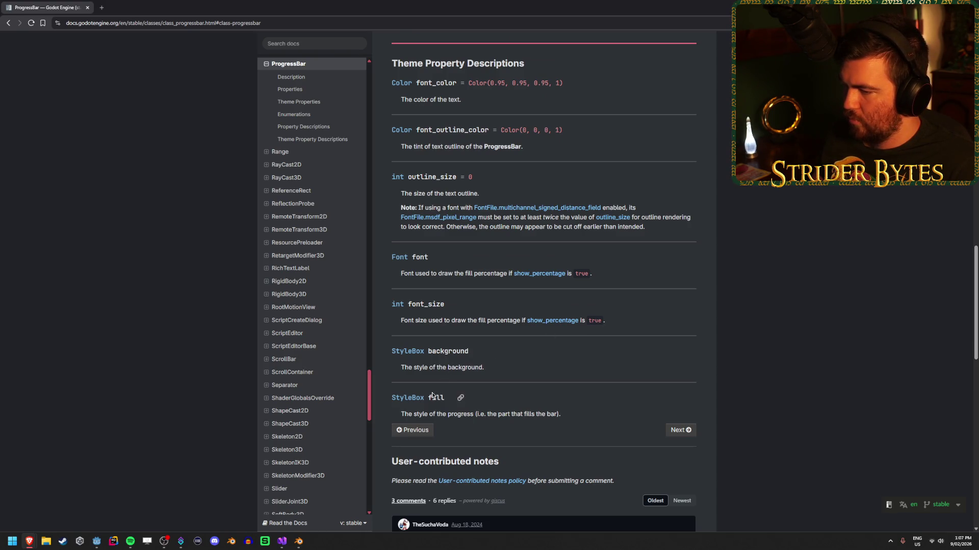
scroll(433, 398, up, 1)
scroll(449, 301, up, 9)
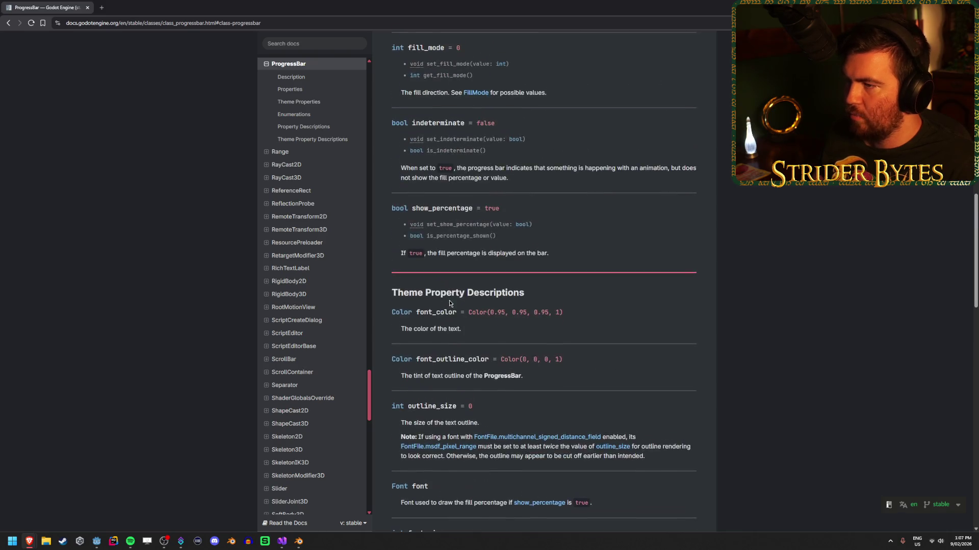
scroll(592, 334, down, 2)
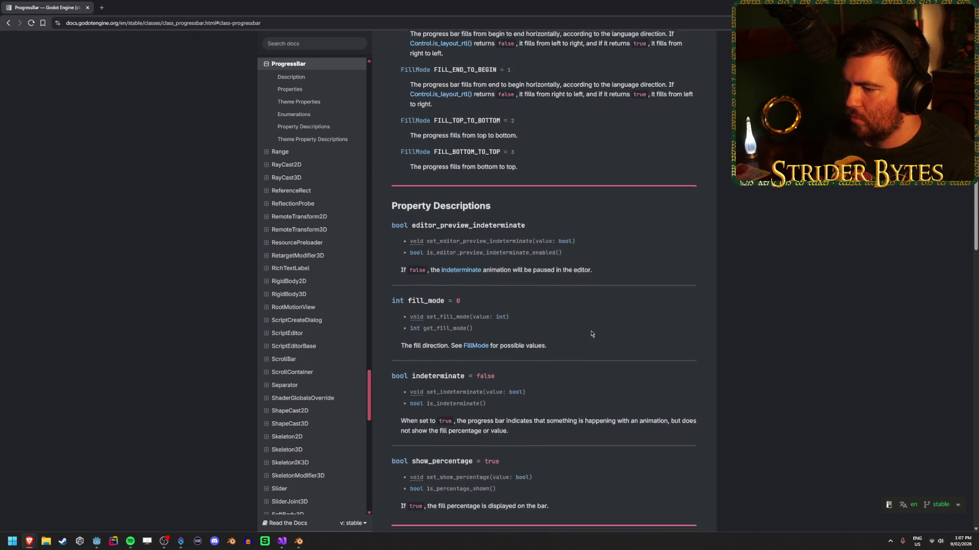
scroll(604, 320, up, 5)
scroll(711, 241, up, 4)
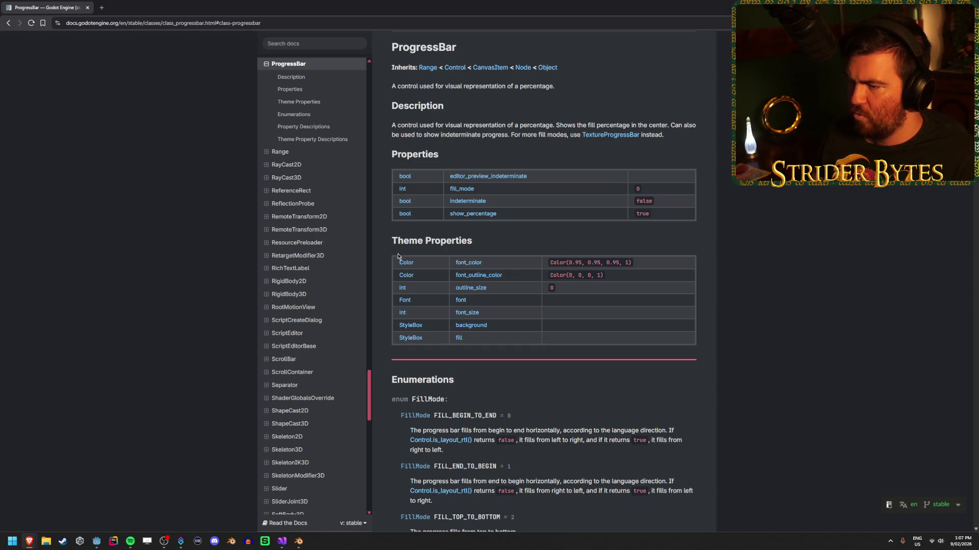
Read the ProgressBar theme property descriptions and comments, then go back.
scroll(661, 313, down, 12)
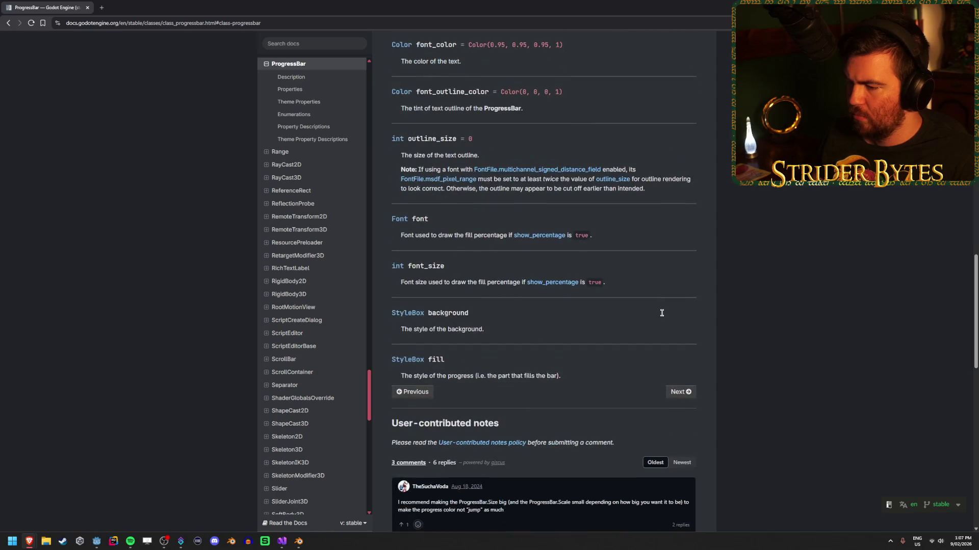
scroll(768, 285, down, 3)
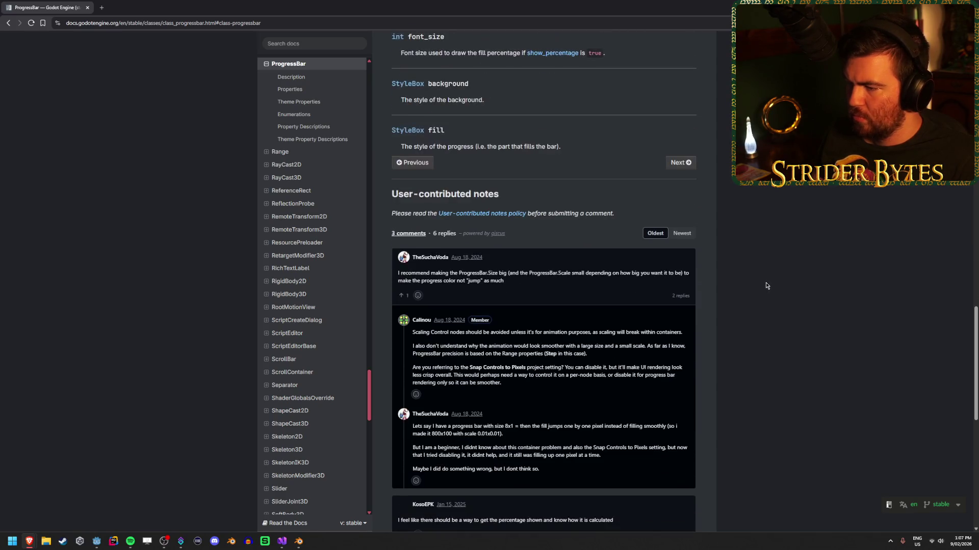
scroll(764, 286, down, 4)
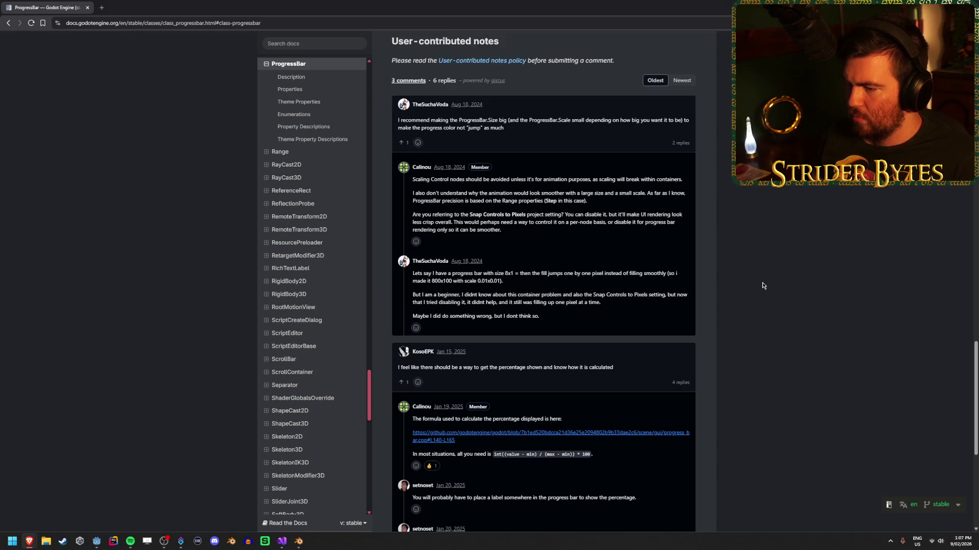
scroll(763, 286, down, 2)
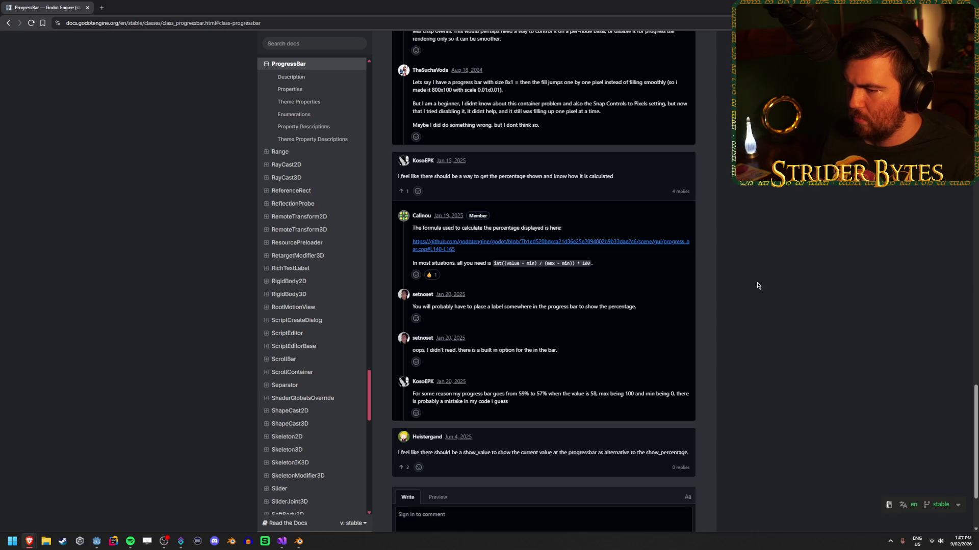
scroll(757, 286, down, 1)
scroll(758, 285, up, 4)
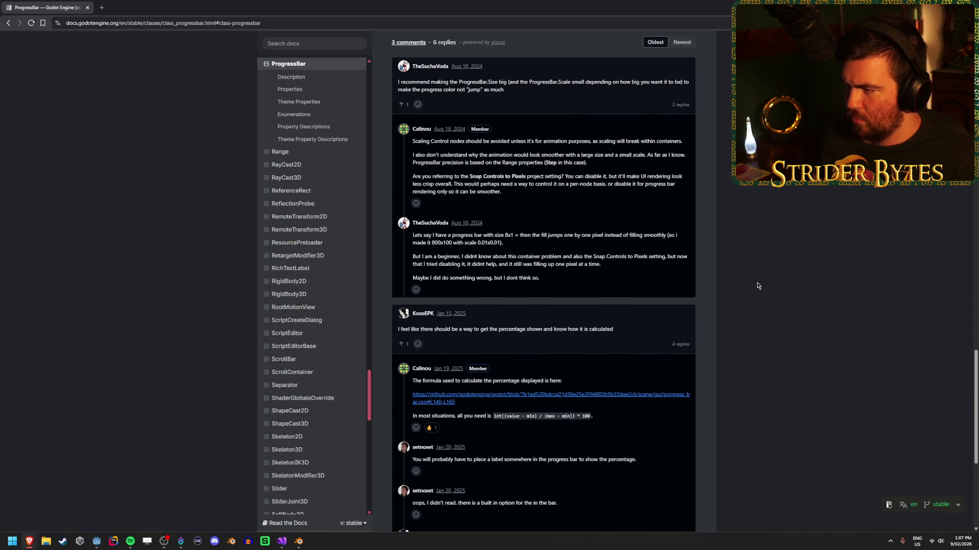
scroll(757, 286, up, 20)
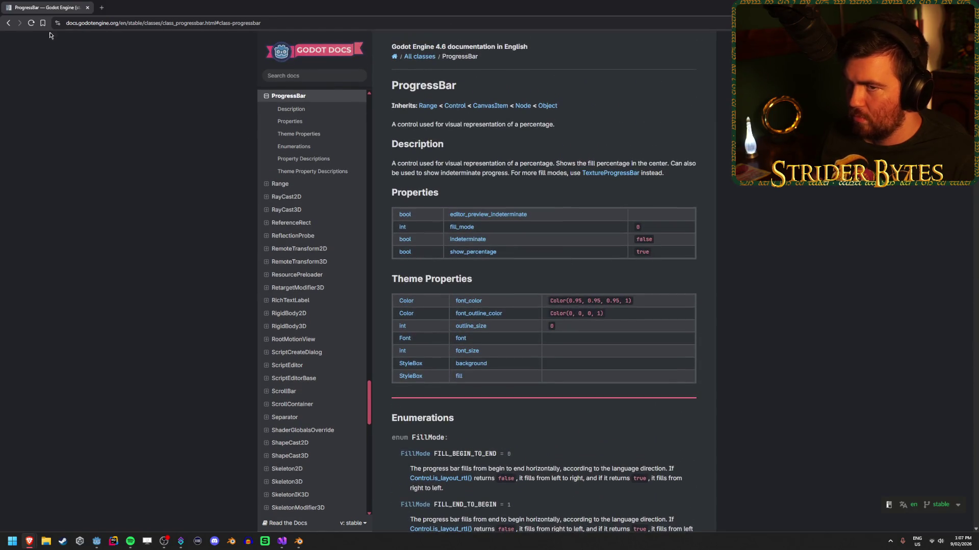
click(8, 23)
Search Google for 'godot progressbar theme' instead of 'texture'.
click(8, 24)
double_click(108, 51)
key(BackSpace)
text(theme)
key(Return)
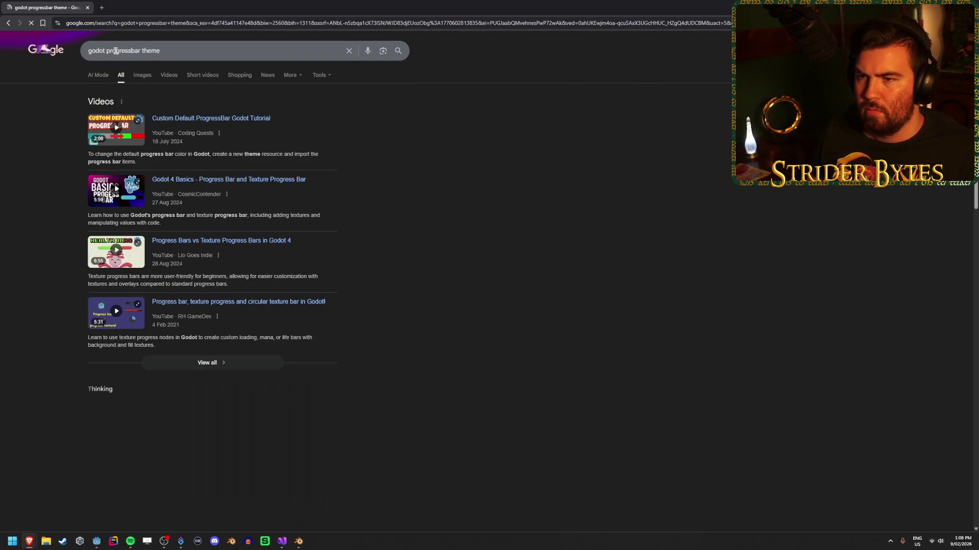
Open the Custom Default ProgressBar and Godot 4 Basics videos in new tabs.
middle_click(240, 119)
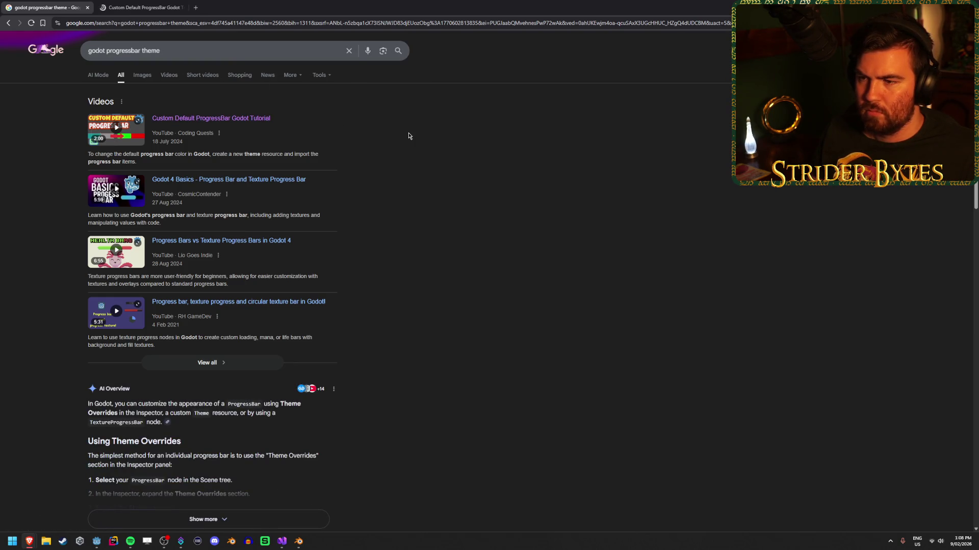
middle_click(288, 180)
click(232, 7)
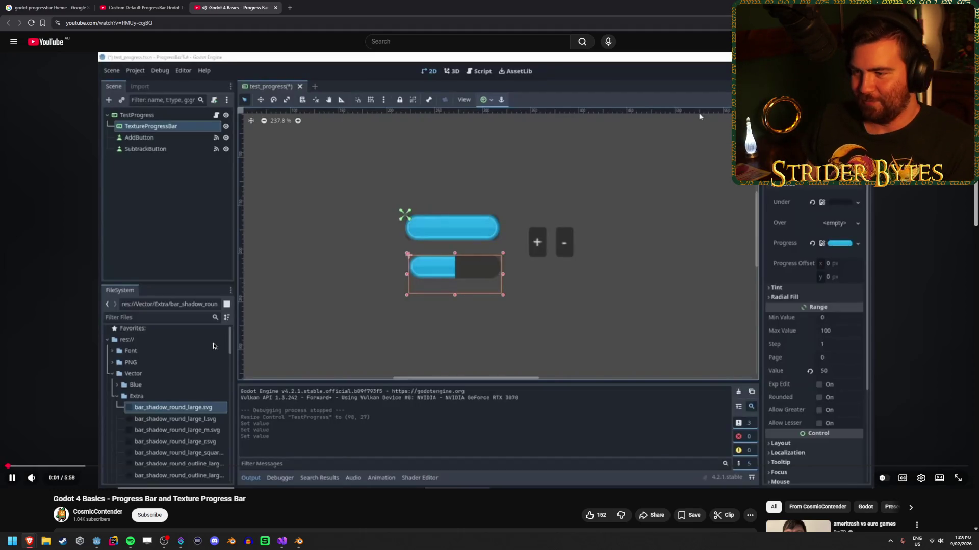
Skim the Godot 4 Basics tutorial around 0:17–0:22 where the Value is edited.
mouse_move(46, 479)
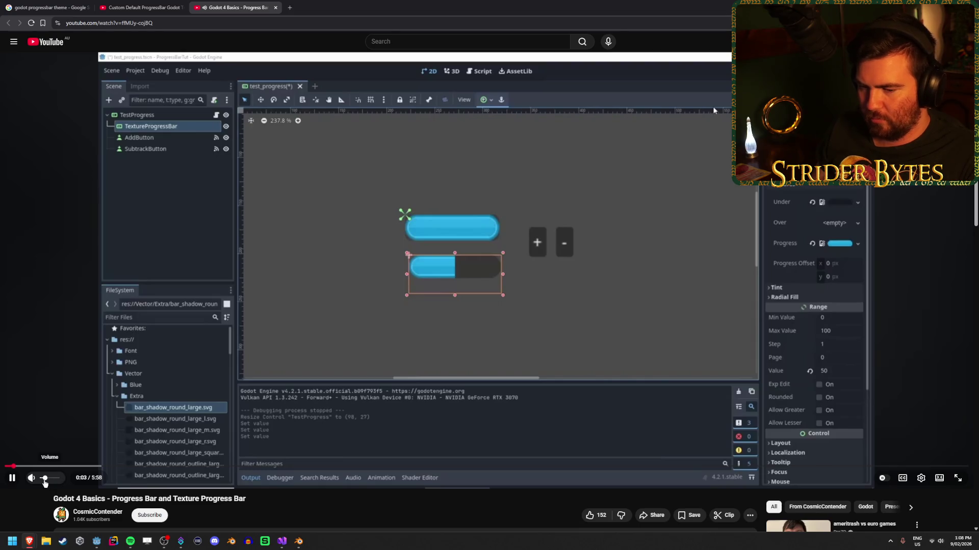
click(48, 467)
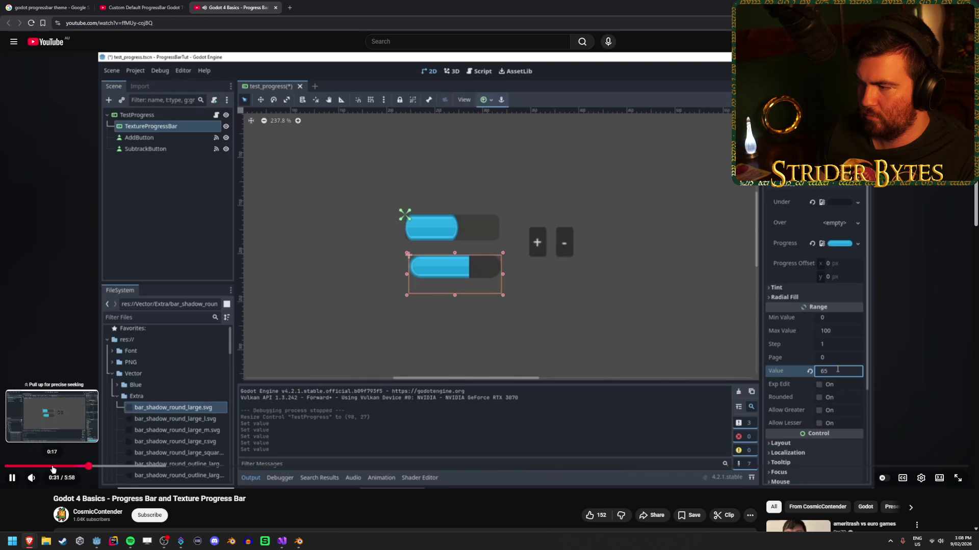
click(53, 467)
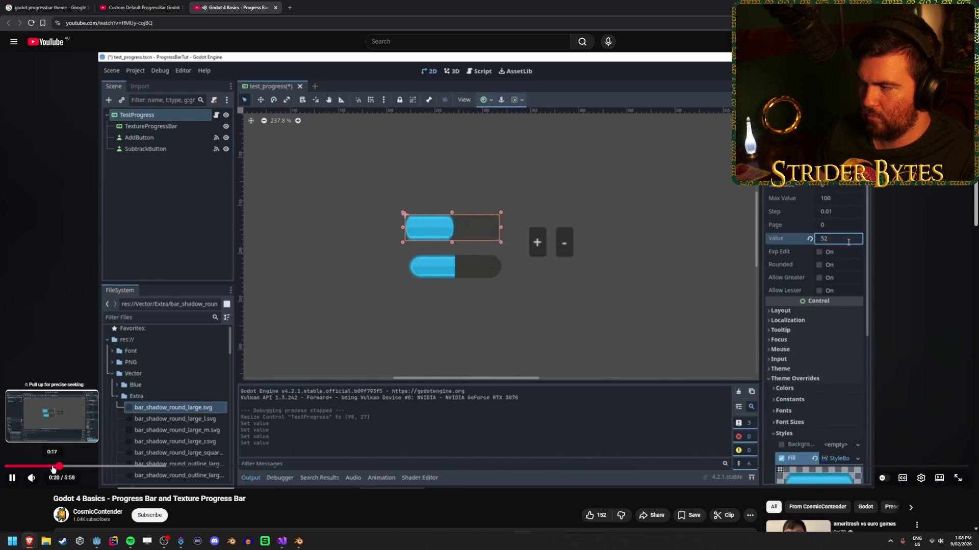
click(41, 467)
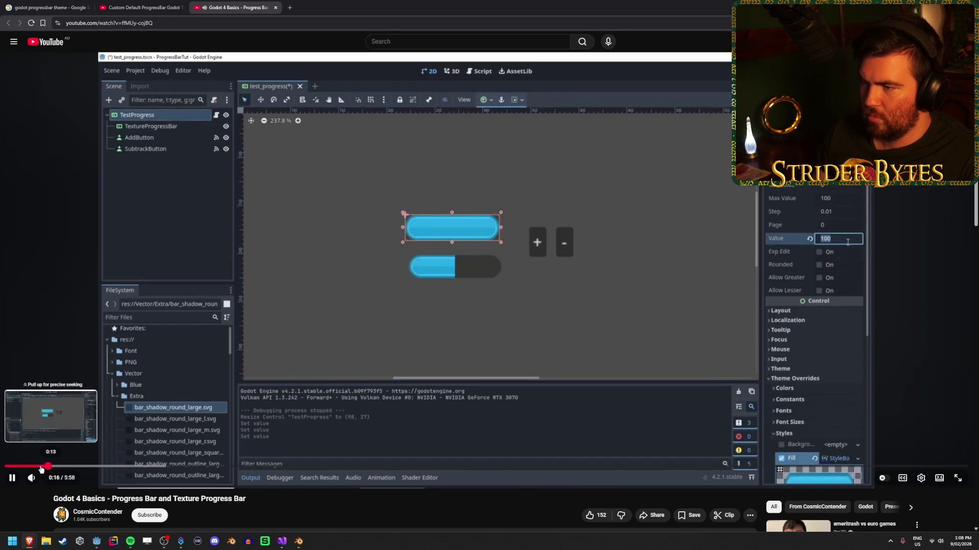
click(606, 343)
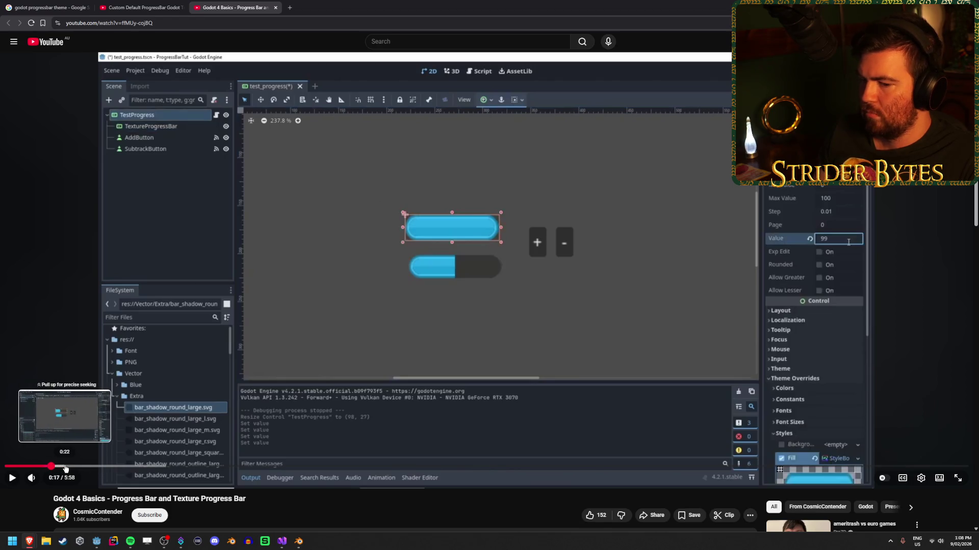
mouse_move(66, 467)
mouse_down()
mouse_move(82, 467)
mouse_move(65, 467)
mouse_up()
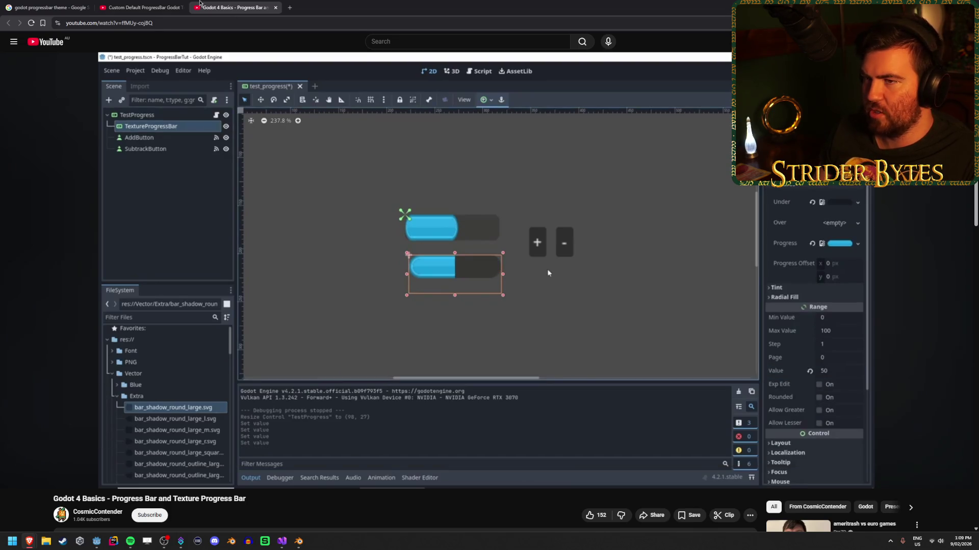
Skim the Custom Default ProgressBar tutorial to about 0:50, then close its tab.
click(138, 7)
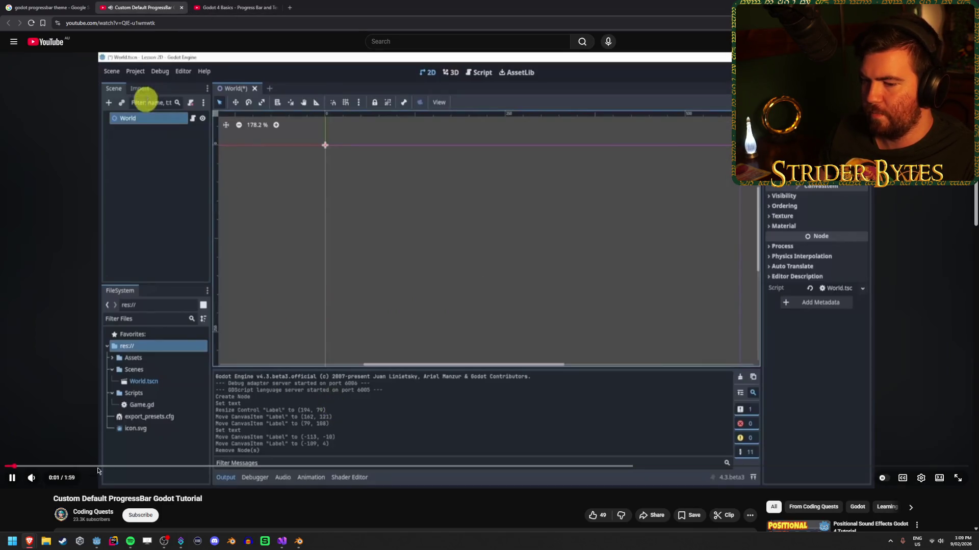
drag(122, 467, 222, 467)
click(286, 467)
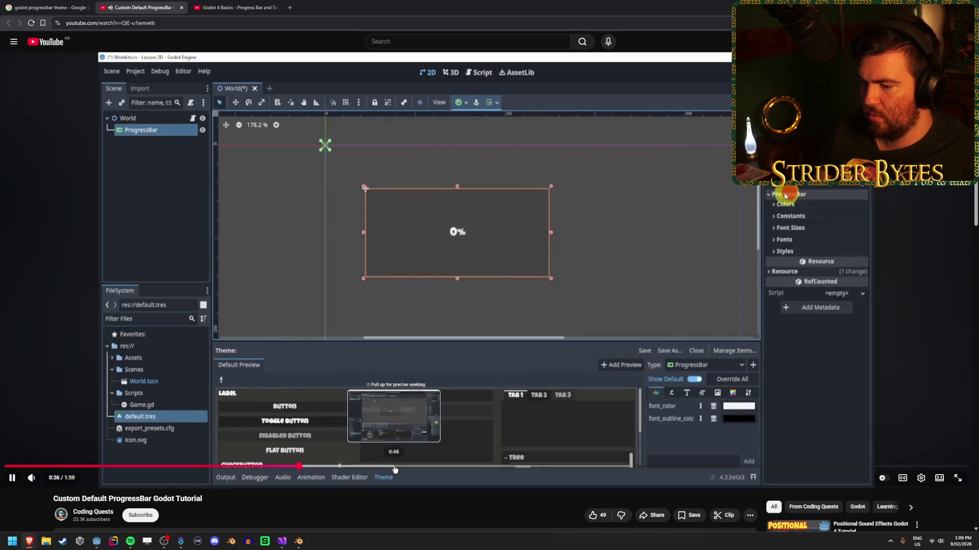
mouse_move(394, 469)
mouse_down()
mouse_move(482, 467)
mouse_move(409, 467)
mouse_up()
key(ctrl+w)
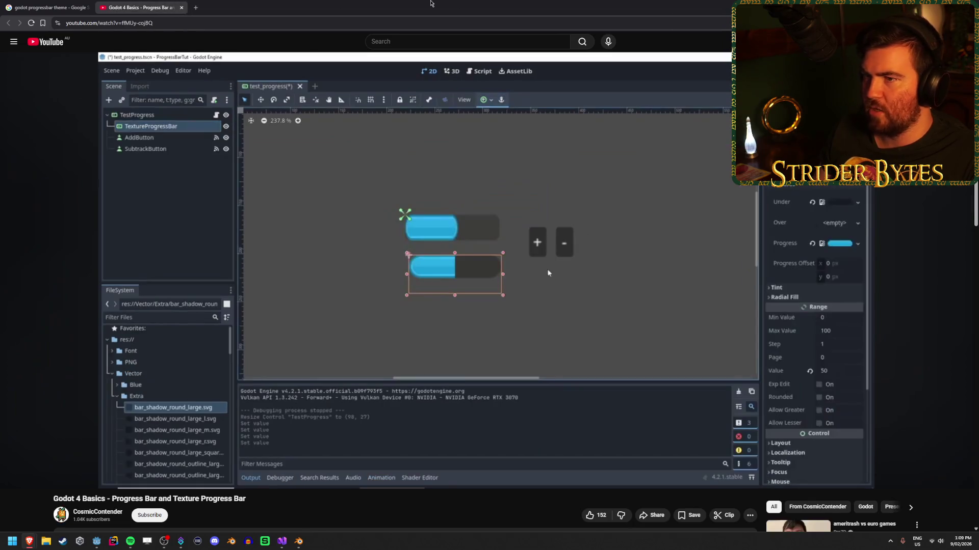
key(super+Down)
key(super+Down)
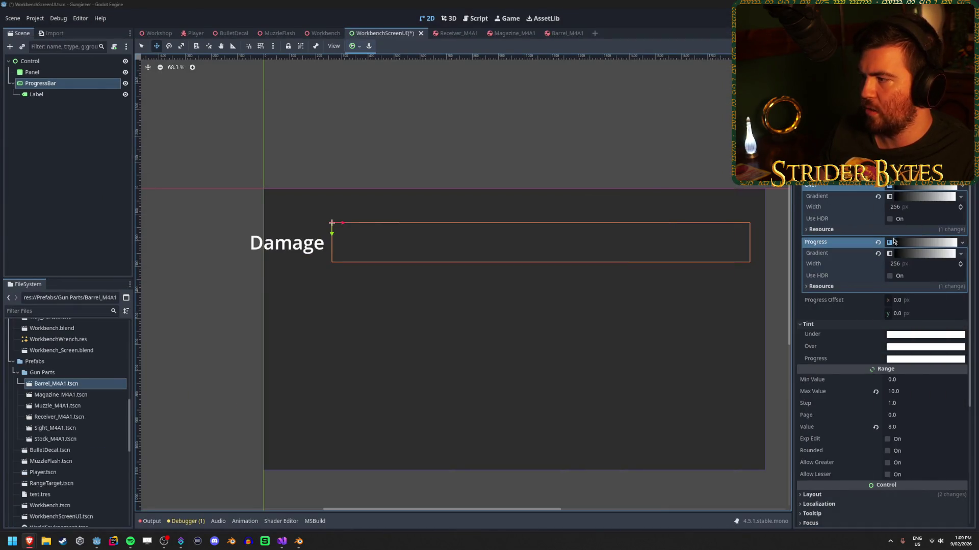
Change the TextureProgressBar node's type to a plain ProgressBar.
right_click(84, 84)
click(132, 194)
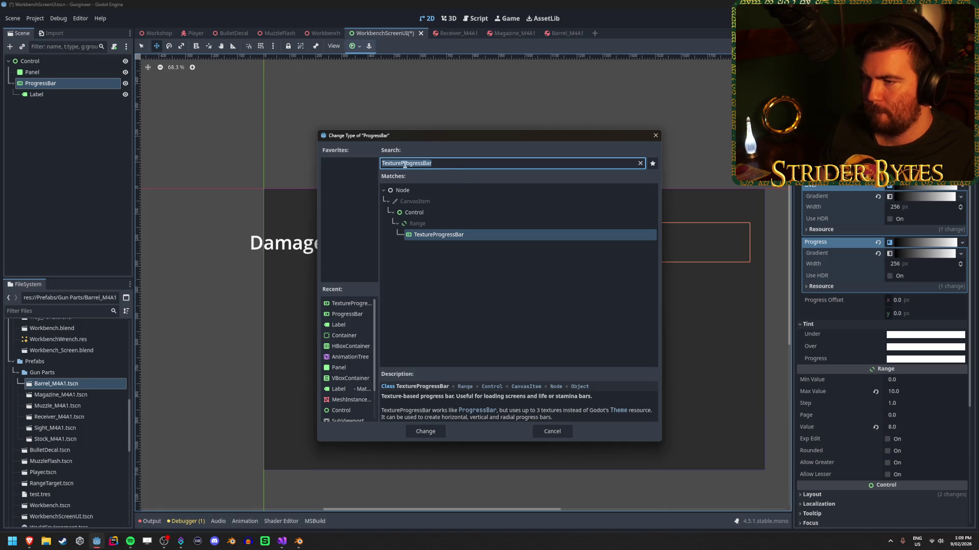
click(391, 162)
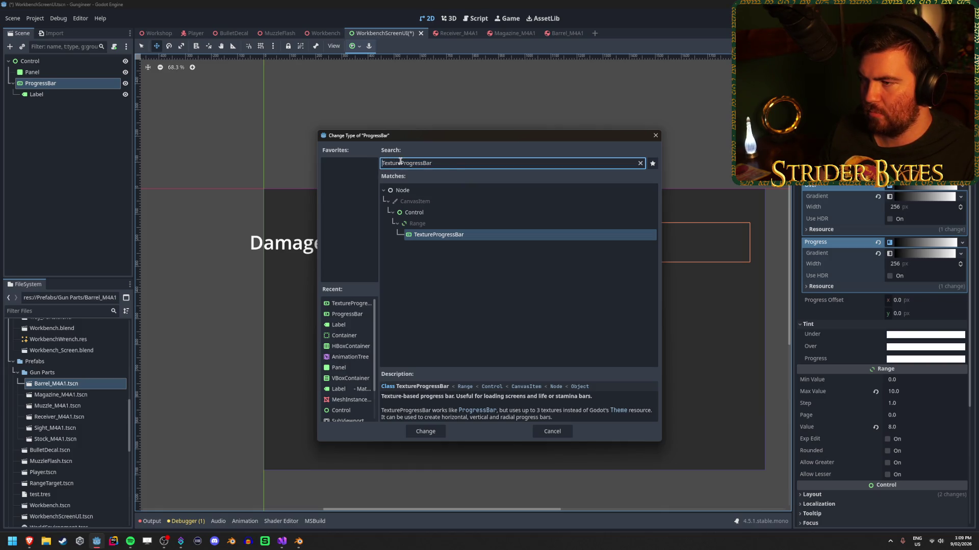
key(BackSpace)
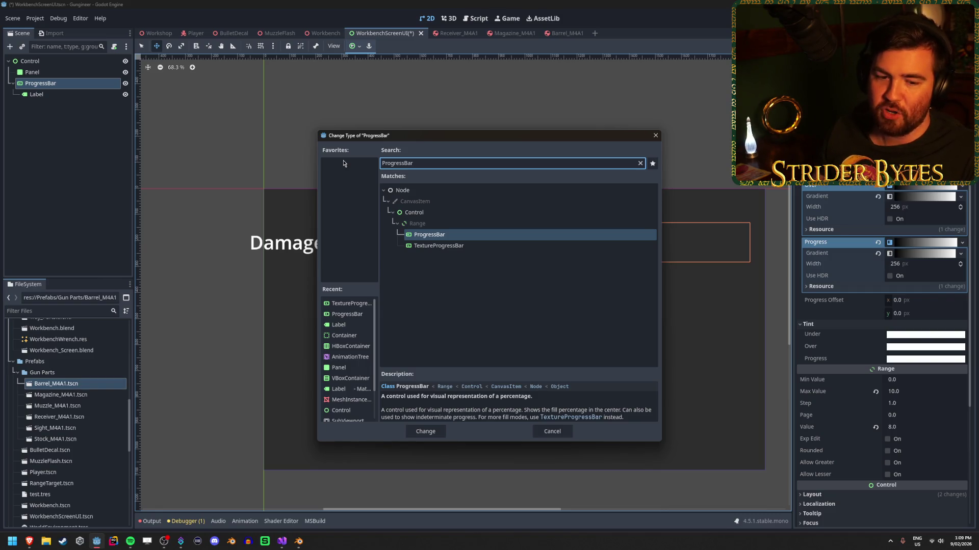
click(443, 275)
click(438, 245)
key(Up)
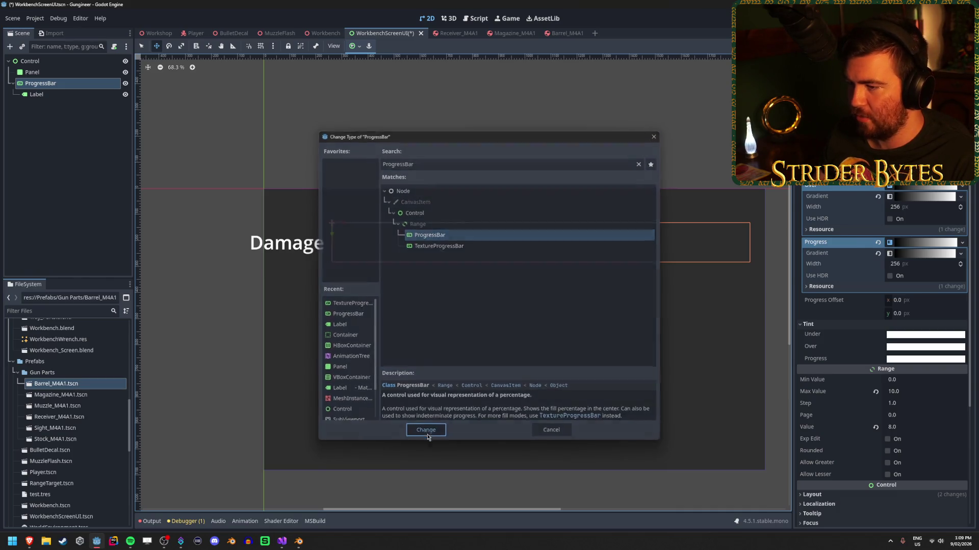
click(427, 432)
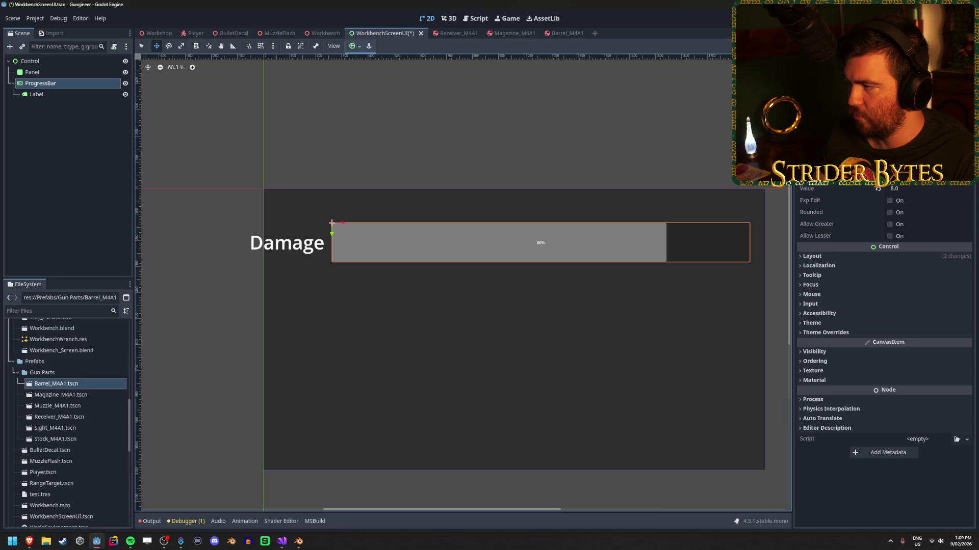
Lower the bar's Value to about 6 and expand the Theme Overrides categories.
mouse_move(906, 188)
mouse_down()
mouse_move(867, 188)
mouse_move(885, 189)
mouse_up()
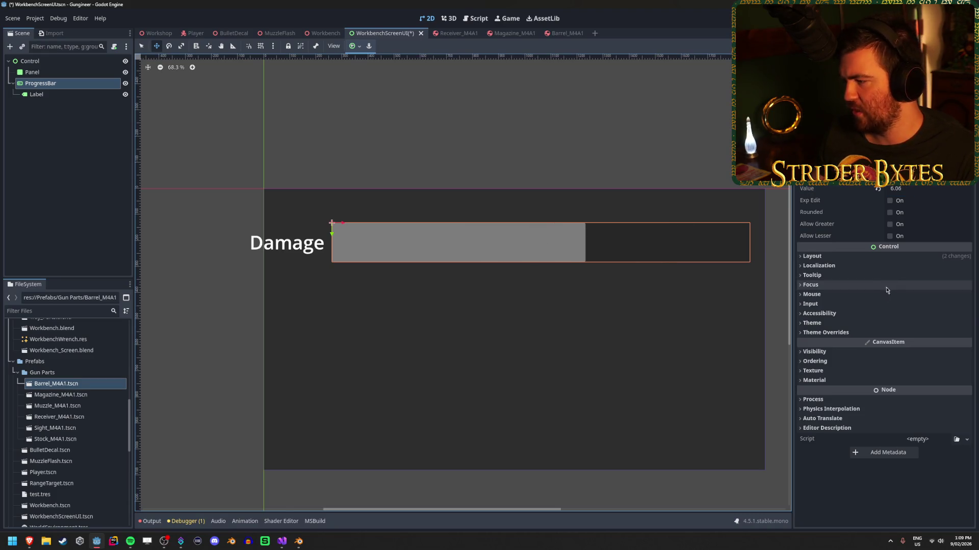
click(855, 334)
click(865, 324)
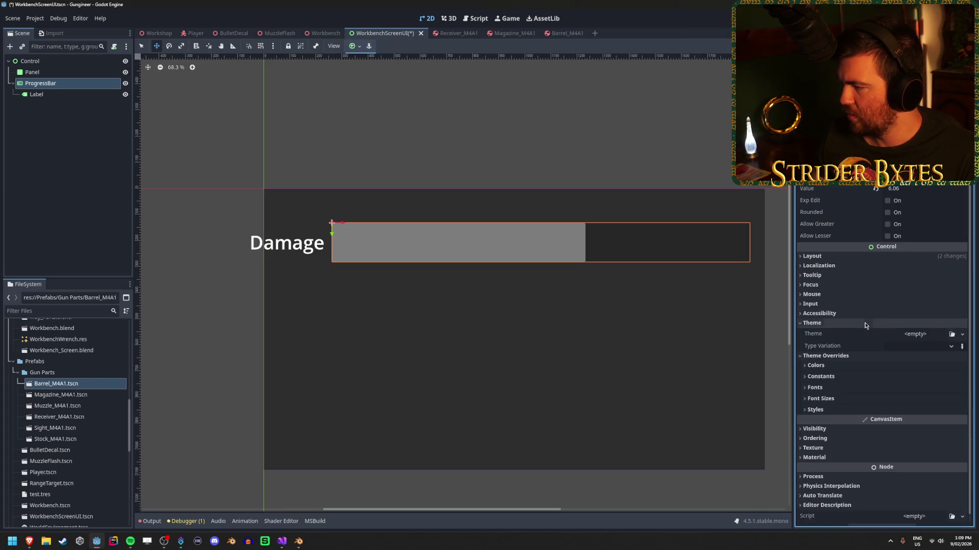
click(865, 324)
click(862, 344)
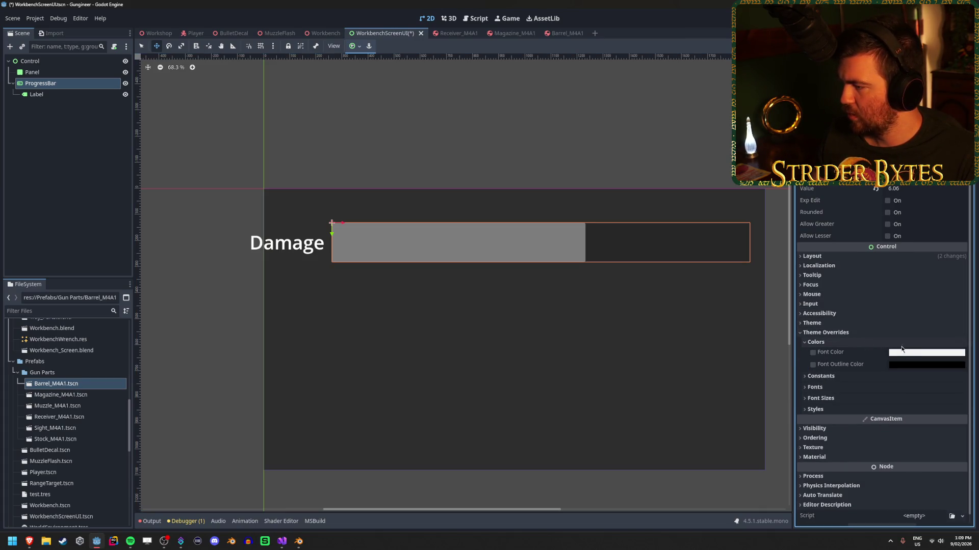
click(862, 342)
click(862, 343)
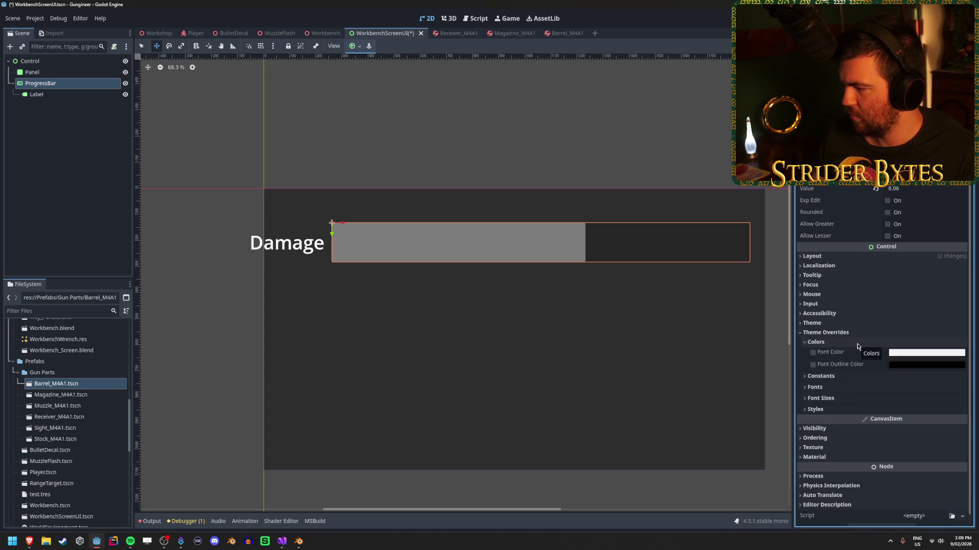
click(861, 343)
click(861, 354)
click(861, 354)
Inspect the Background and Fill style overrides and give Fill a new StyleBoxFlat.
click(933, 386)
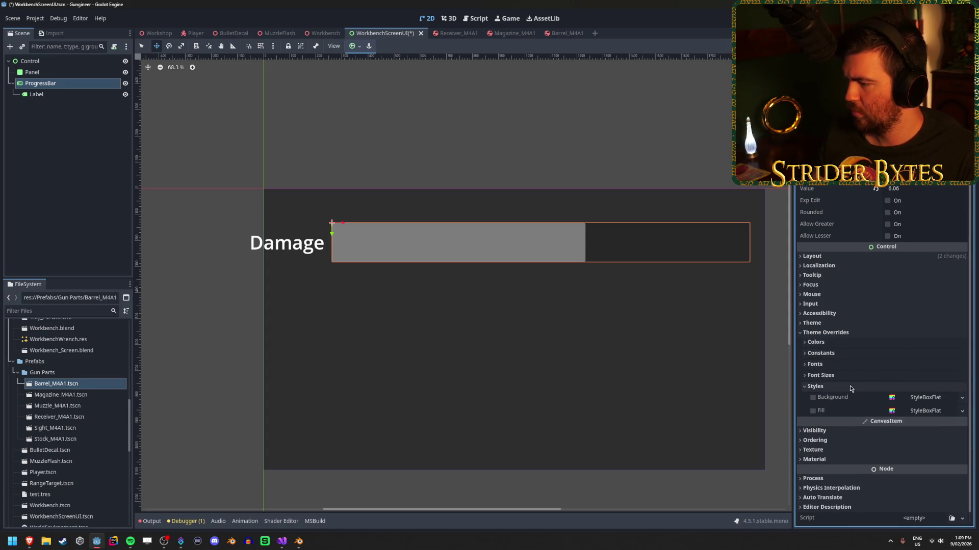
click(930, 398)
scroll(931, 401, down, 3)
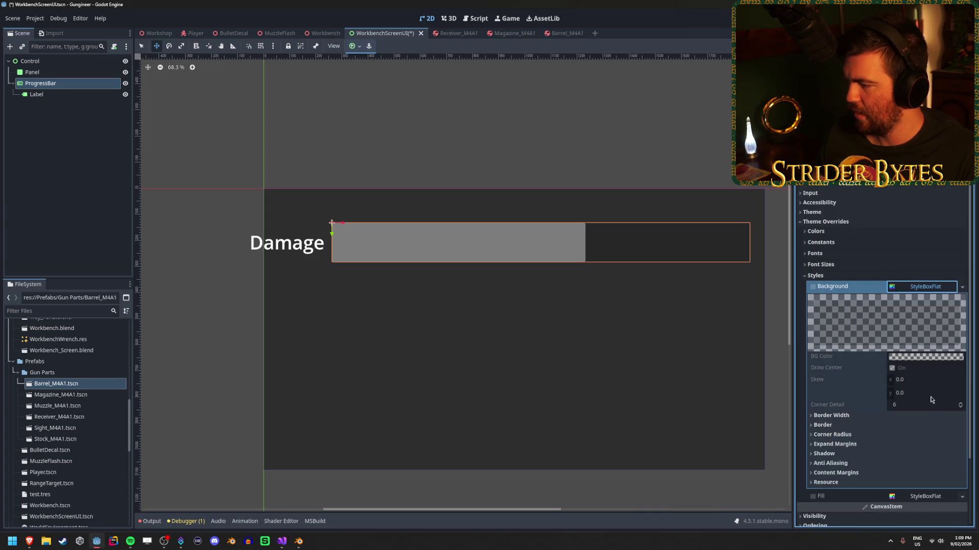
click(924, 288)
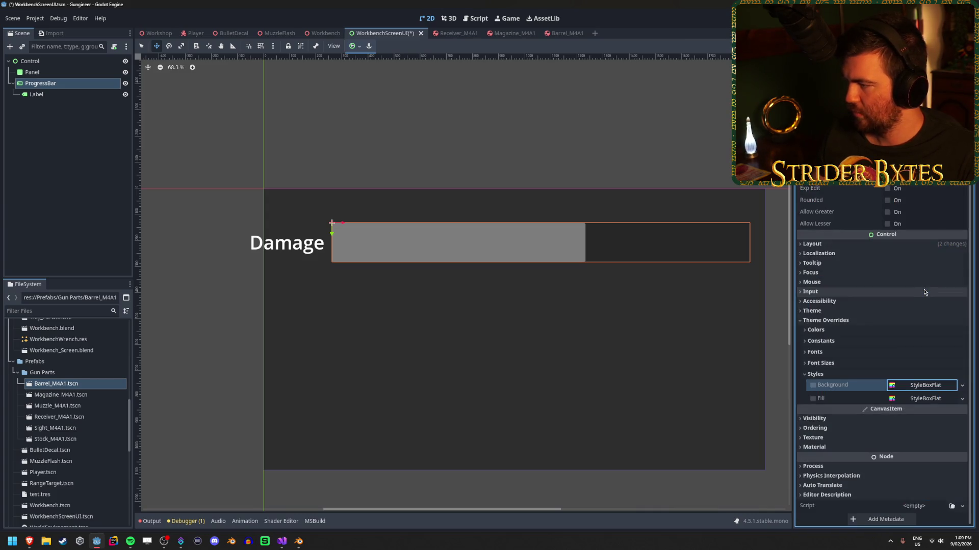
click(927, 400)
scroll(931, 403, down, 4)
click(920, 305)
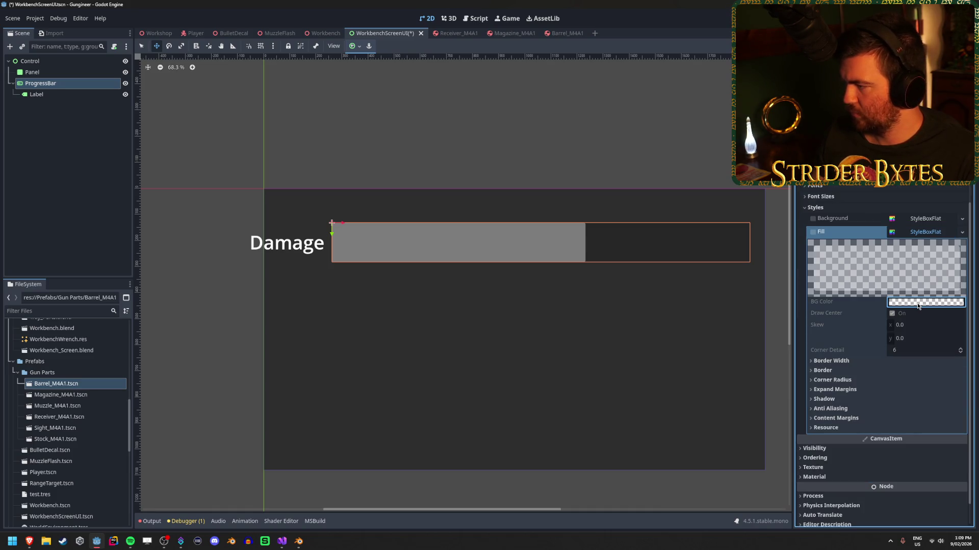
click(962, 233)
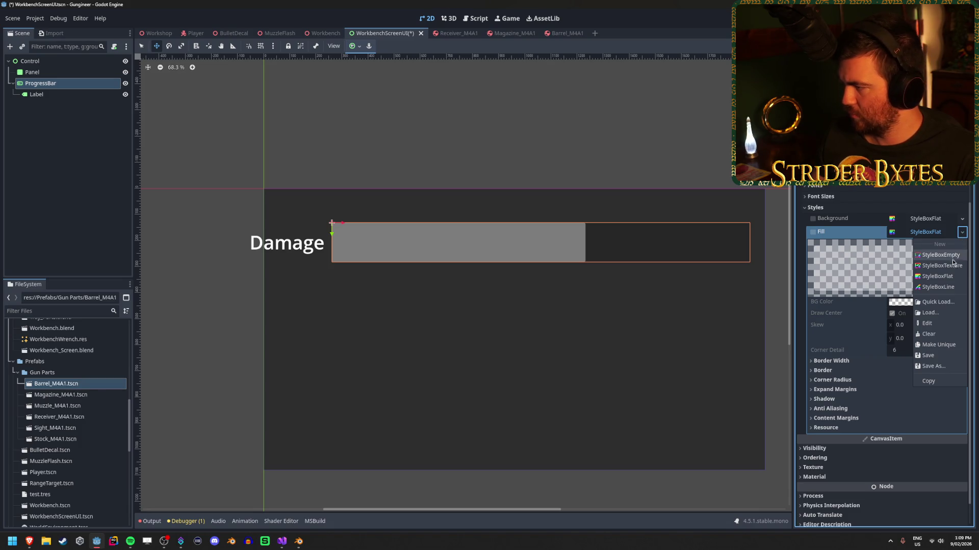
click(955, 279)
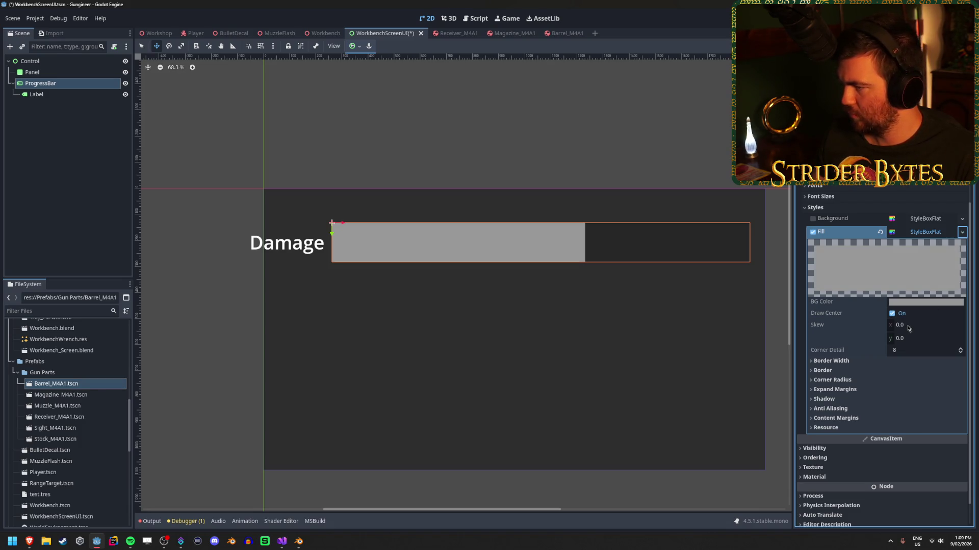
Set the fill's BG Color to ff5f15 and save the scene.
click(922, 306)
click(930, 259)
text(ea7139)
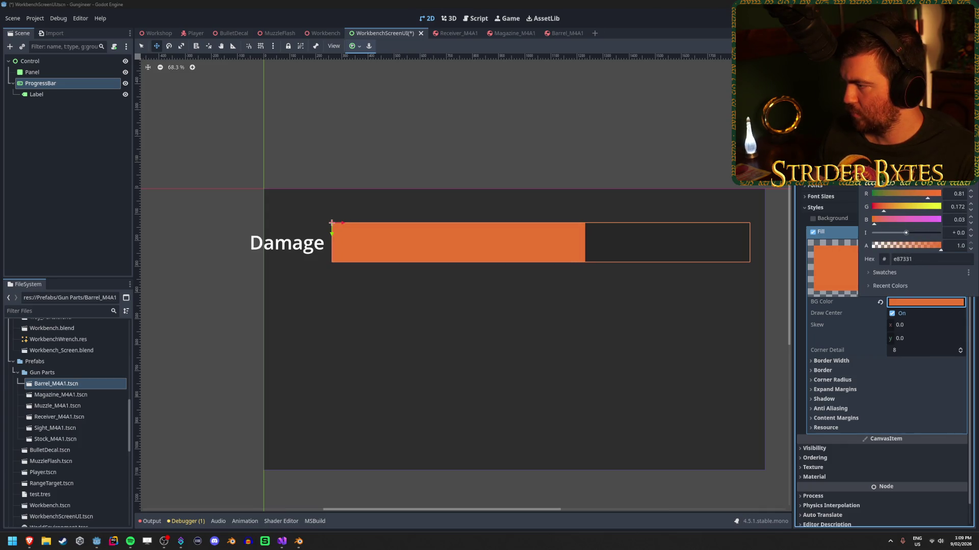
click(924, 261)
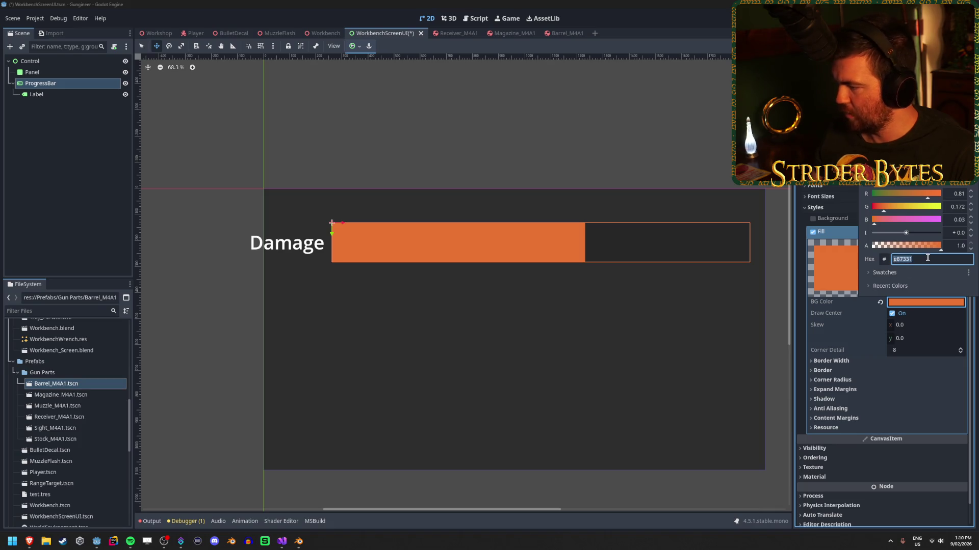
text(ff5f15)
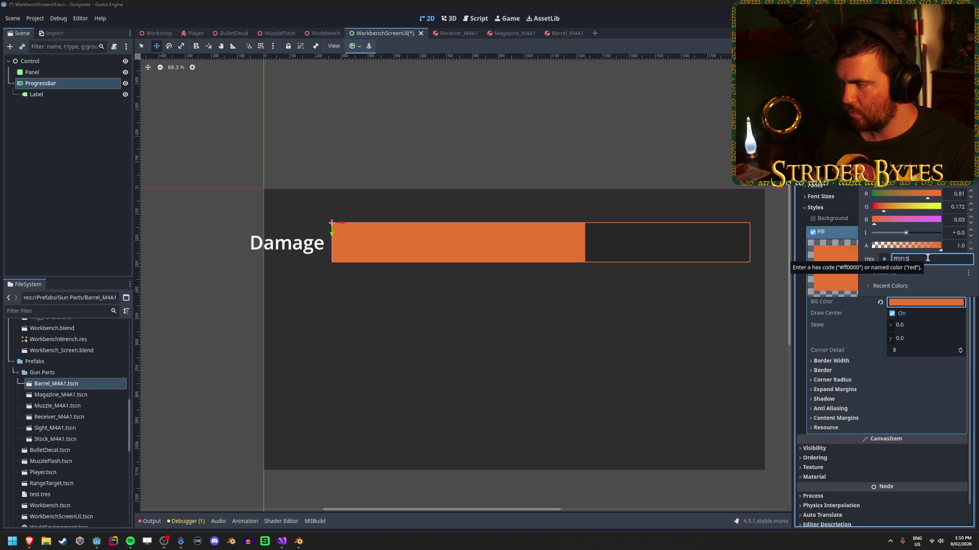
key(Return)
click(942, 278)
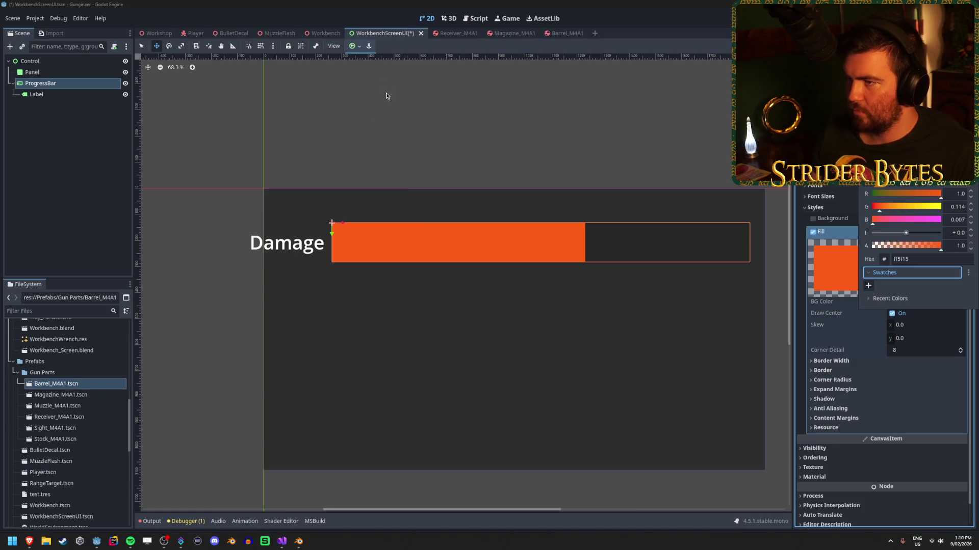
click(395, 130)
key(ctrl+s)
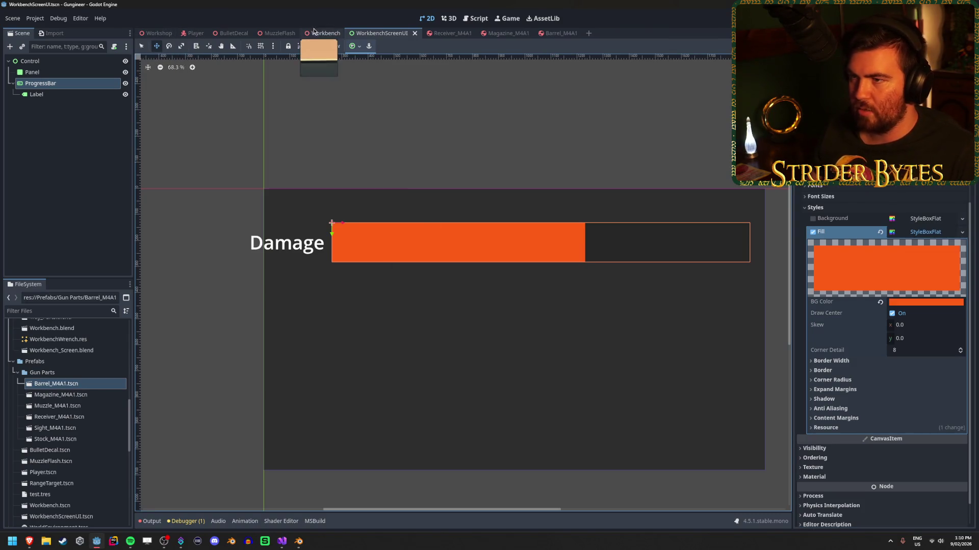
Switch to the Workbench 3D scene and orbit toward the screen.
click(315, 33)
mouse_move(458, 255)
mouse_down()
mouse_move(387, 245)
mouse_move(459, 265)
mouse_move(449, 260)
mouse_move(438, 275)
mouse_move(459, 255)
mouse_up()
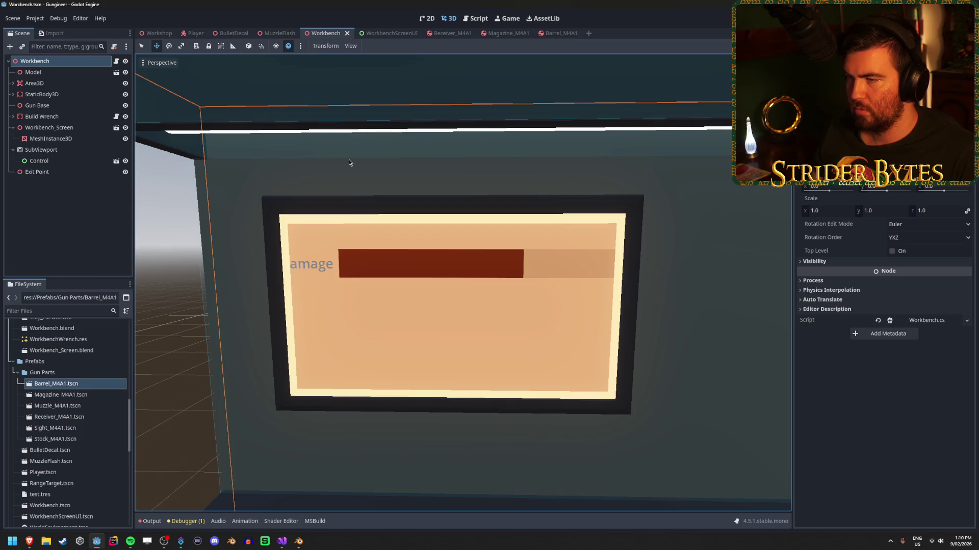
click(387, 33)
click(126, 73)
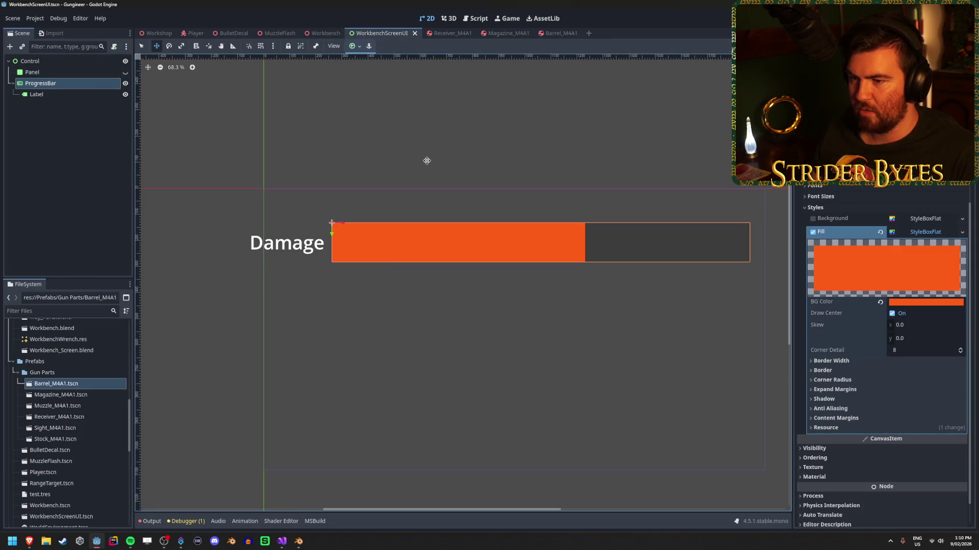
click(323, 34)
mouse_move(388, 229)
mouse_down()
mouse_move(420, 226)
mouse_move(372, 219)
mouse_up()
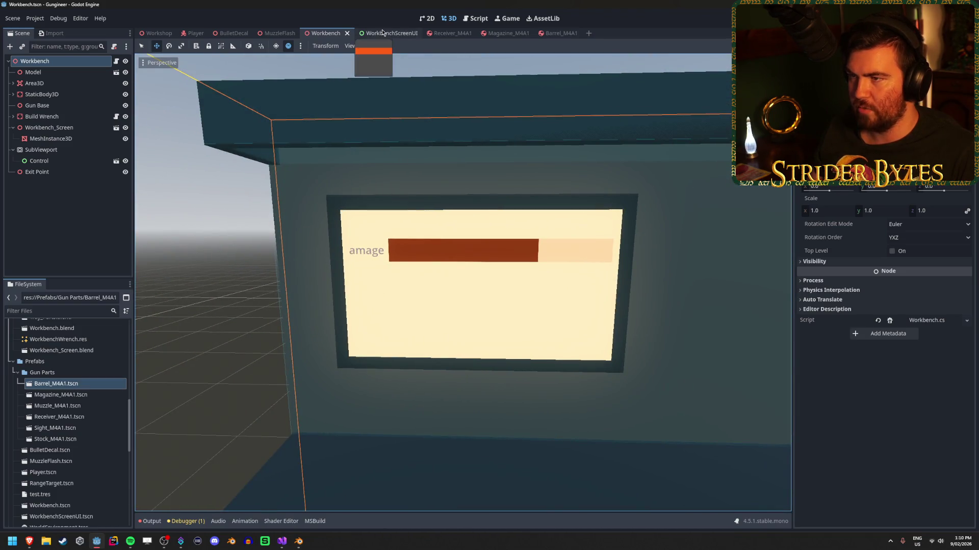
Select the Panel node in WorkbenchScreenUI, then pull back to view the whole workbench.
click(382, 33)
scroll(572, 280, down, 2)
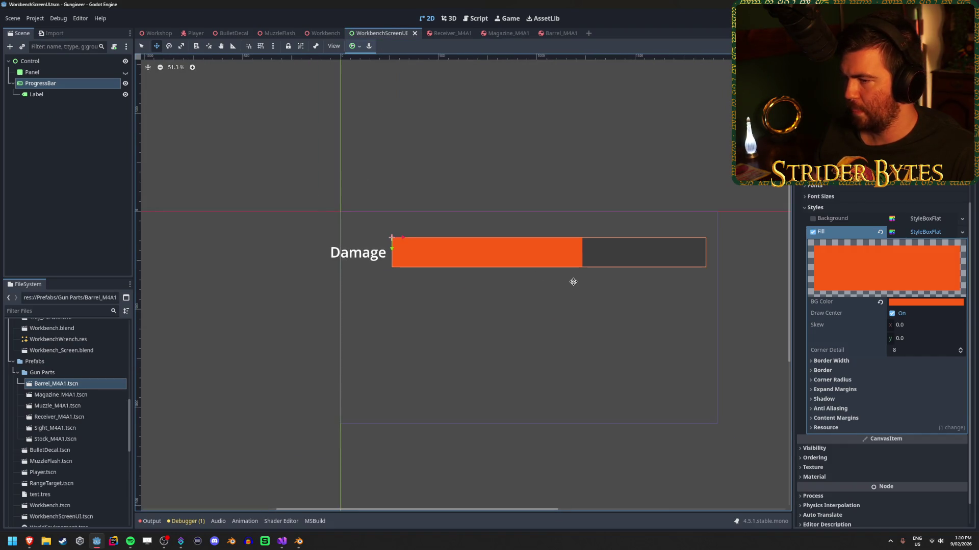
click(73, 75)
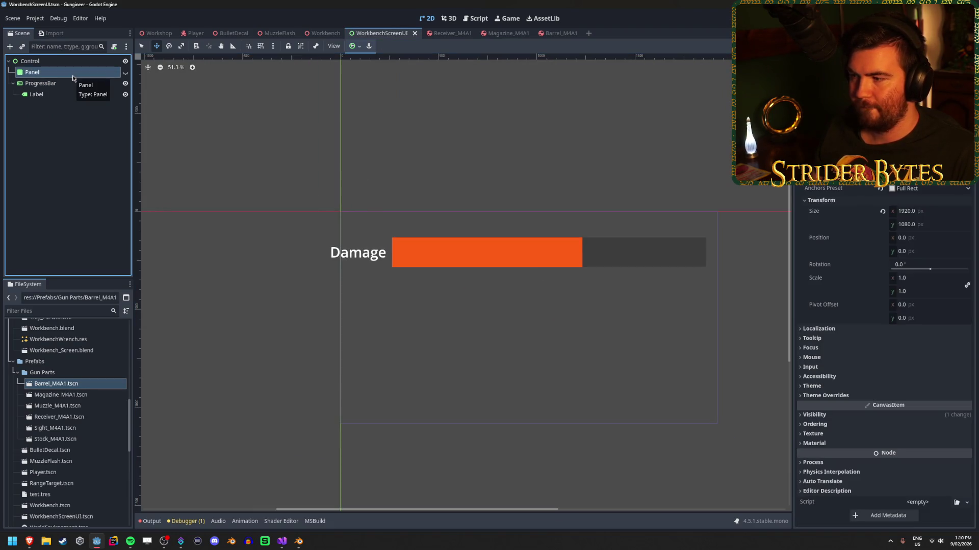
scroll(585, 291, up, 2)
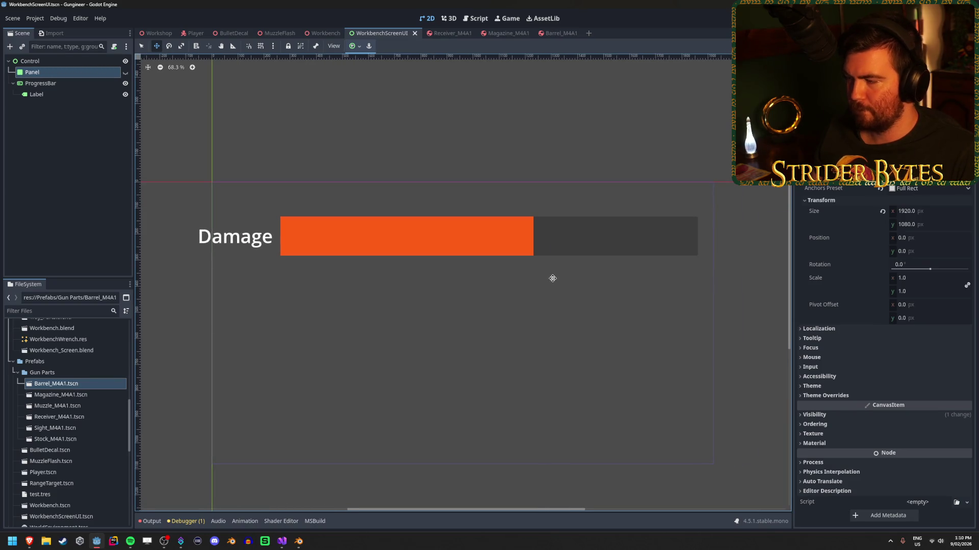
click(323, 33)
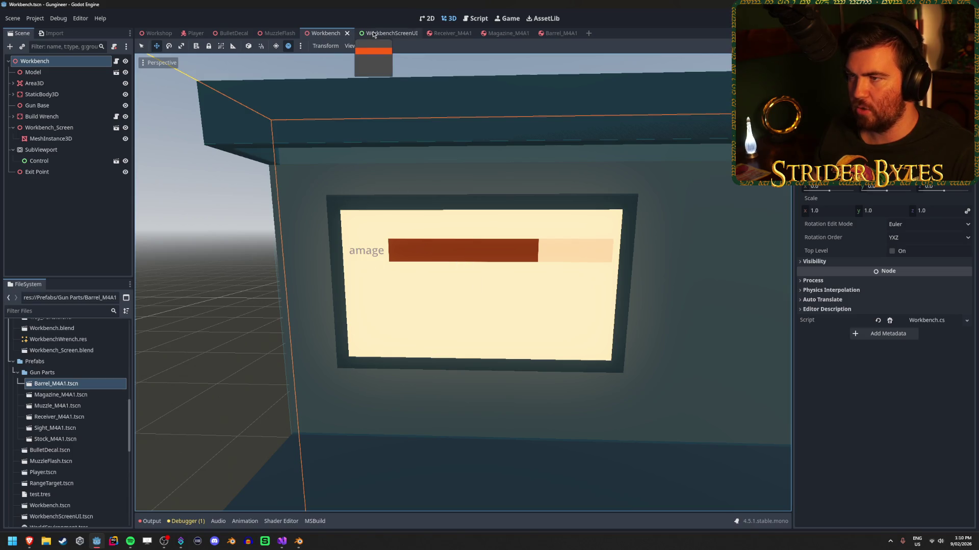
drag(373, 69, 346, 92)
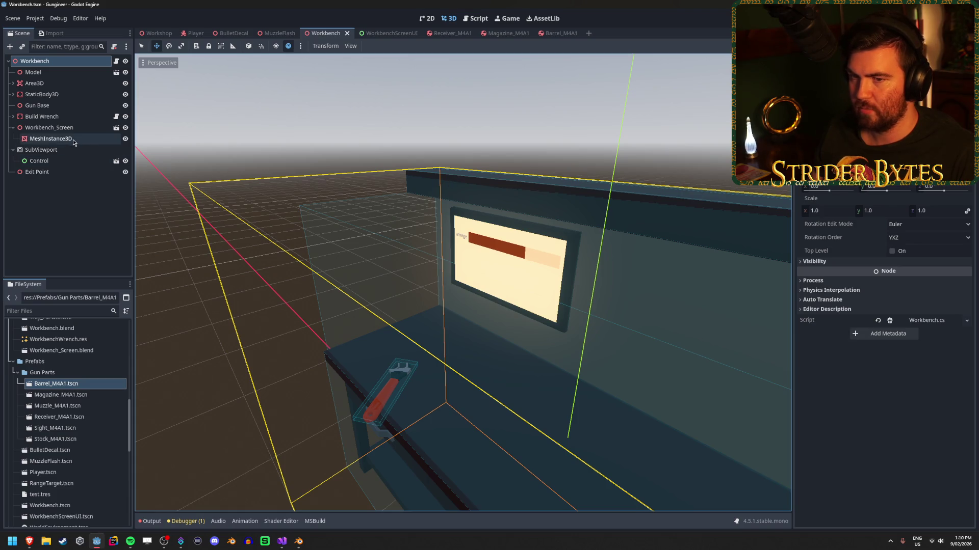
Select the workbench screen mesh and centre the view on it.
click(51, 139)
drag(502, 265, 199, 357)
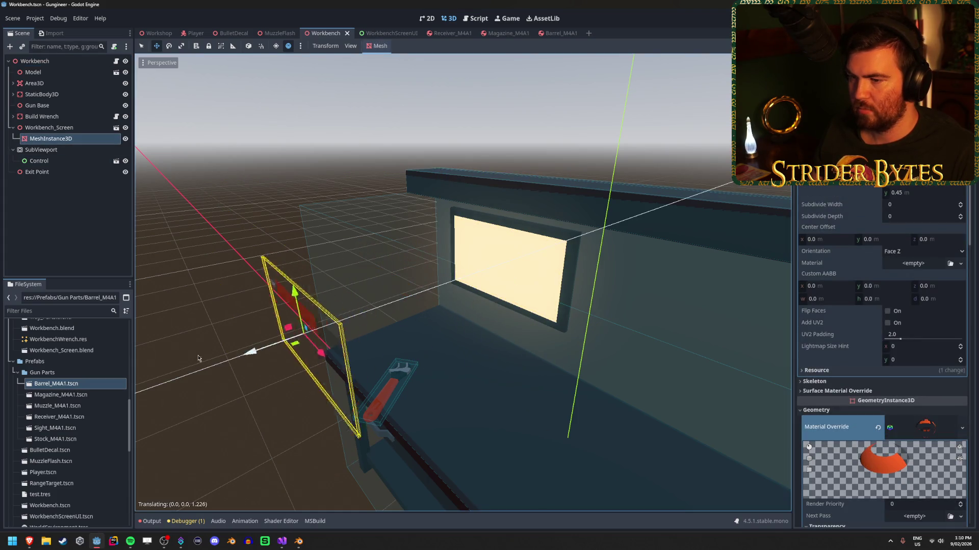
key(f)
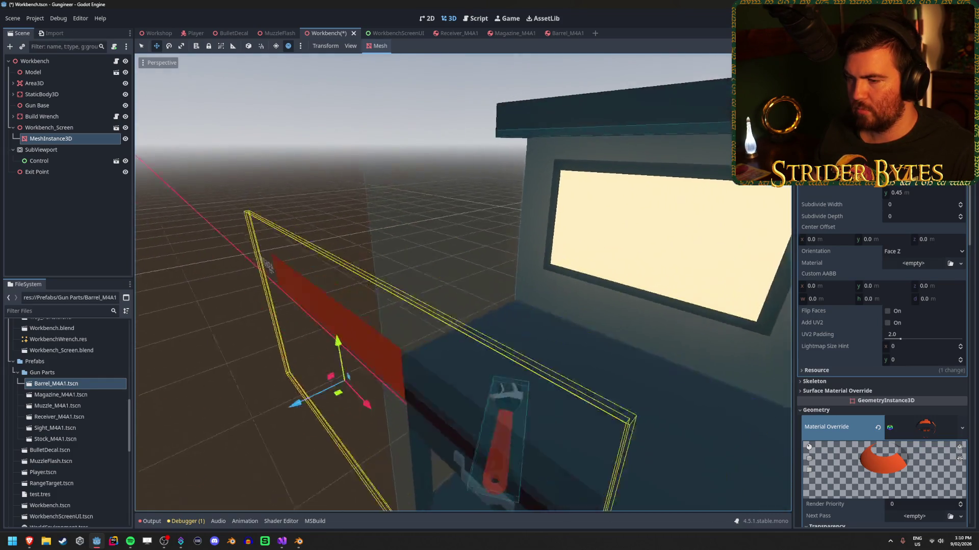
scroll(291, 362, down, 5)
scroll(292, 362, up, 5)
scroll(291, 361, down, 3)
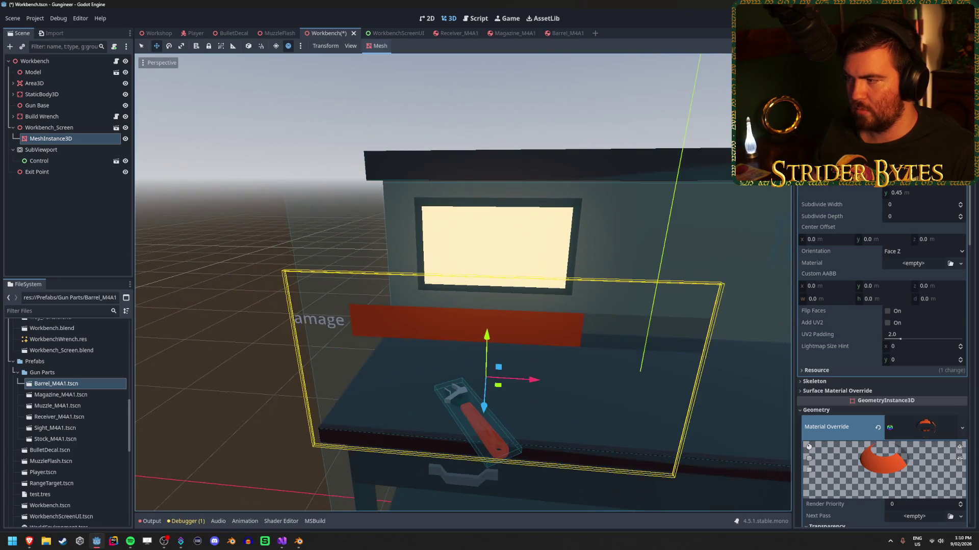
scroll(857, 384, down, 3)
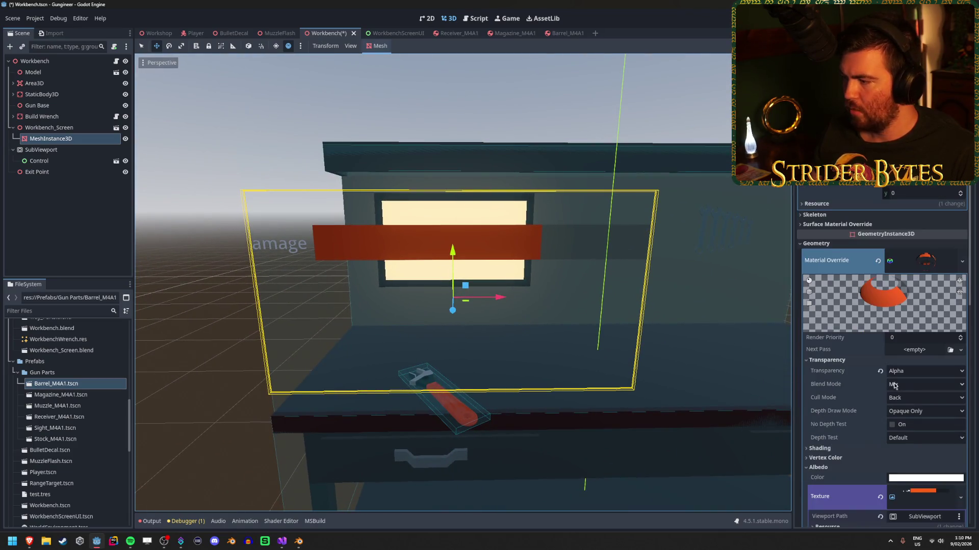
scroll(862, 279, down, 2)
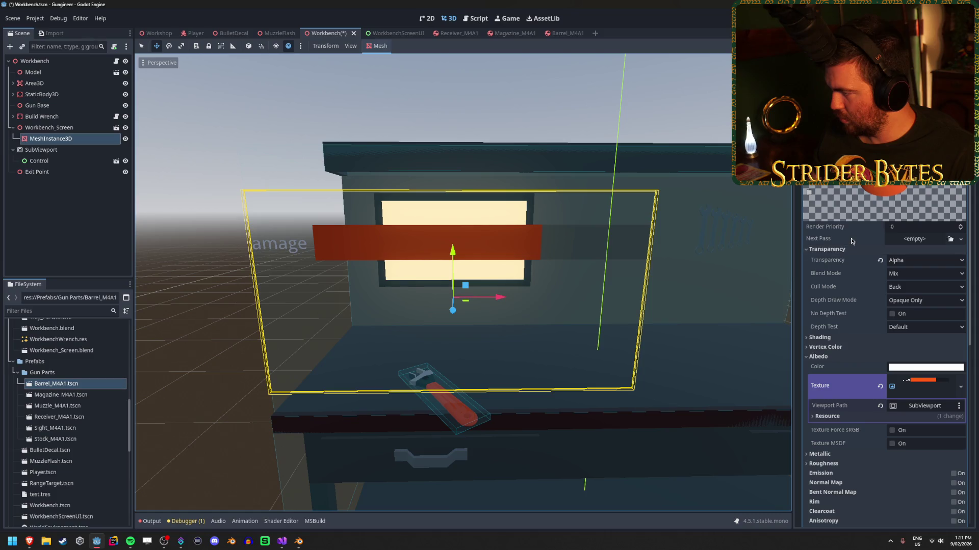
Set the screen material's Shading Mode to Unshaded and save the Workbench scene.
click(850, 338)
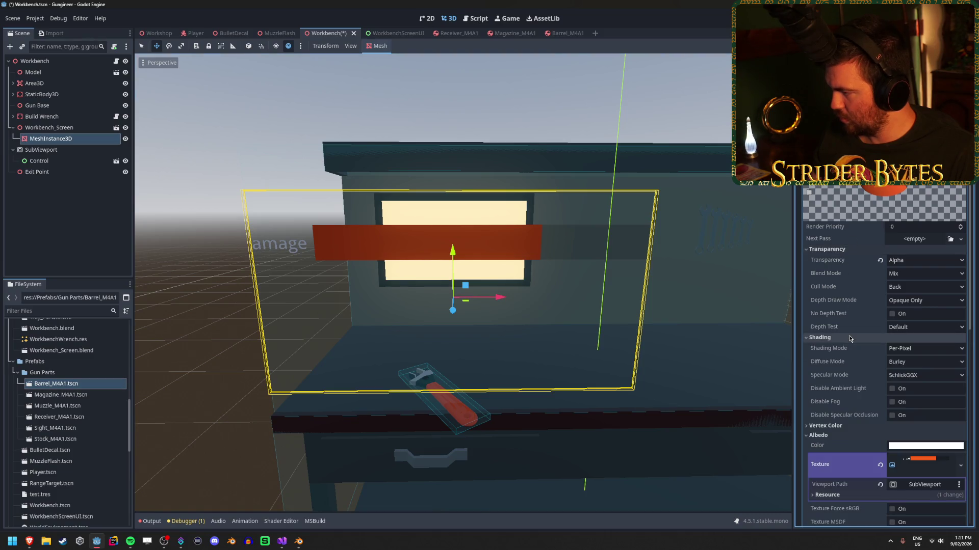
click(916, 350)
click(909, 360)
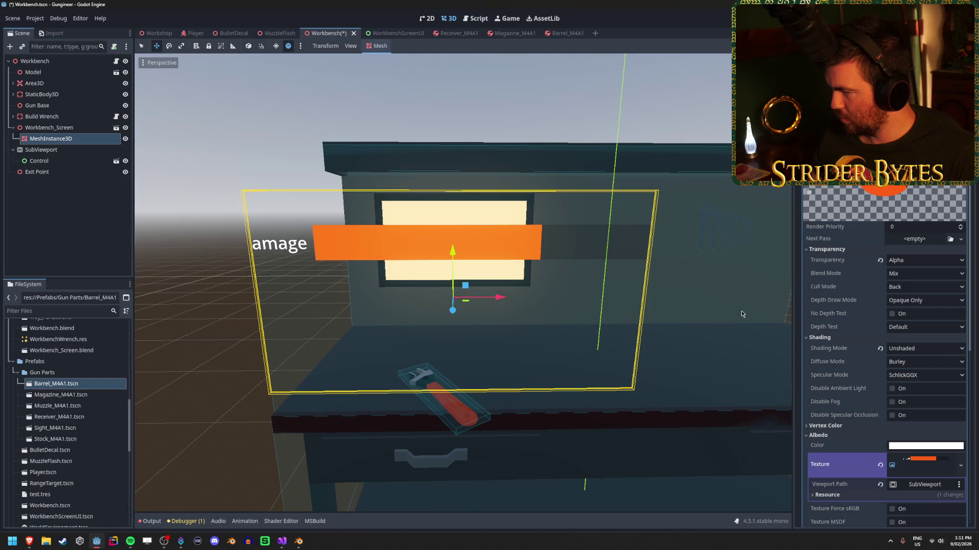
key(ctrl+s)
mouse_move(459, 255)
mouse_down()
mouse_move(351, 229)
mouse_move(700, 255)
mouse_up()
click(387, 33)
Make the Damage progress bar 1400 px wide at horizontal position 400, and save.
drag(907, 359, 899, 359)
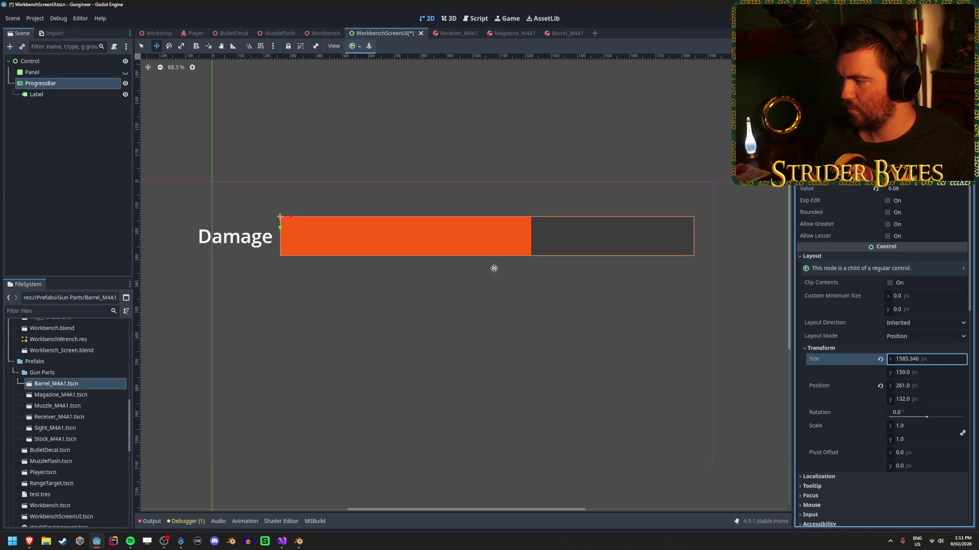
click(913, 359)
text(1400)
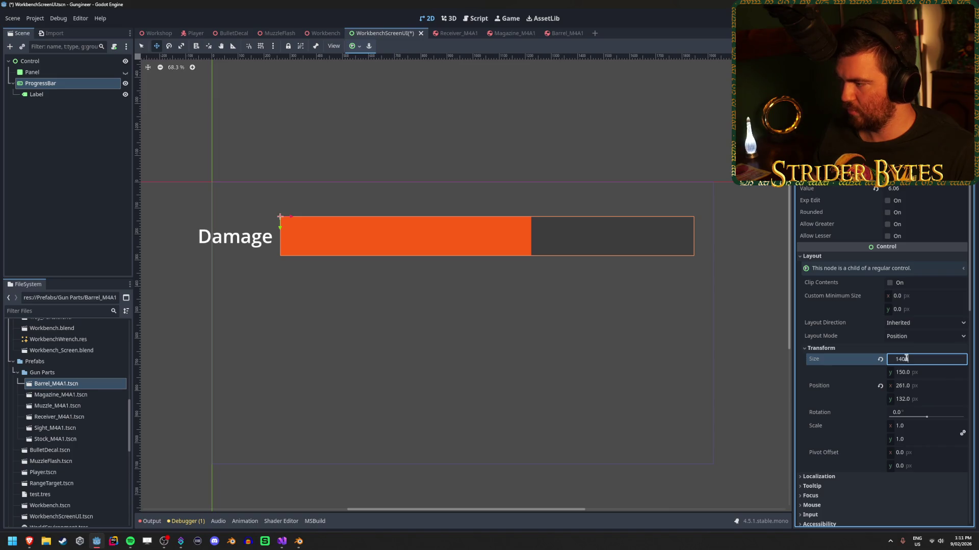
key(Return)
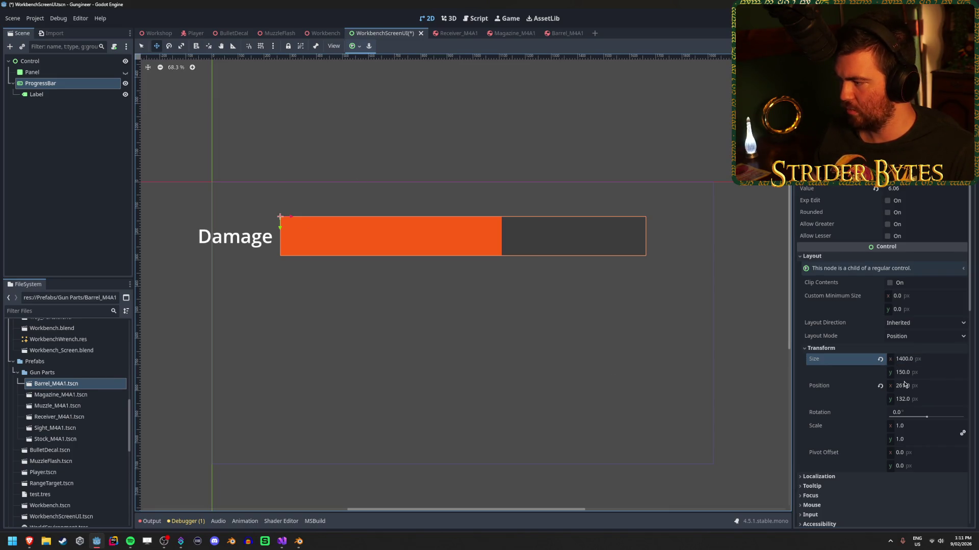
drag(906, 390, 914, 390)
mouse_move(296, 239)
mouse_down()
mouse_move(358, 239)
mouse_move(328, 245)
mouse_move(343, 244)
mouse_up()
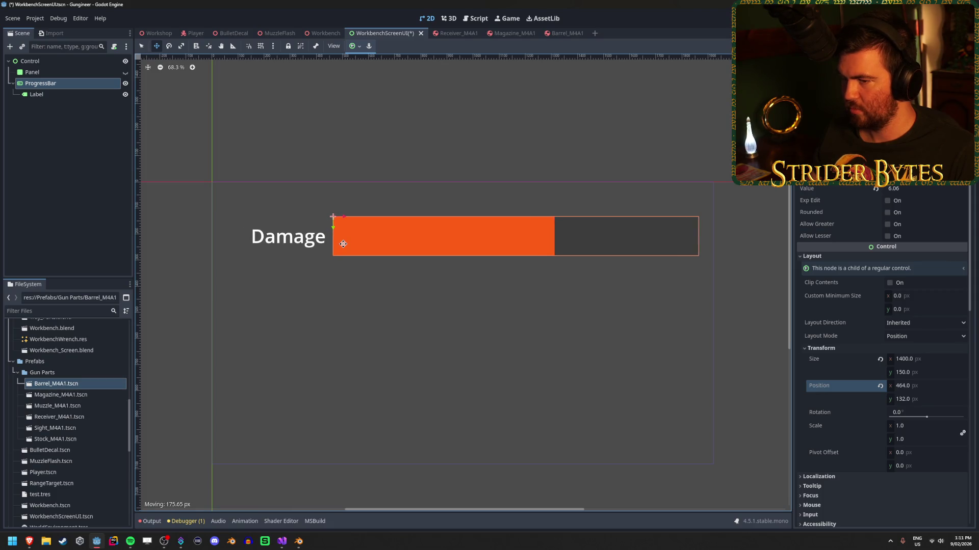
key(ctrl+s)
click(927, 386)
key(Return)
key(ctrl+s)
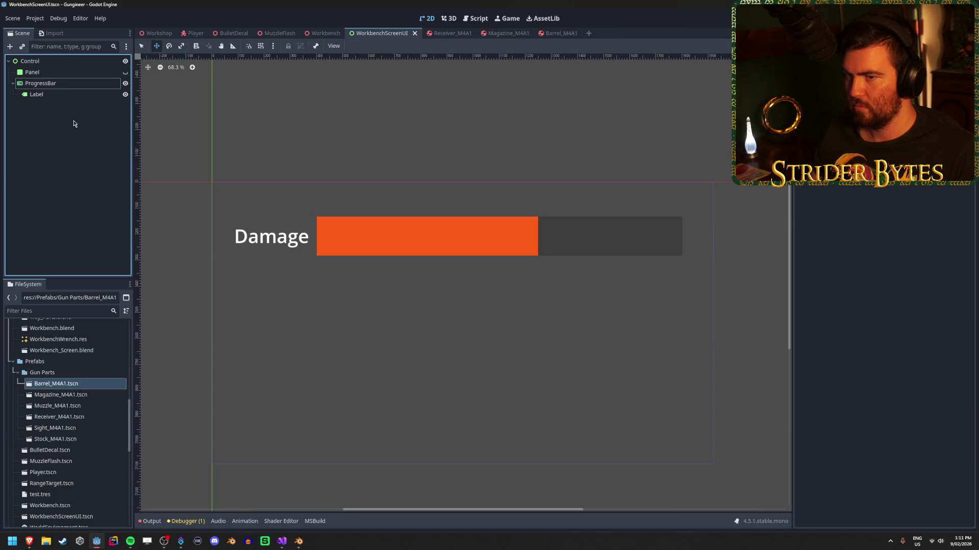
Duplicate the bar, placing the original at y 100 and the copy at y 300.
key(ctrl+d)
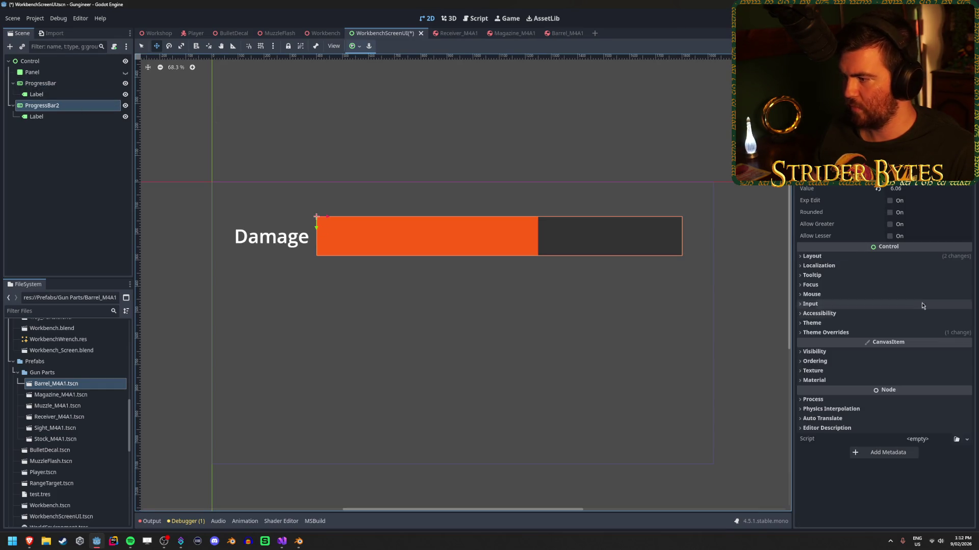
click(836, 256)
click(854, 349)
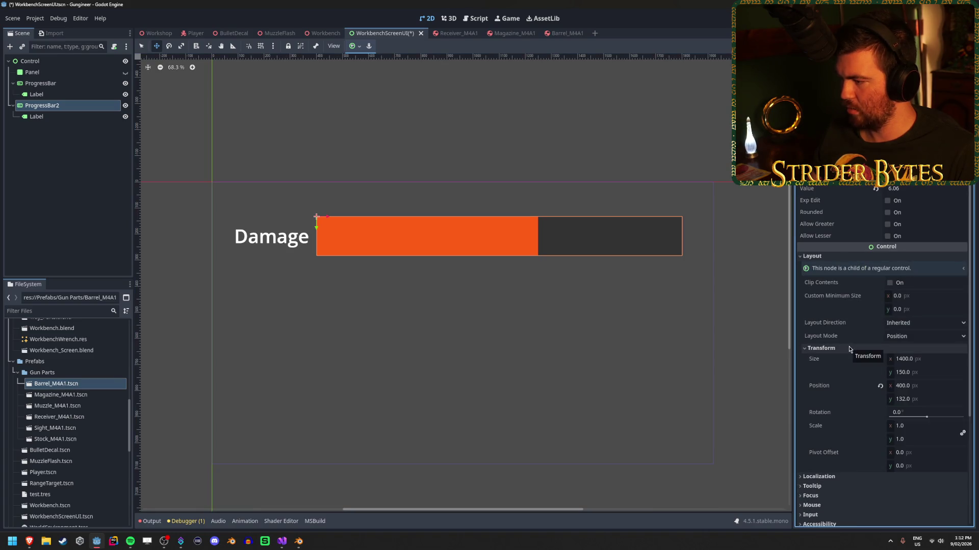
click(71, 83)
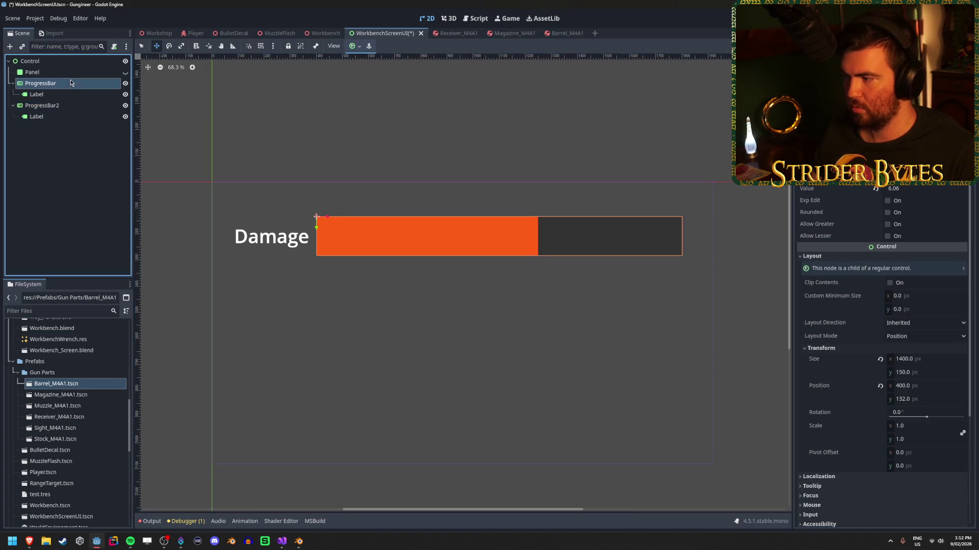
click(931, 401)
text(100)
key(Return)
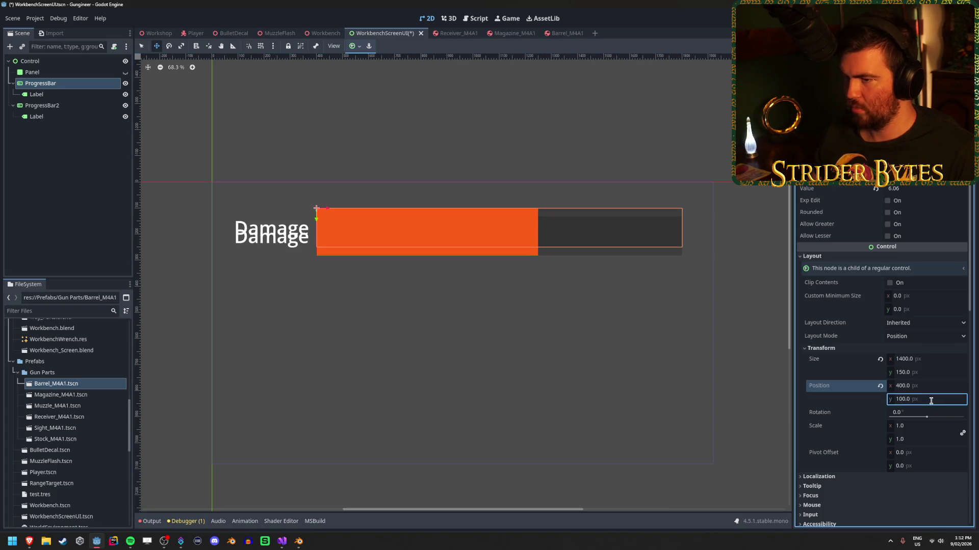
click(42, 106)
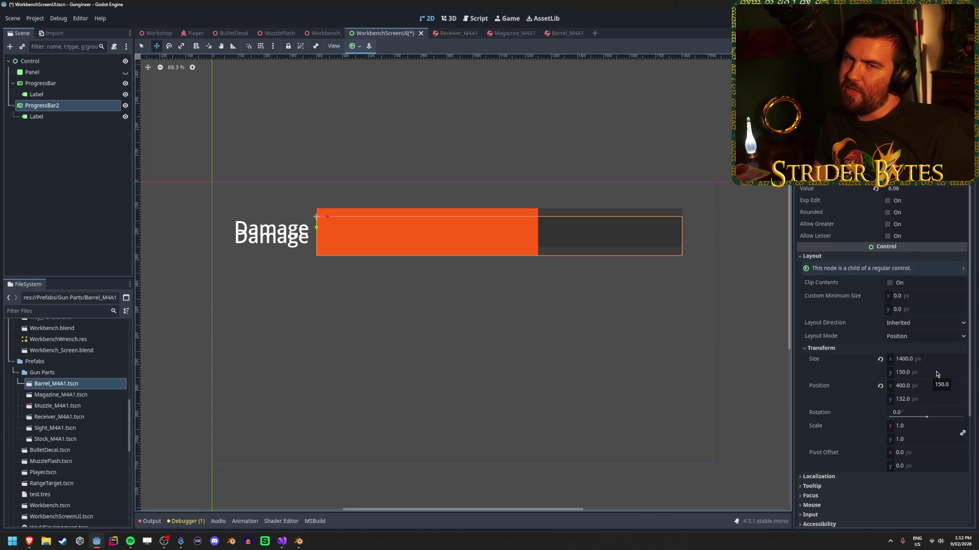
click(926, 399)
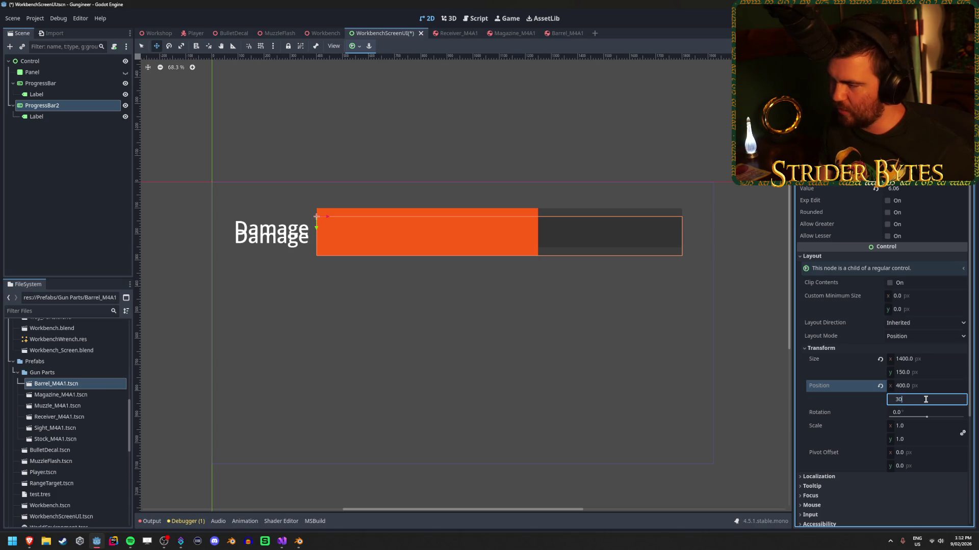
text(0)
key(Return)
Duplicate the second bar and place the third bar at y 500.
click(72, 105)
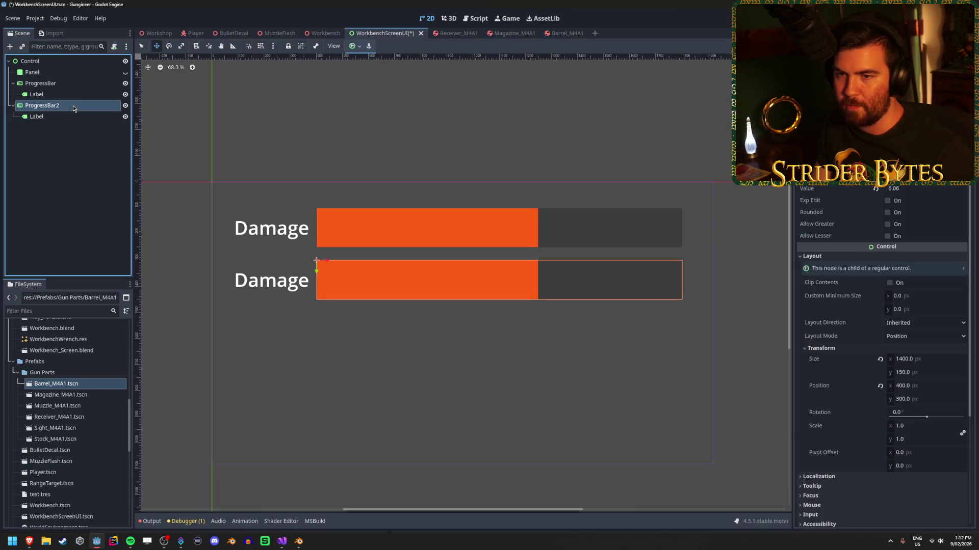
key(ctrl+d)
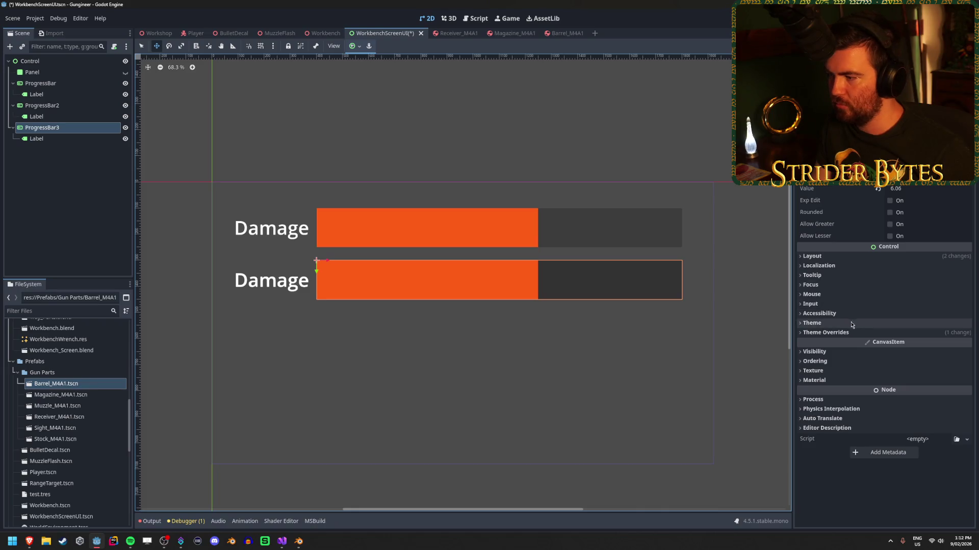
click(816, 256)
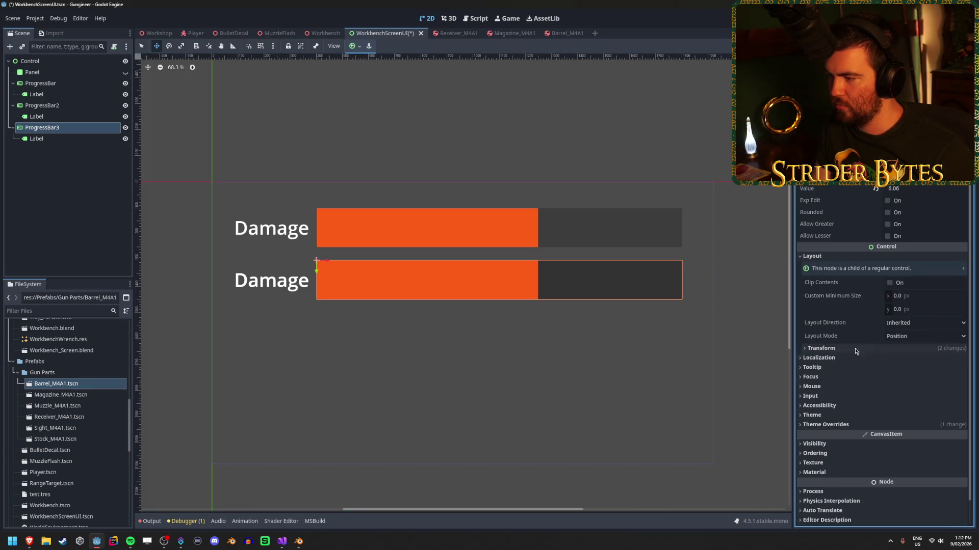
click(841, 351)
click(924, 399)
text(500)
key(Return)
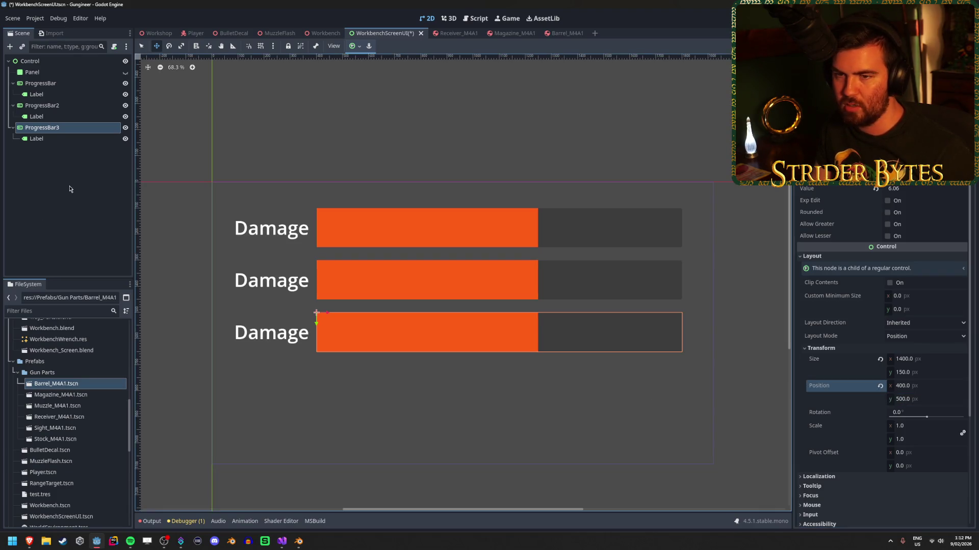
Duplicate the third bar and place the fourth bar at y 700.
click(79, 130)
key(ctrl+d)
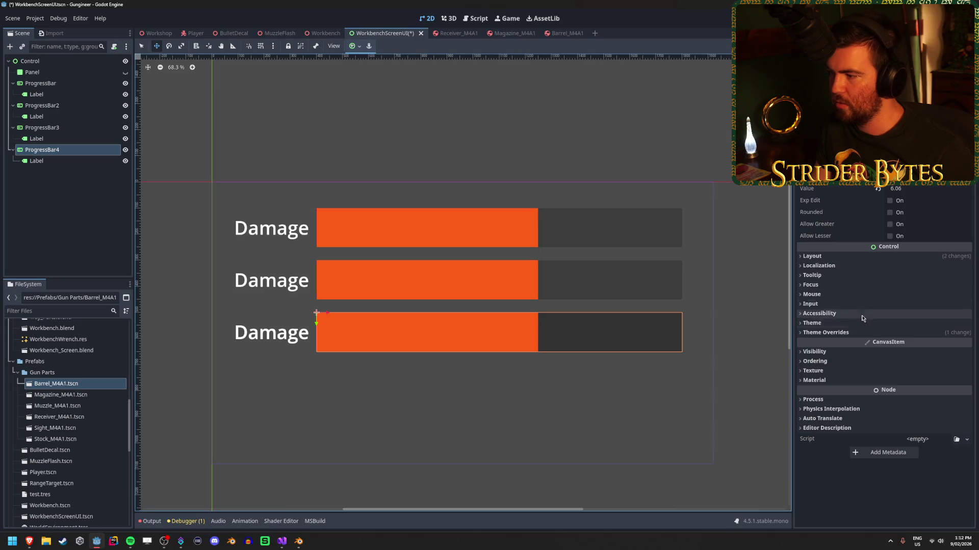
click(827, 257)
click(851, 349)
click(922, 402)
text(700)
key(Return)
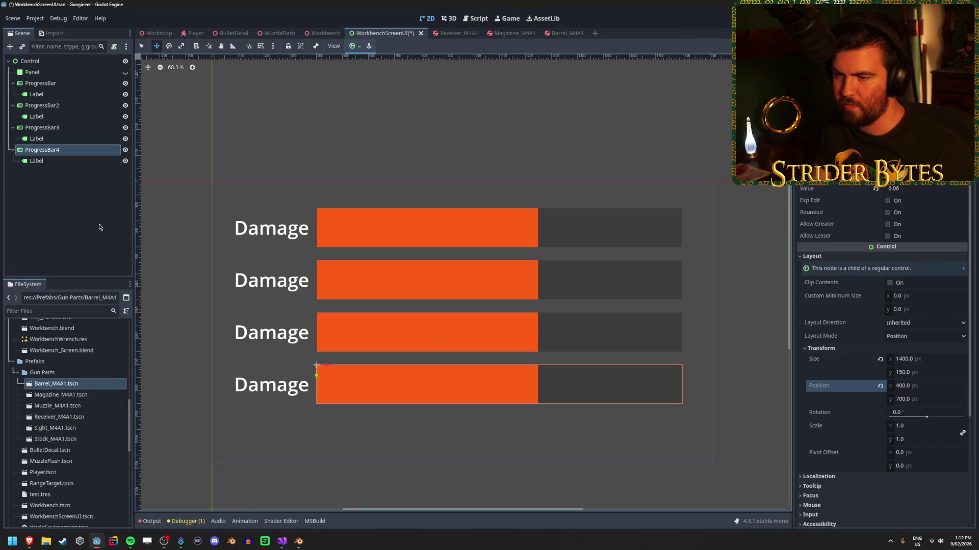
Duplicate the fourth bar, place the fifth at y 900, and save the scene.
click(99, 224)
click(51, 152)
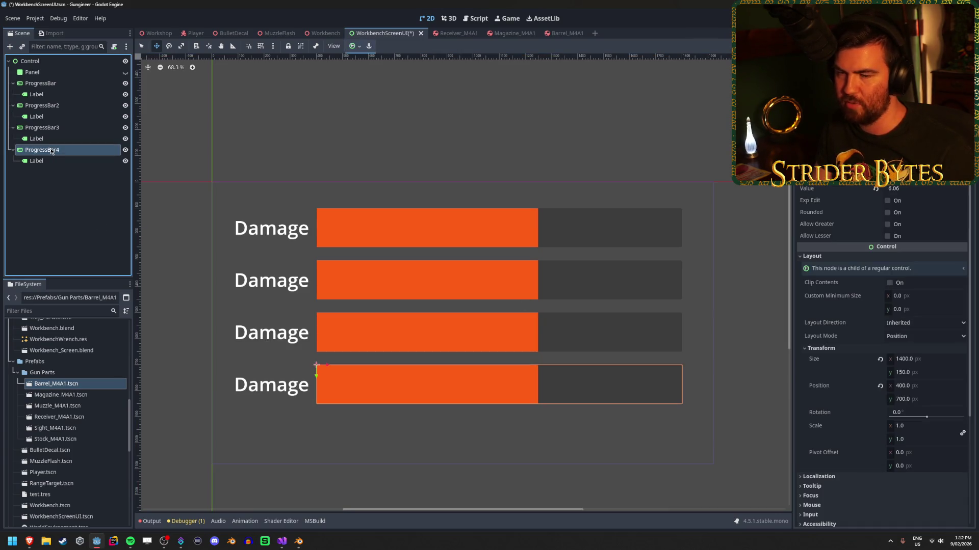
key(ctrl+d)
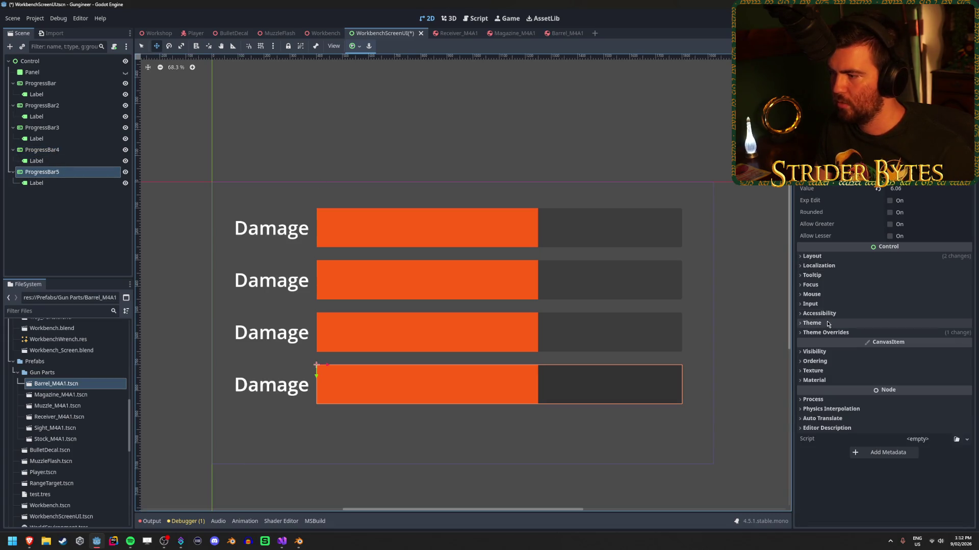
click(836, 256)
click(850, 351)
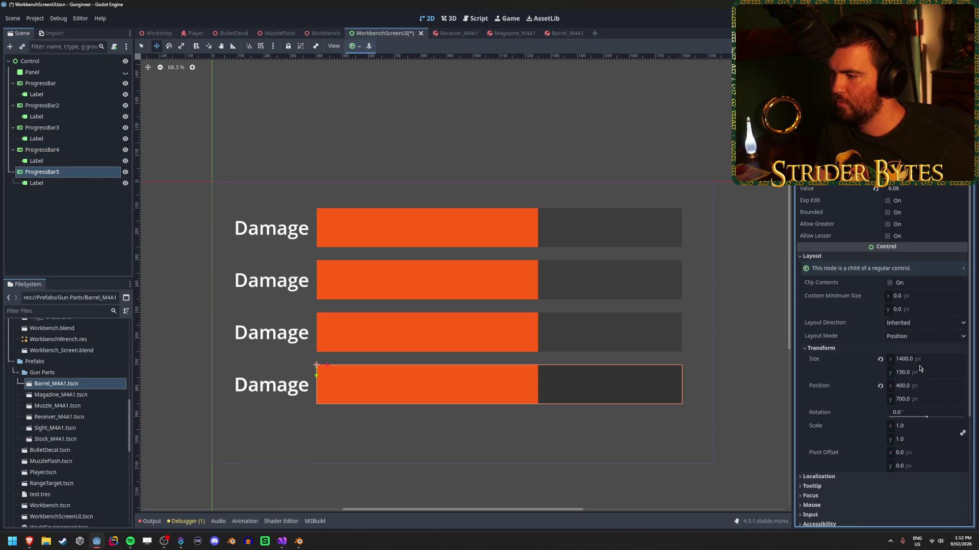
click(921, 401)
text(900)
key(Return)
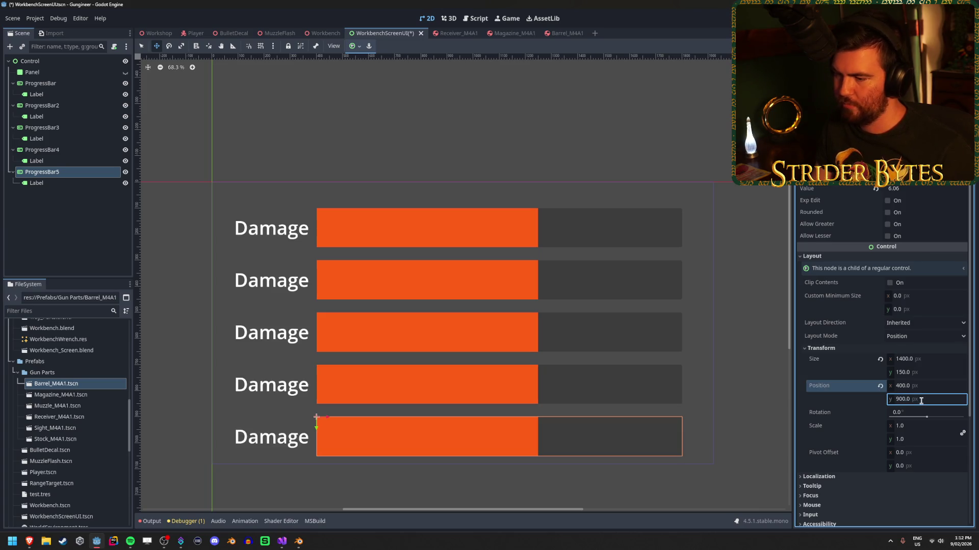
click(59, 231)
key(ctrl+s)
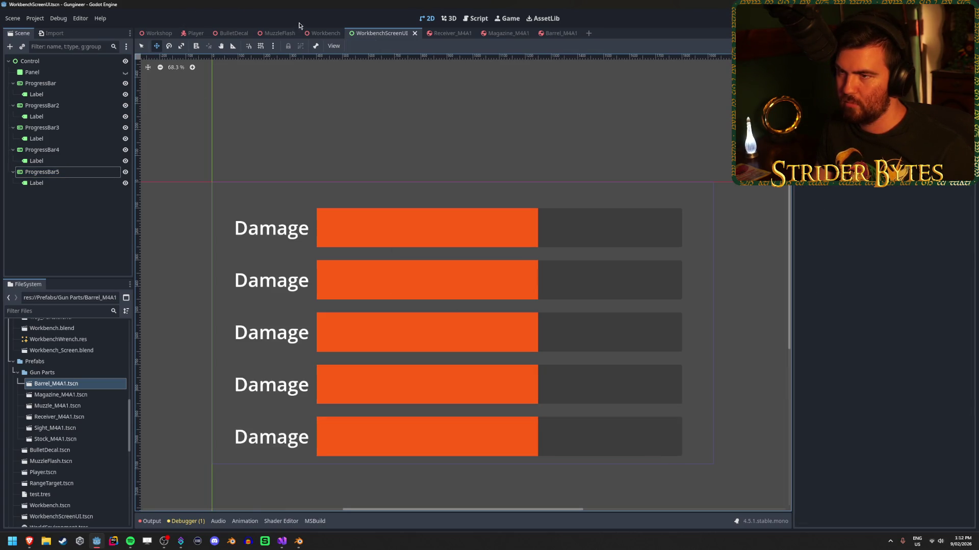
click(323, 34)
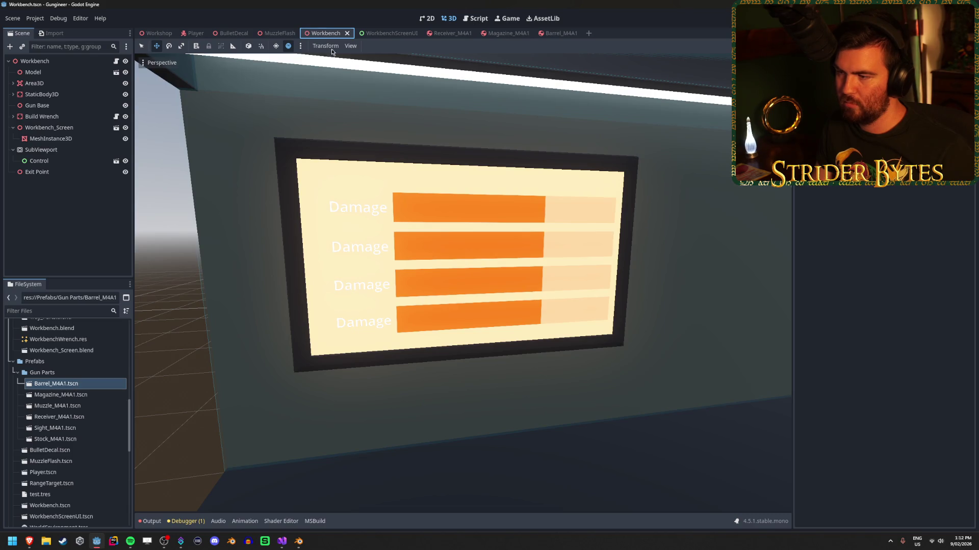
drag(332, 56, 285, 67)
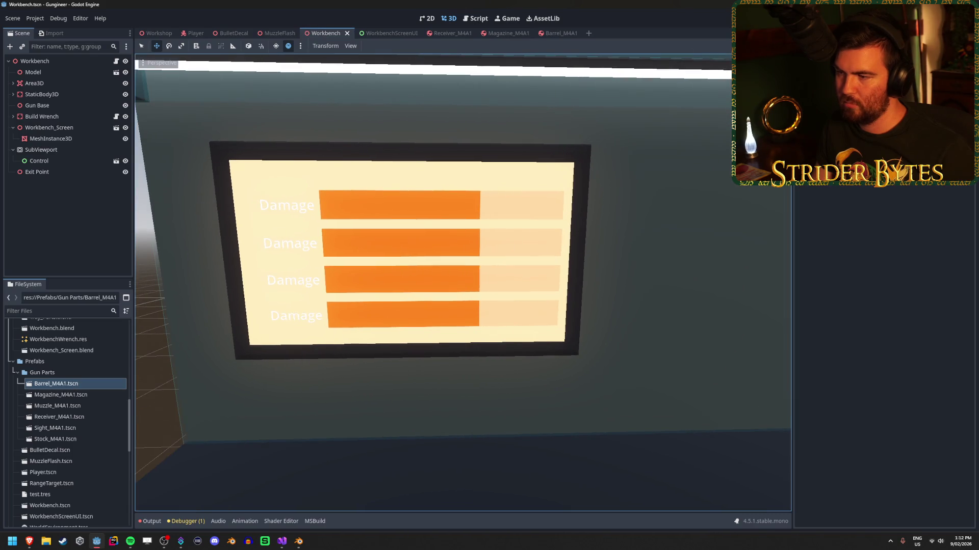
click(385, 35)
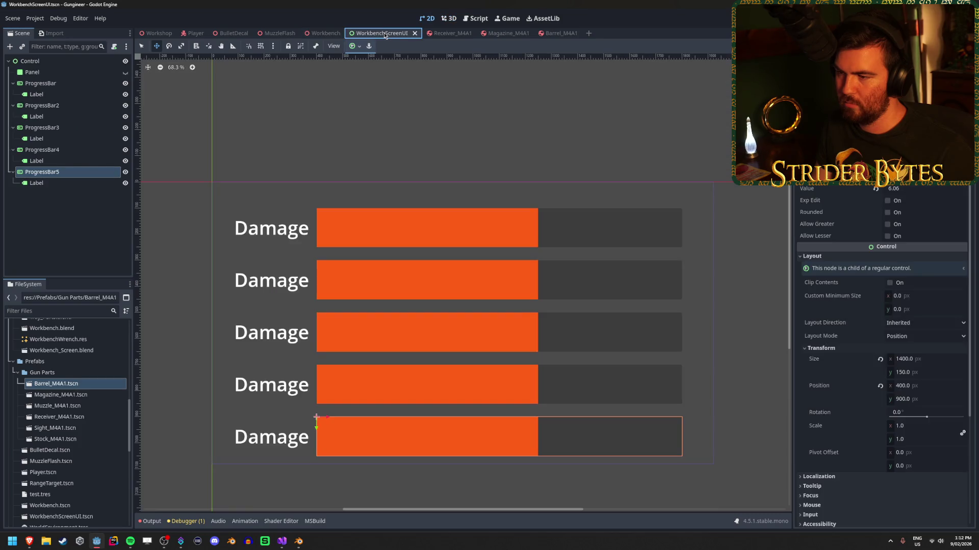
click(322, 34)
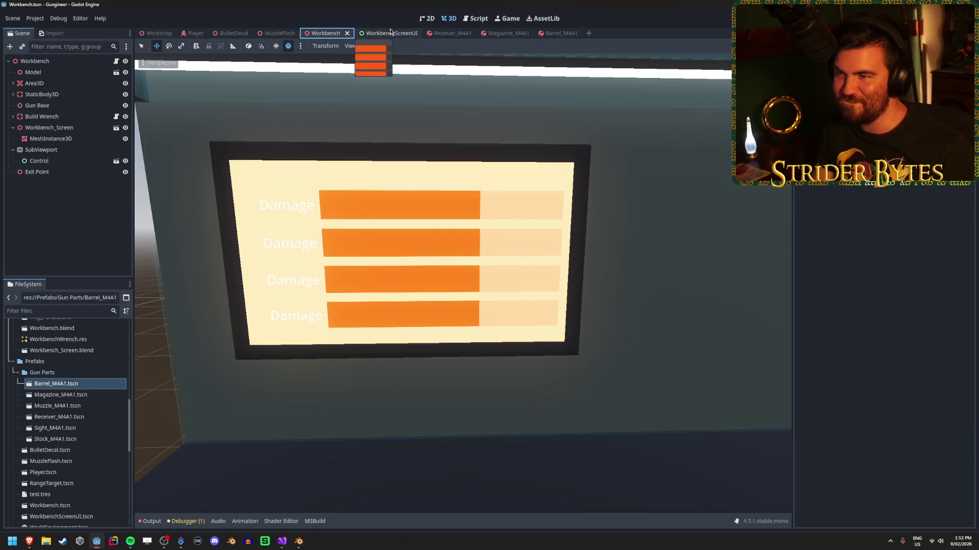
click(385, 33)
click(313, 34)
click(70, 160)
click(70, 153)
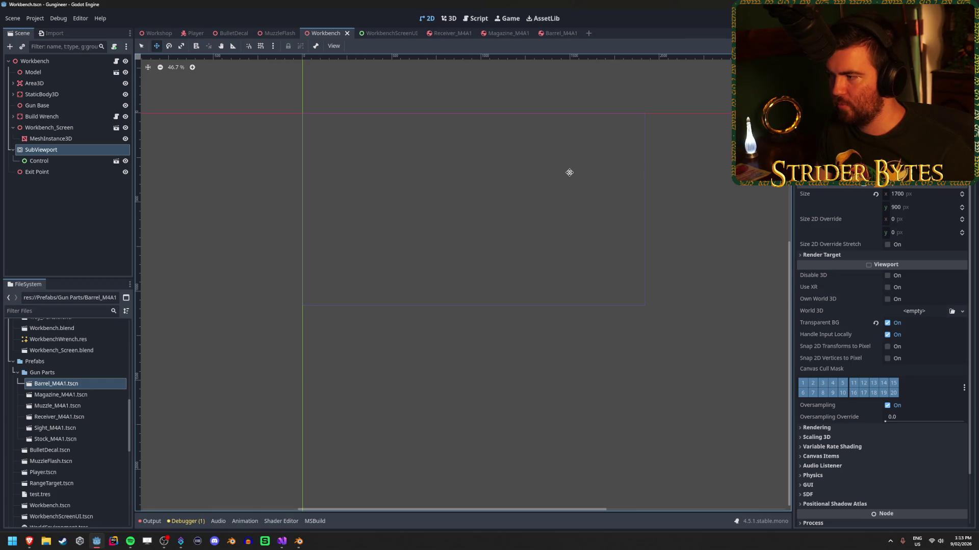
click(71, 160)
click(69, 152)
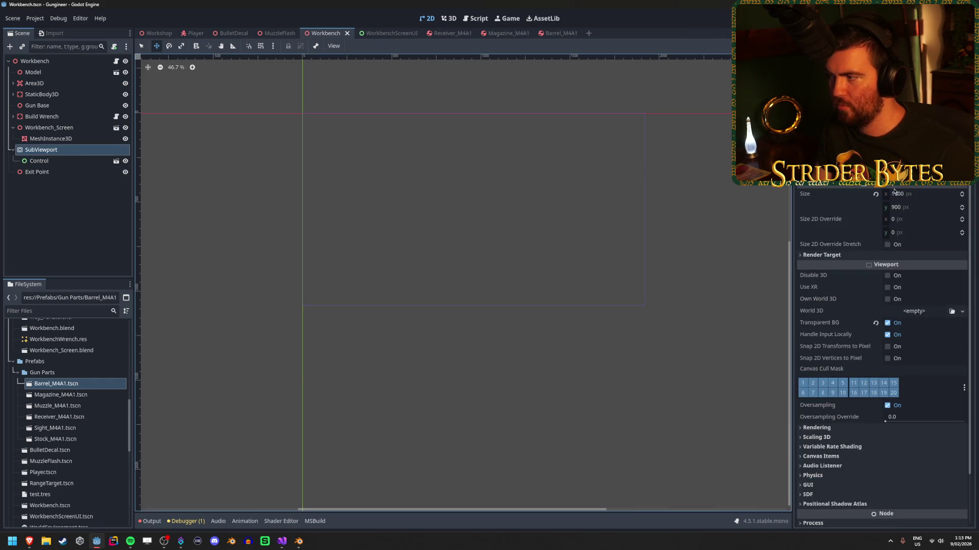
click(923, 193)
text(20)
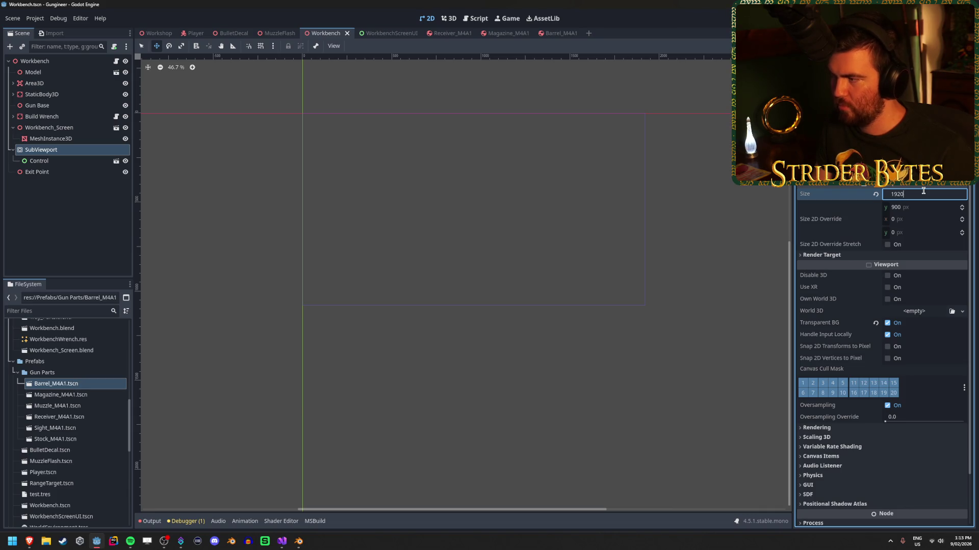
key(Tab)
text(1)
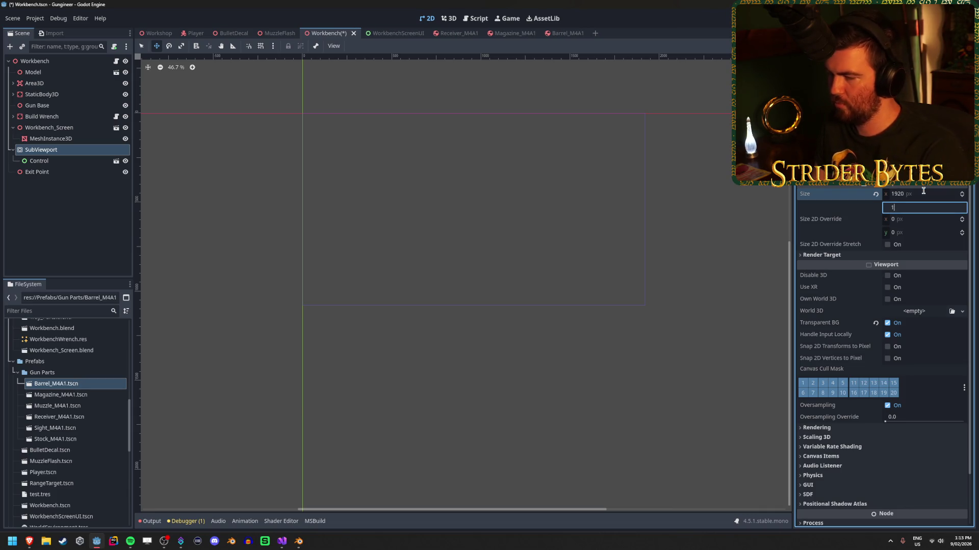
key(ctrl+s)
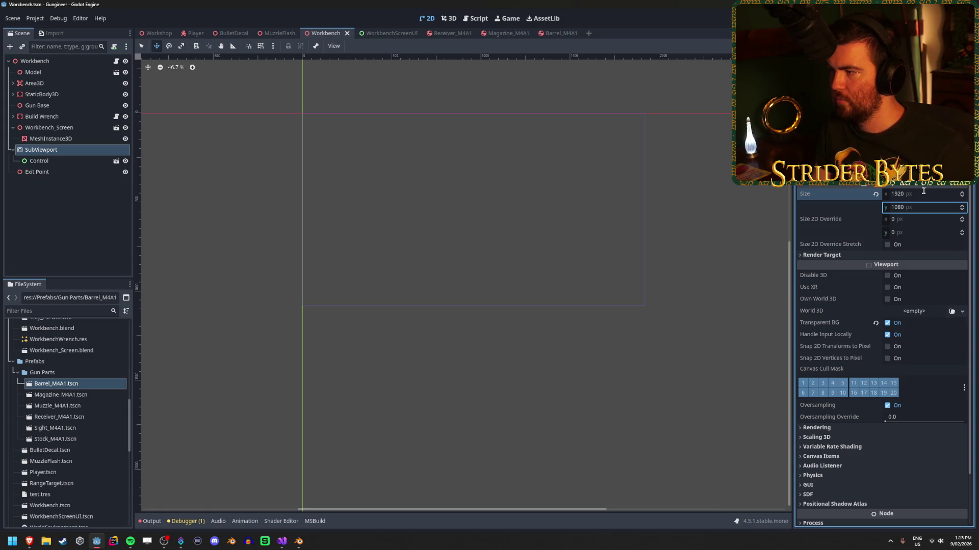
click(54, 64)
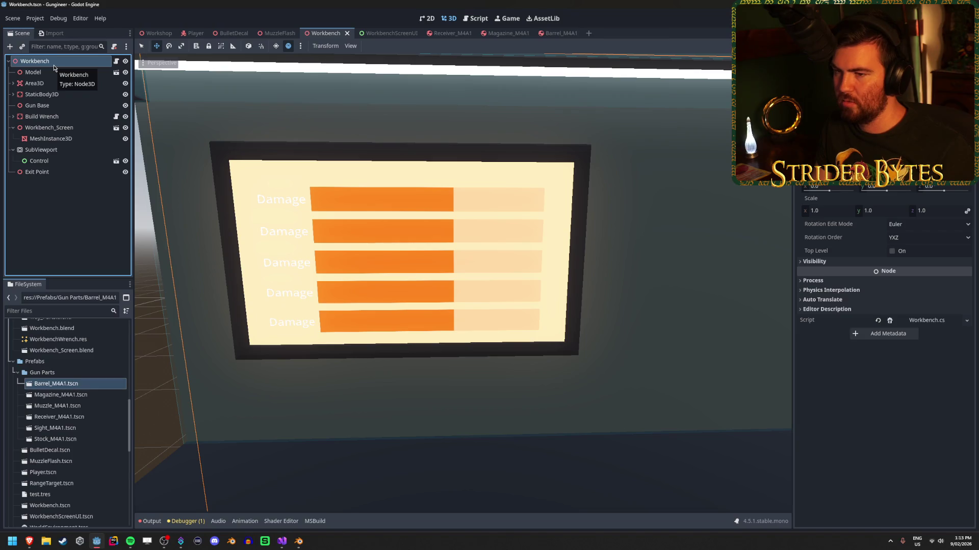
click(40, 161)
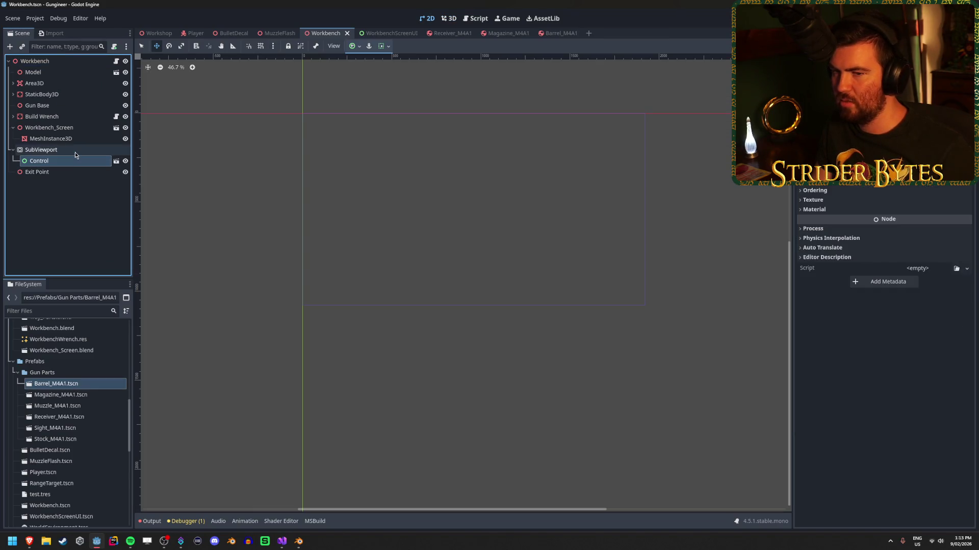
click(74, 152)
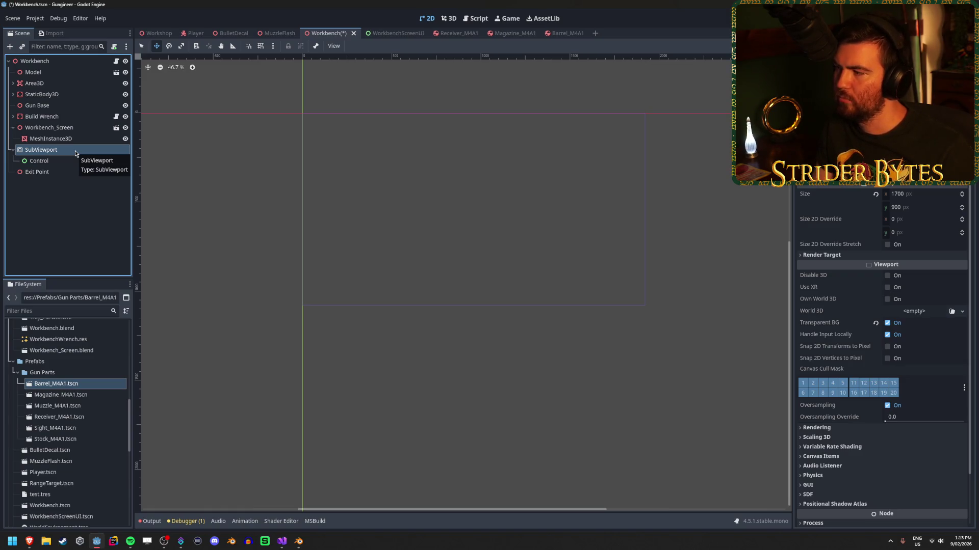
key(ctrl+s)
click(398, 33)
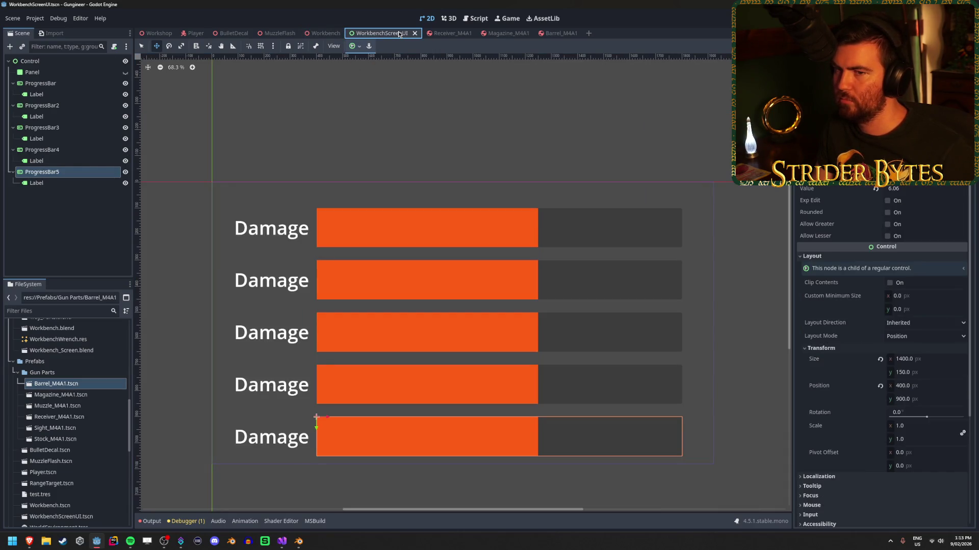
Make the dark Panel visible, size it 1700 × 900, and save WorkbenchScreenUI.
click(126, 72)
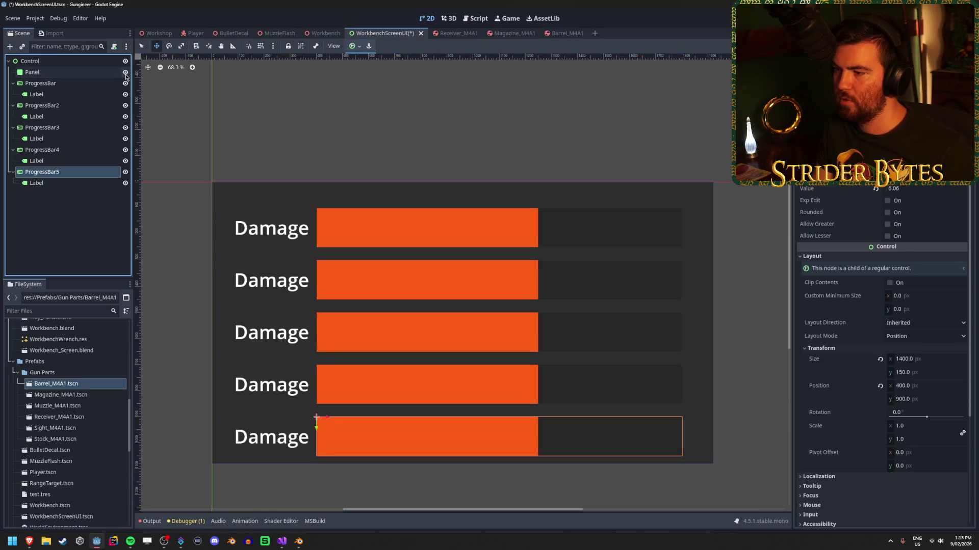
click(115, 73)
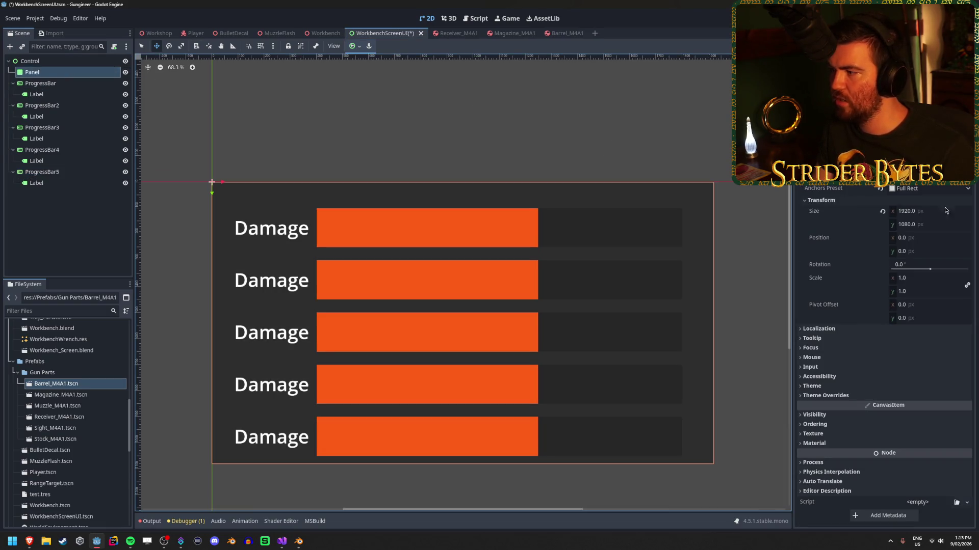
click(325, 33)
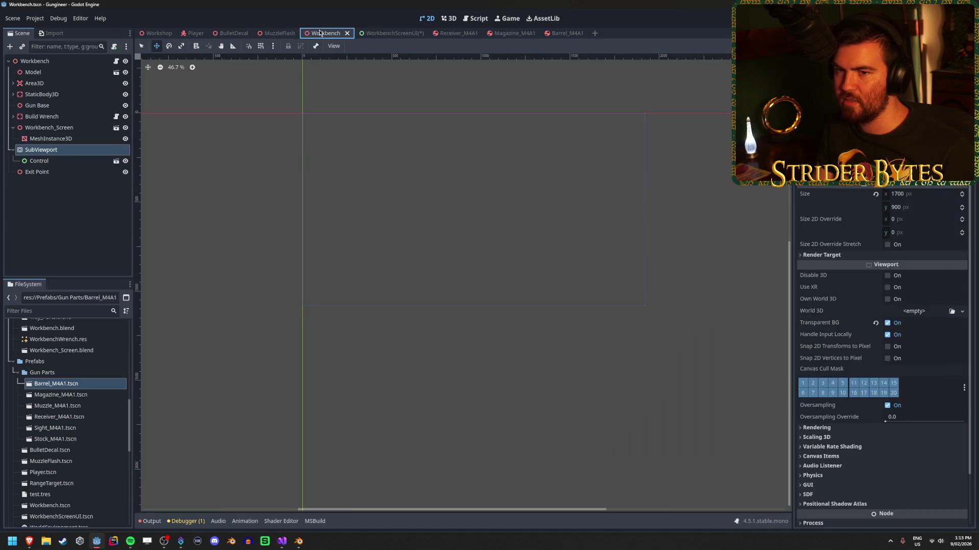
click(66, 161)
key(Up)
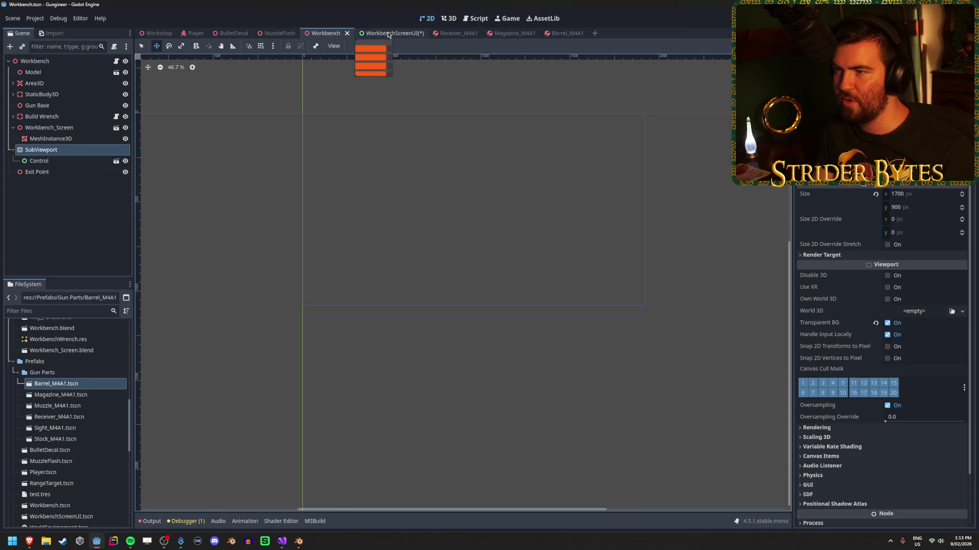
click(386, 33)
click(934, 211)
text(1700)
key(Tab)
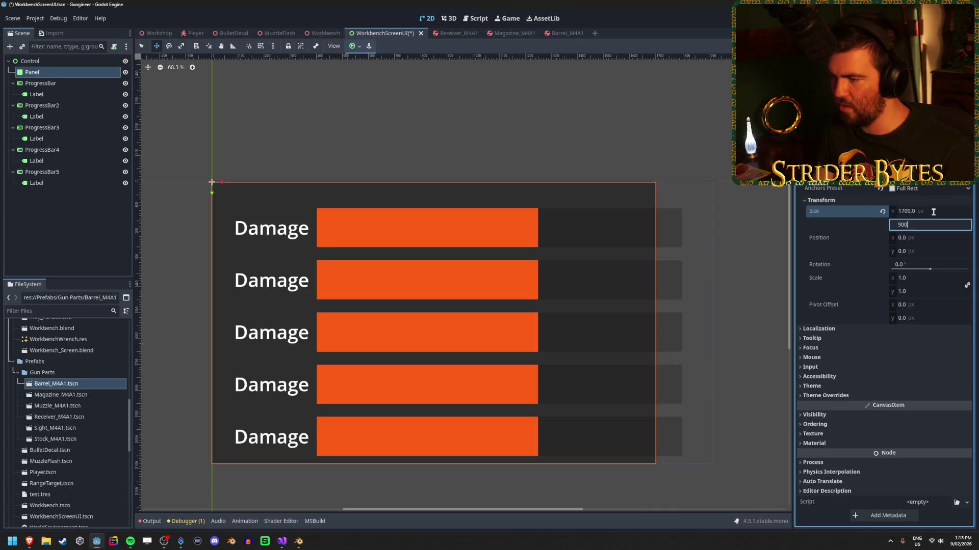
key(Return)
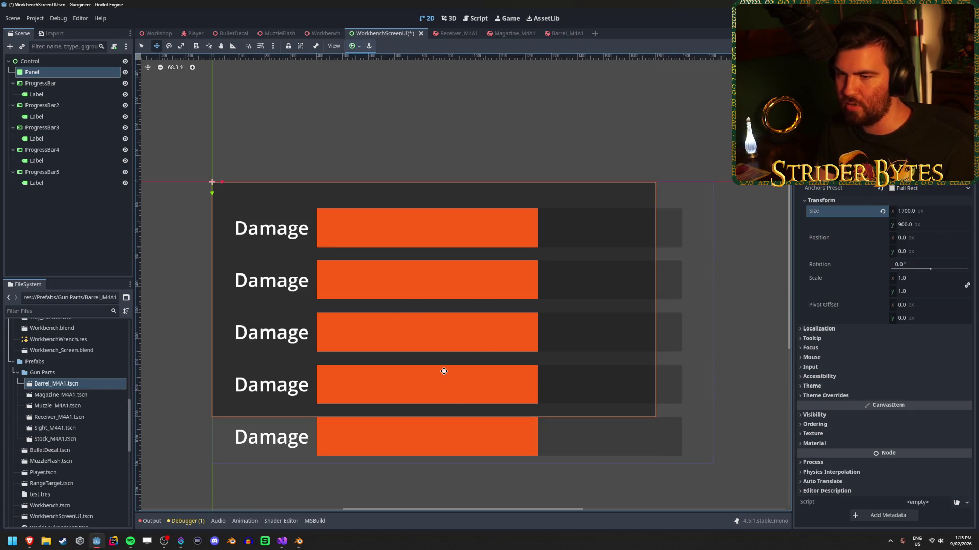
key(ctrl+s)
Check the panel on the 3D workbench screen, then make the Panel visible again.
click(322, 34)
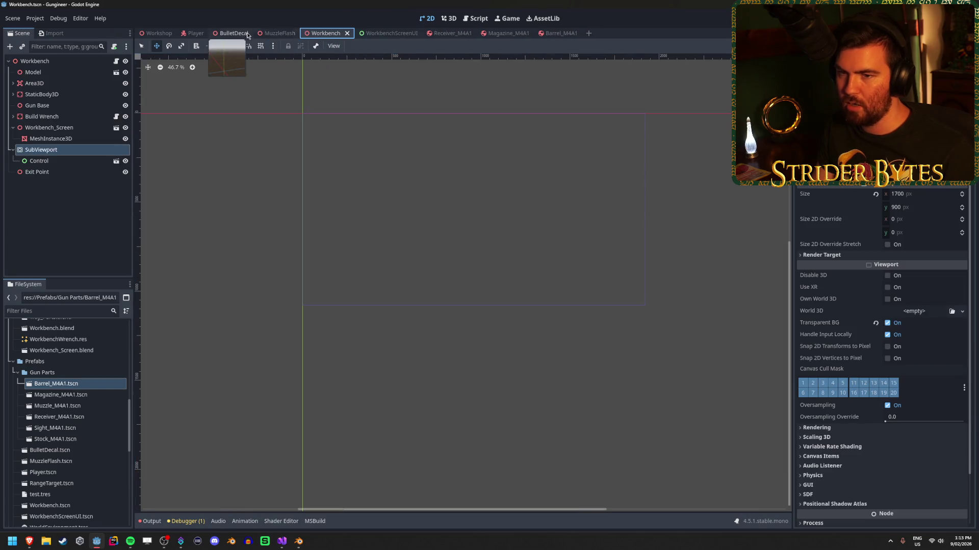
click(35, 60)
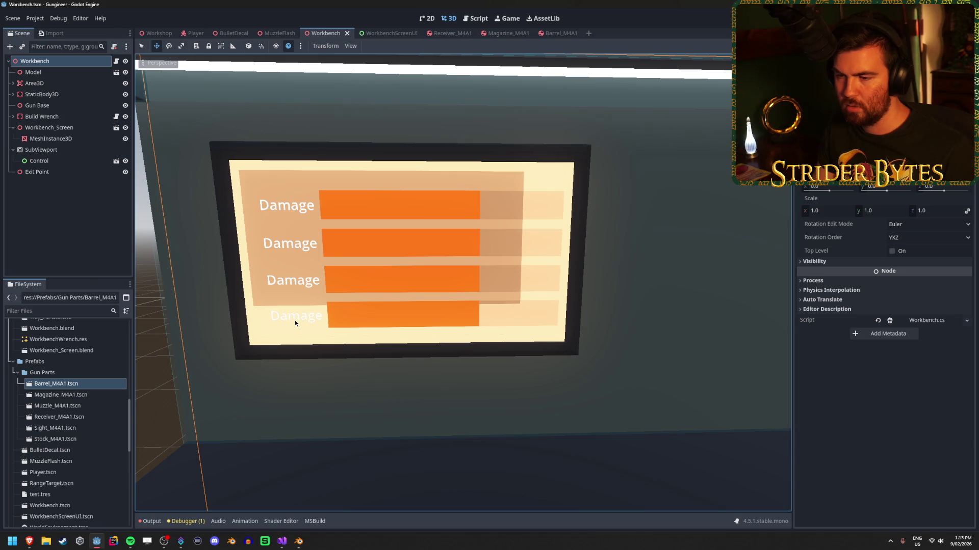
click(399, 33)
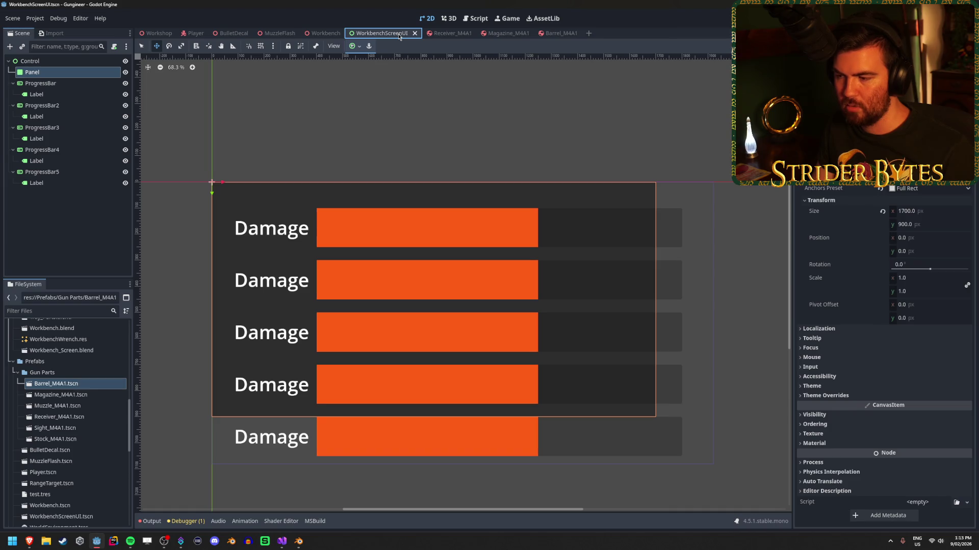
scroll(415, 132, down, 2)
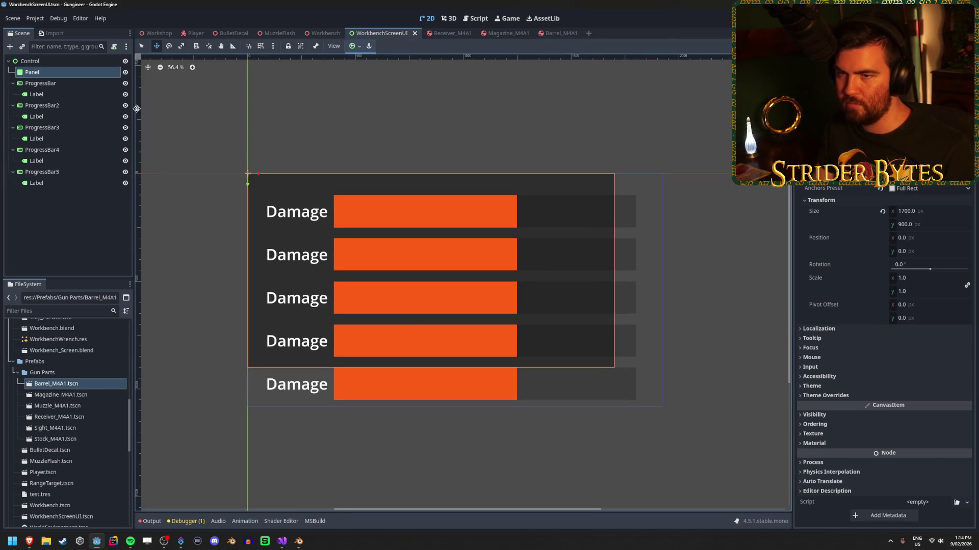
click(324, 33)
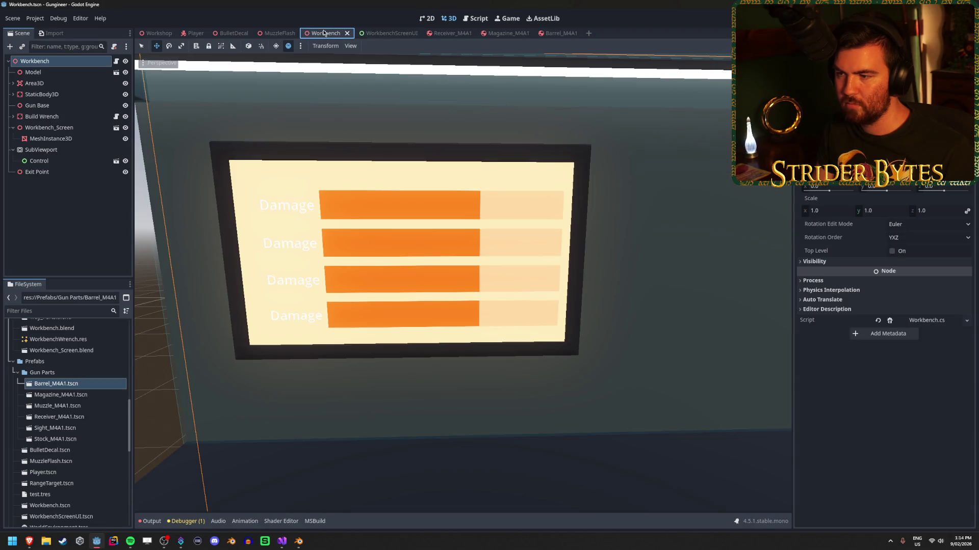
click(380, 32)
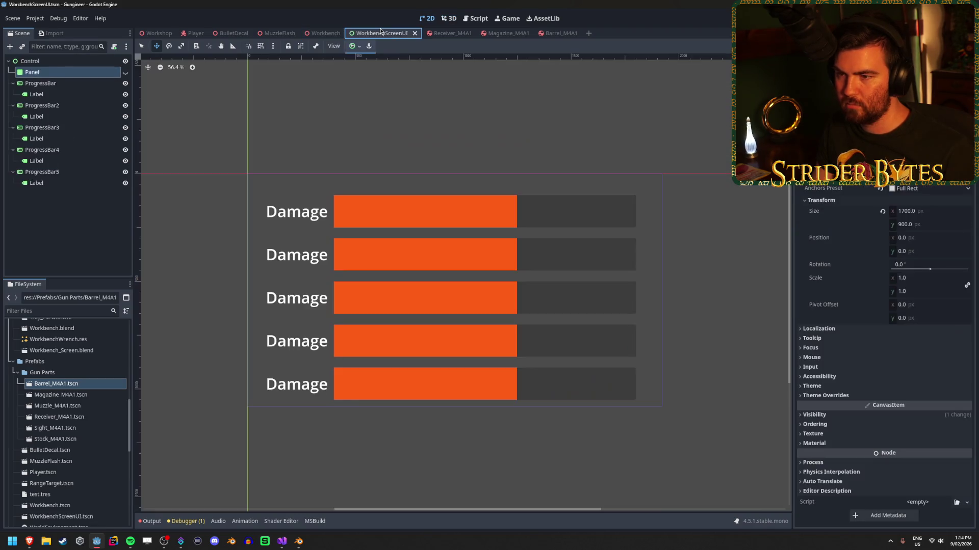
click(126, 73)
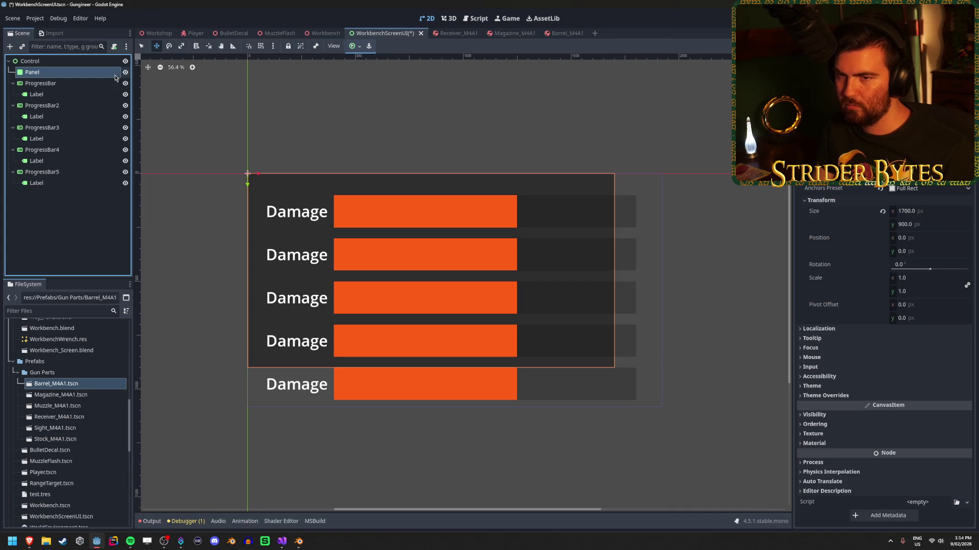
Collapse all five ProgressBar nodes in the Scene dock to hide their Labels.
click(75, 93)
click(61, 83)
click(13, 106)
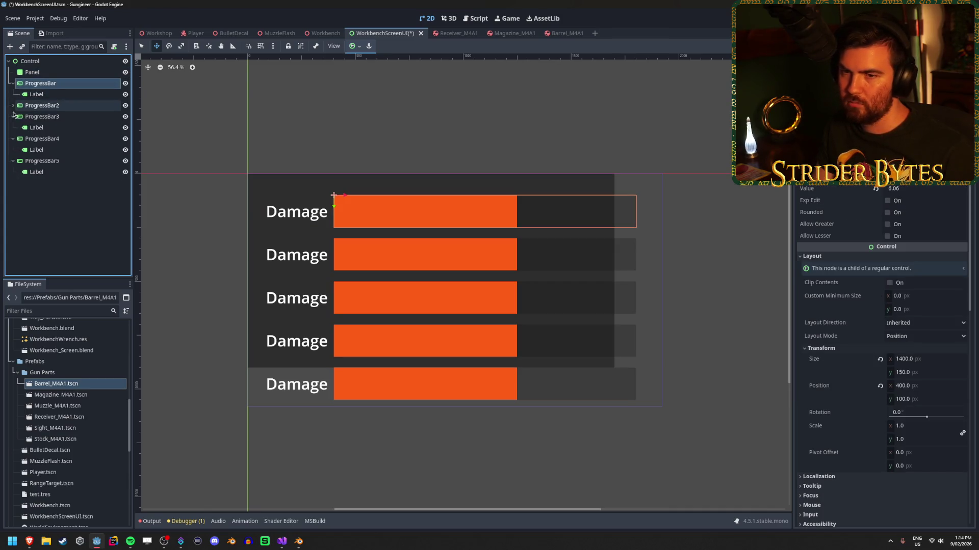
click(13, 116)
click(13, 128)
click(13, 138)
click(13, 84)
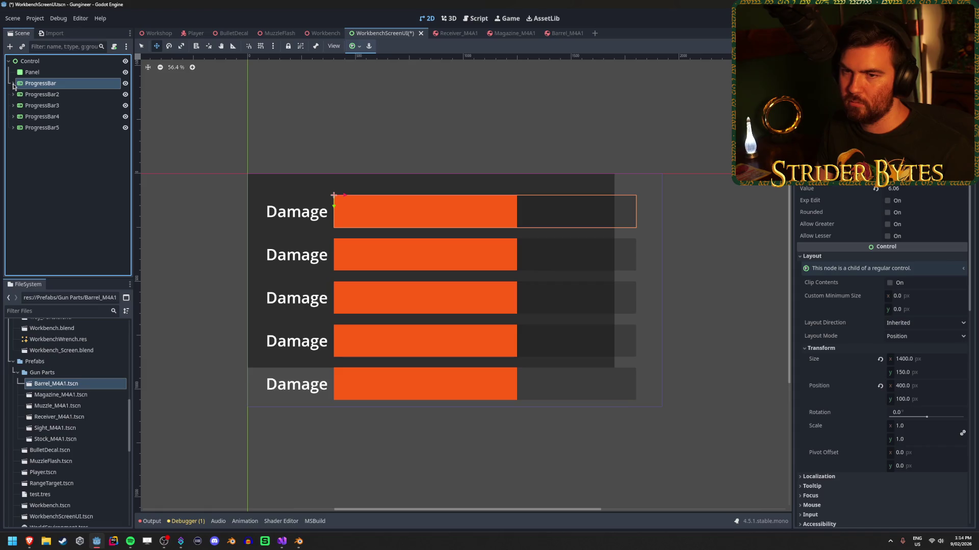
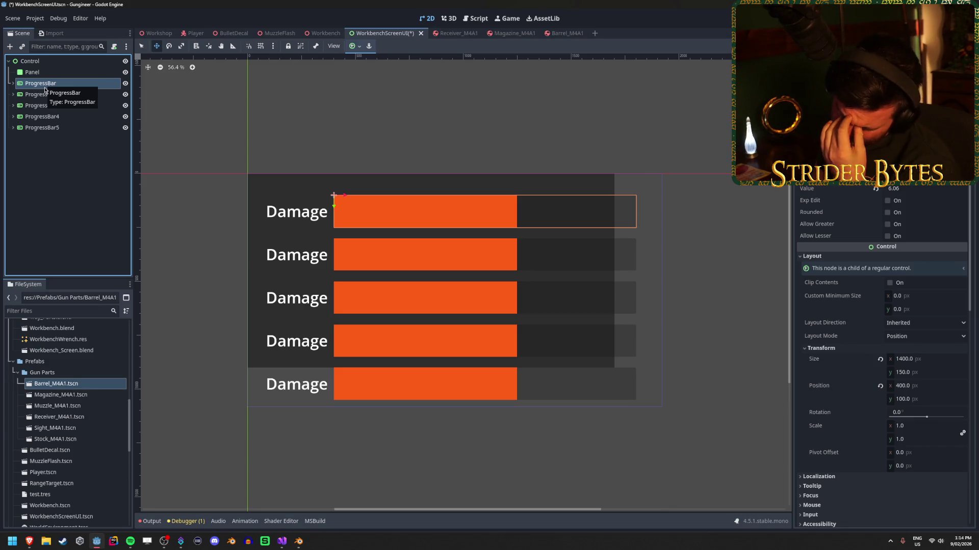
Resize all five progress bars together to 1200 by 100.
shift+click(66, 128)
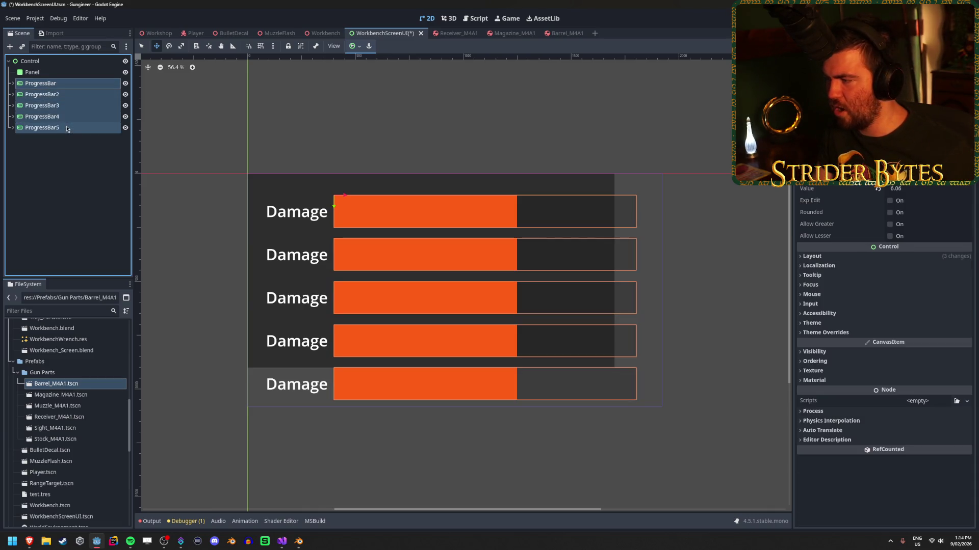
click(843, 256)
click(849, 335)
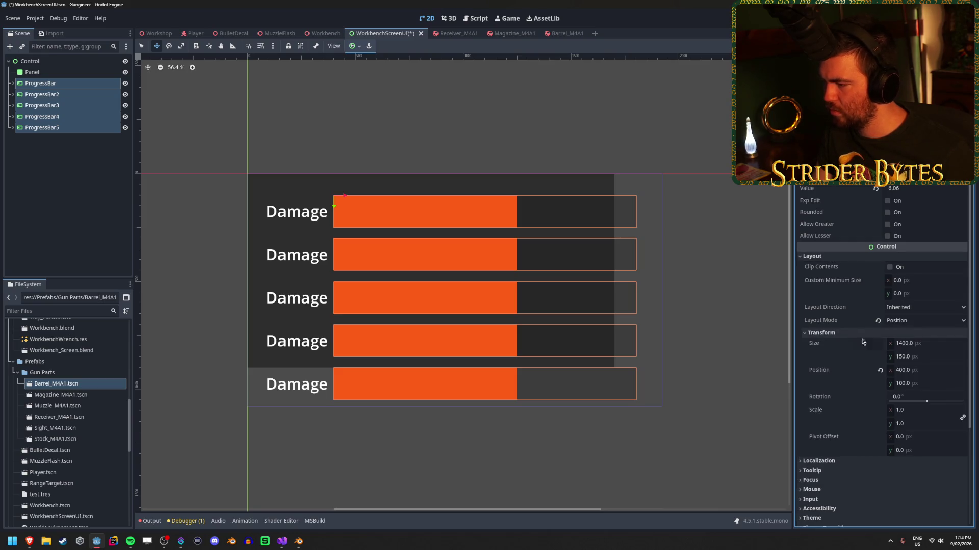
click(933, 356)
text(100)
key(Return)
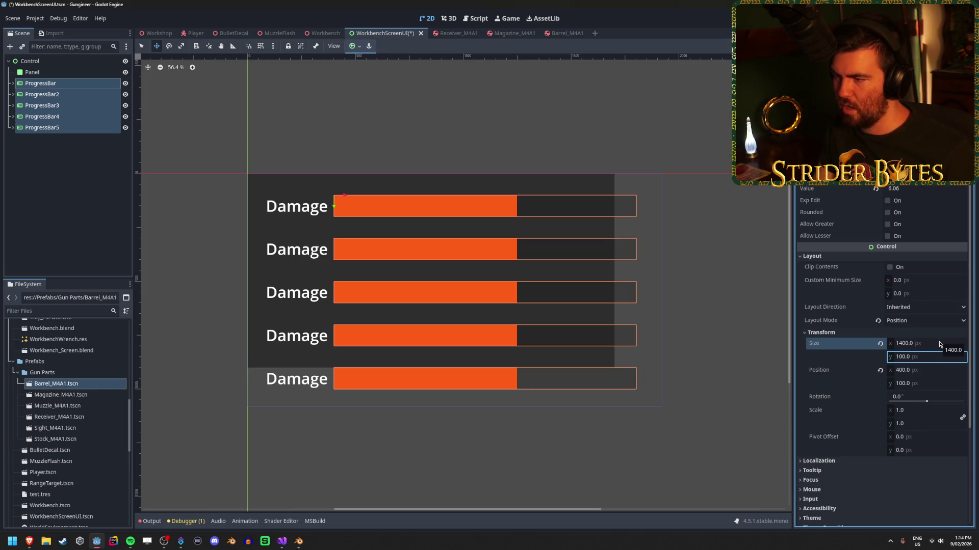
click(939, 343)
text(12)
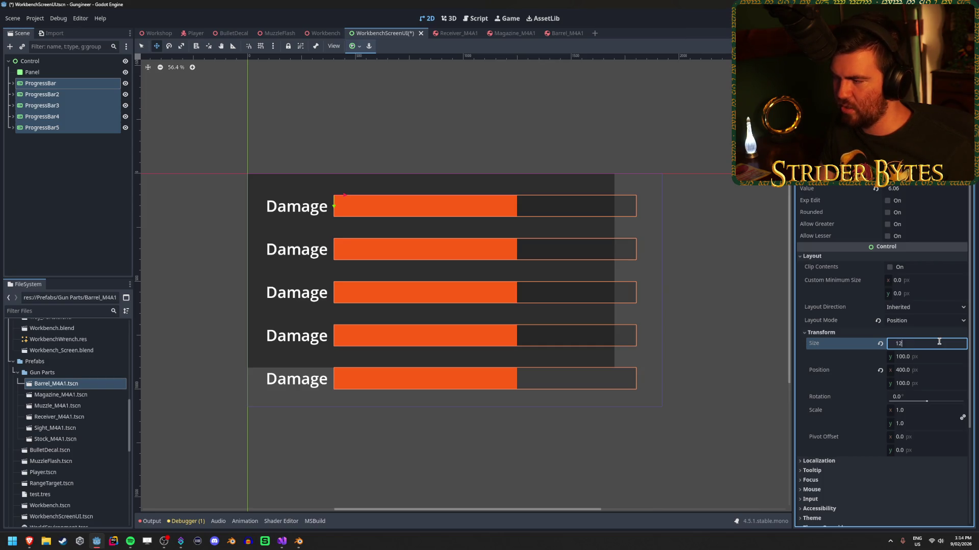
text(0)
key(Return)
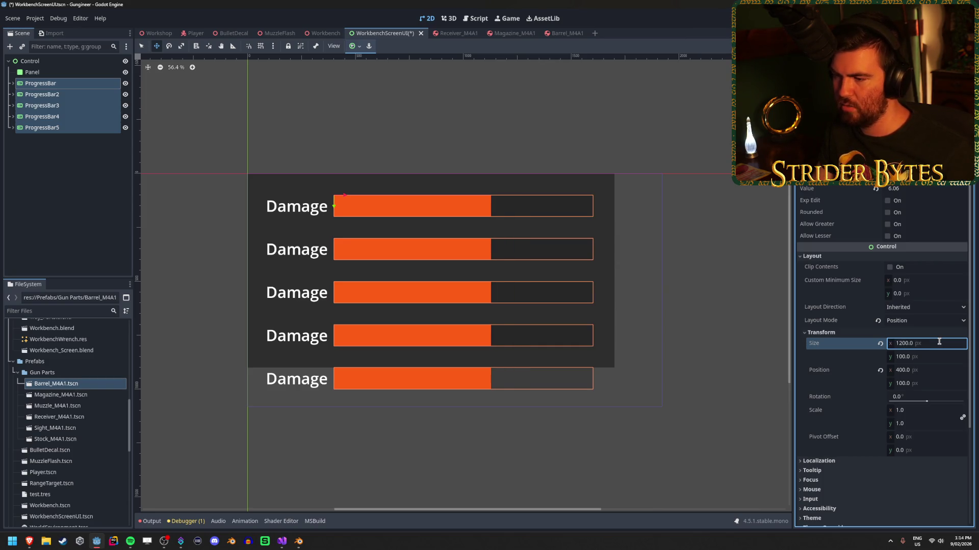
Move the first three bars to y positions 50, 200 and 350.
click(65, 94)
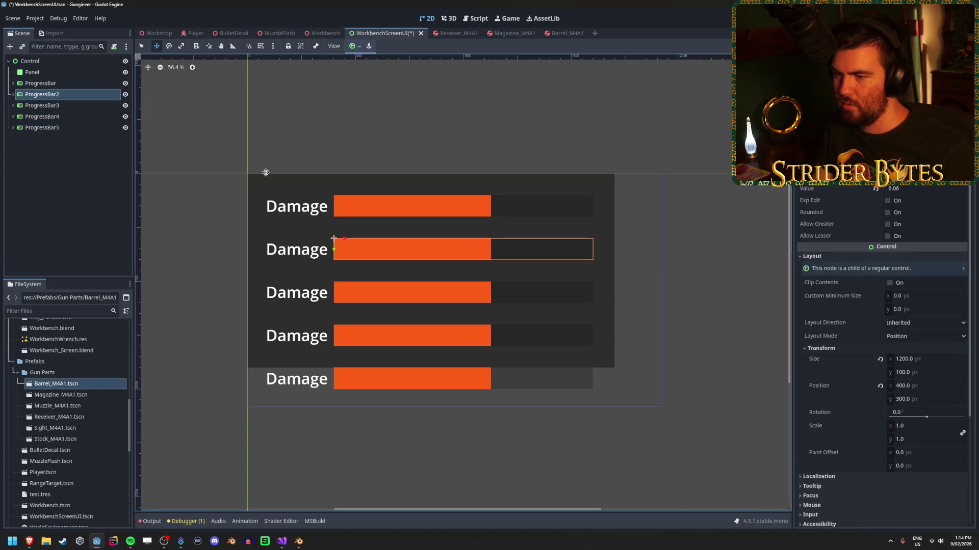
click(41, 83)
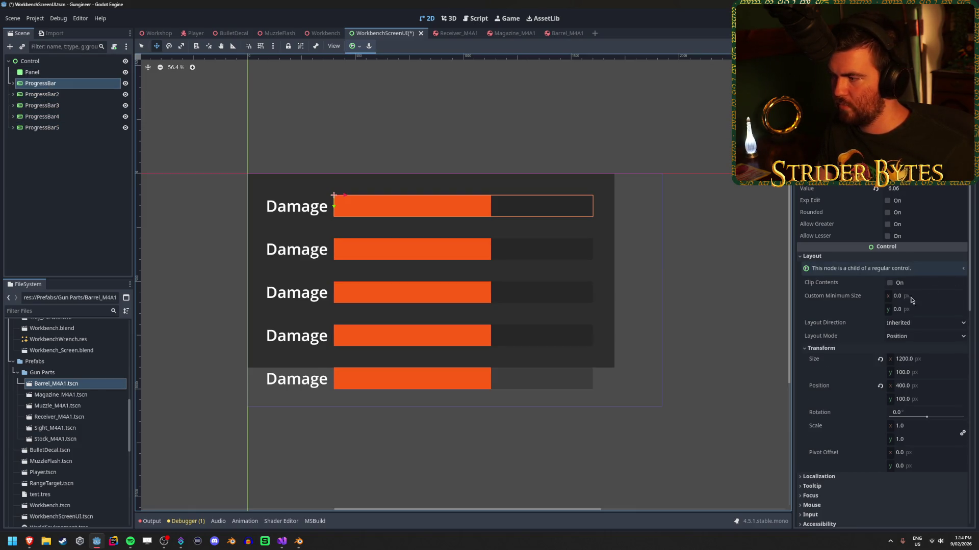
click(930, 400)
text(50)
key(Return)
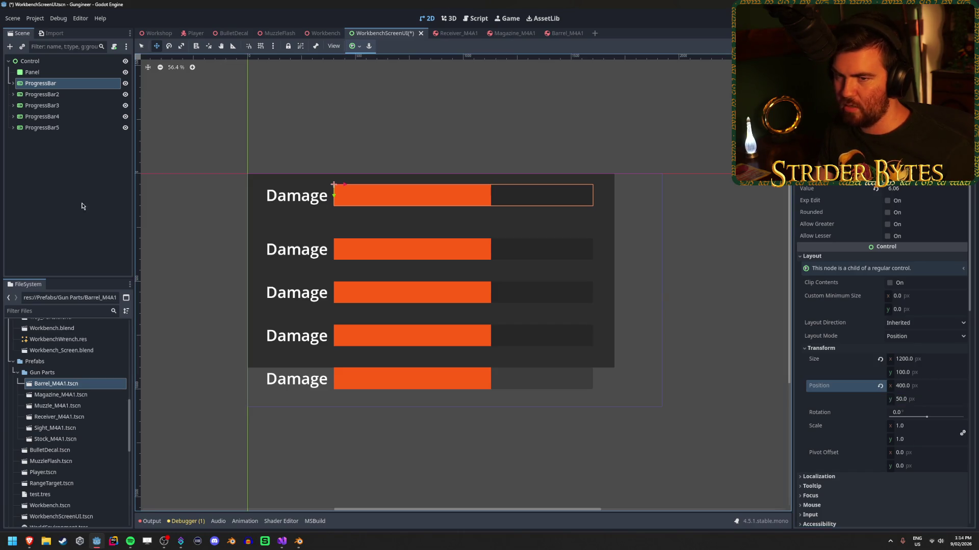
click(65, 94)
click(942, 400)
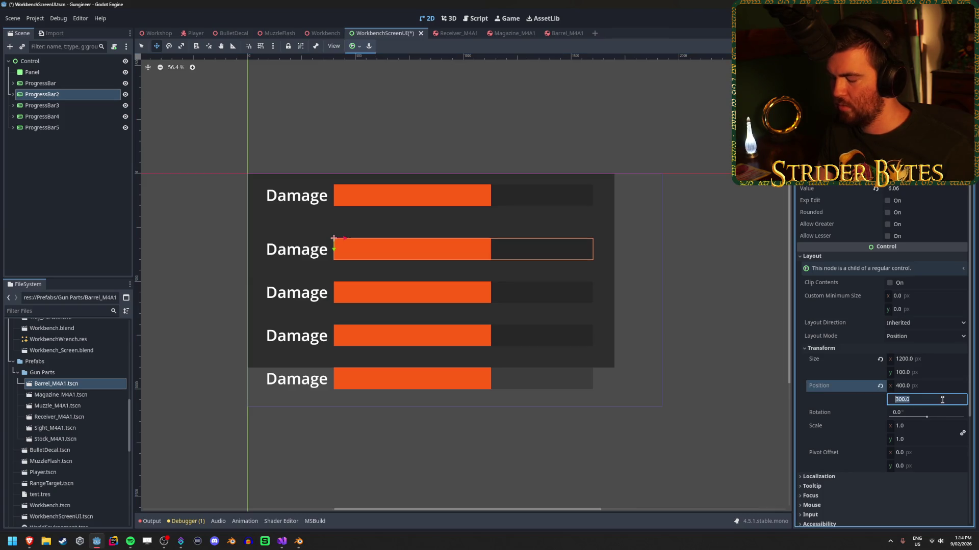
text(200)
key(Return)
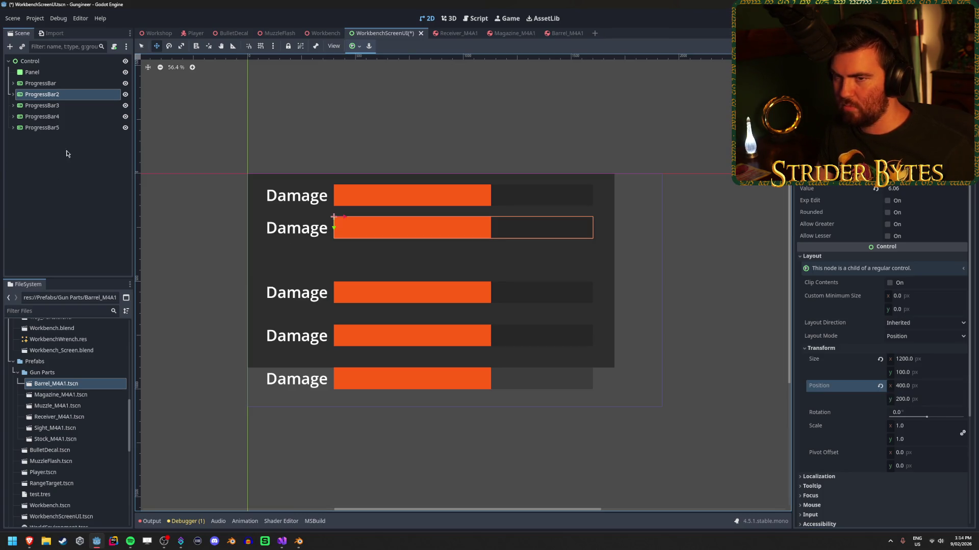
click(64, 106)
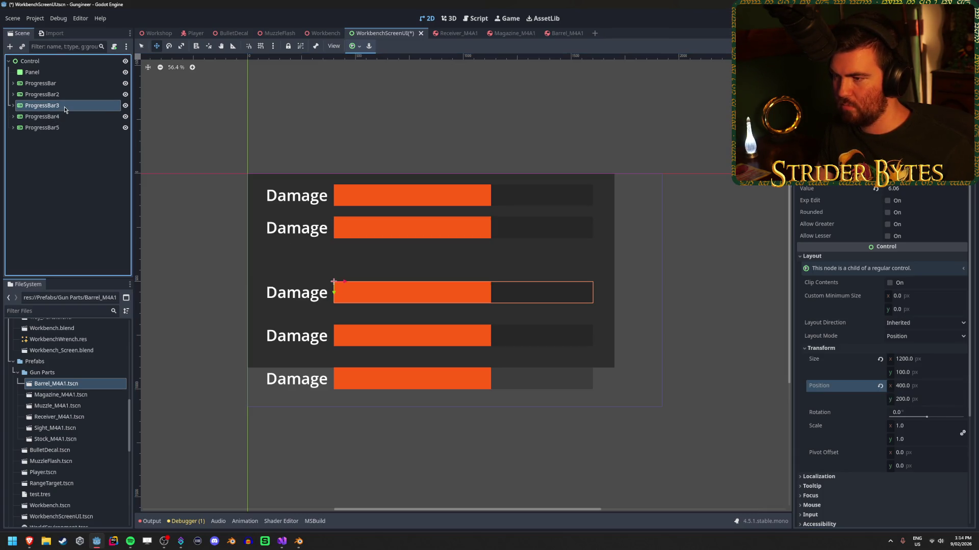
click(931, 399)
text(0)
key(Return)
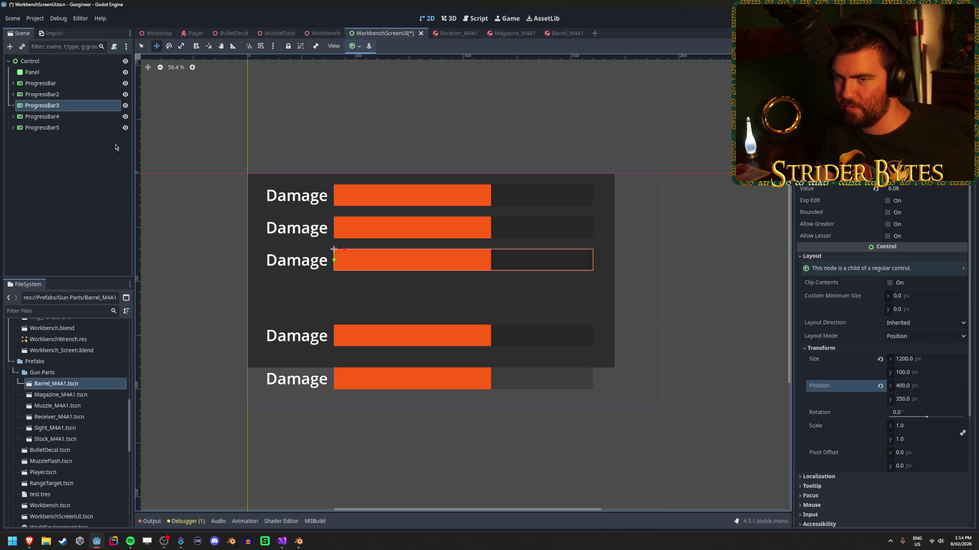
Move the fourth and fifth bars to y positions 500 and 650, then save the scene.
click(64, 117)
click(931, 399)
text(500)
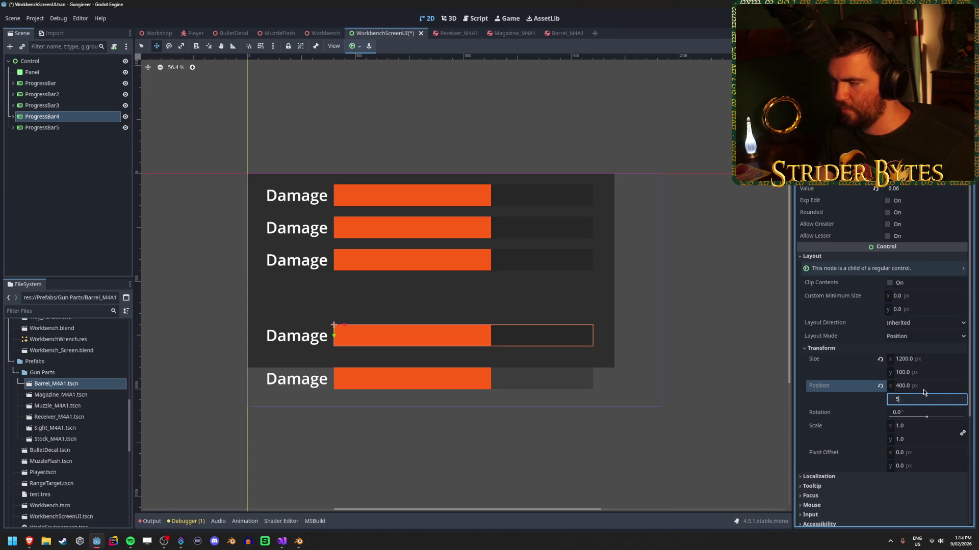
key(Return)
click(71, 128)
click(917, 399)
text(50)
key(Return)
key(ctrl+s)
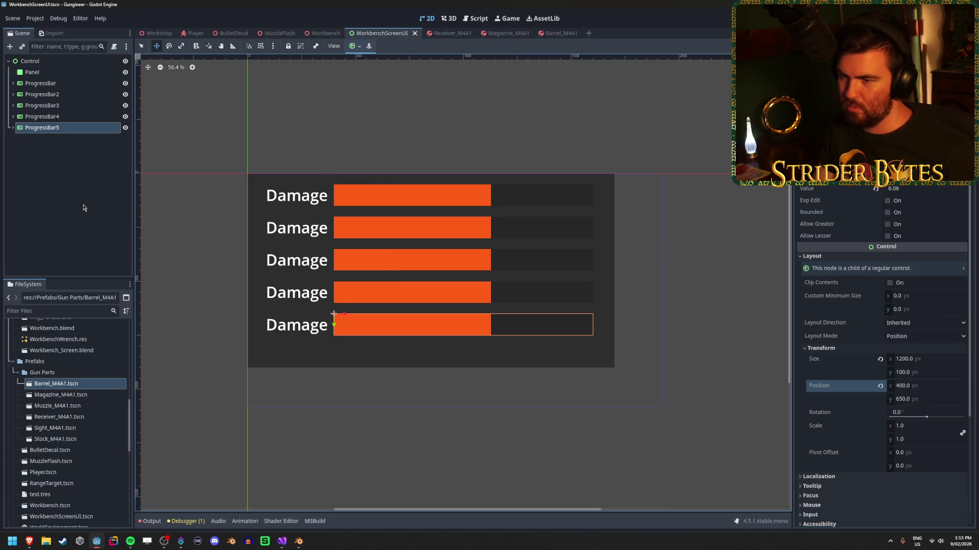
Hide the dark background Panel and preview the screen on the Workbench monitor.
click(81, 207)
click(321, 33)
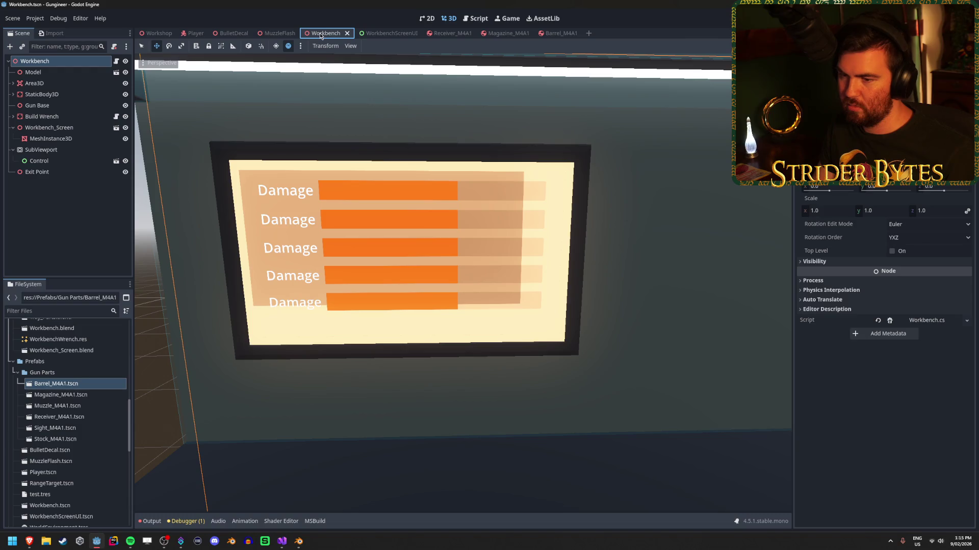
click(387, 33)
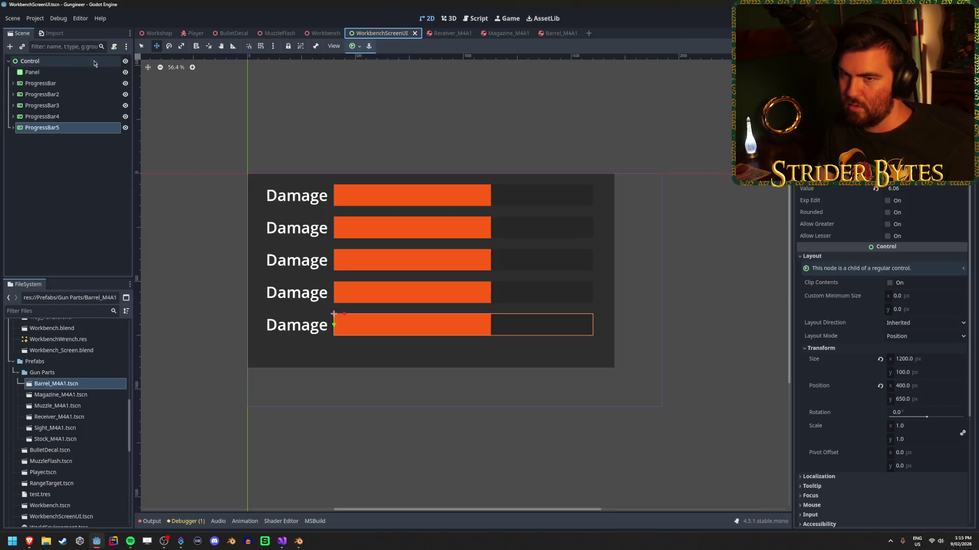
click(87, 71)
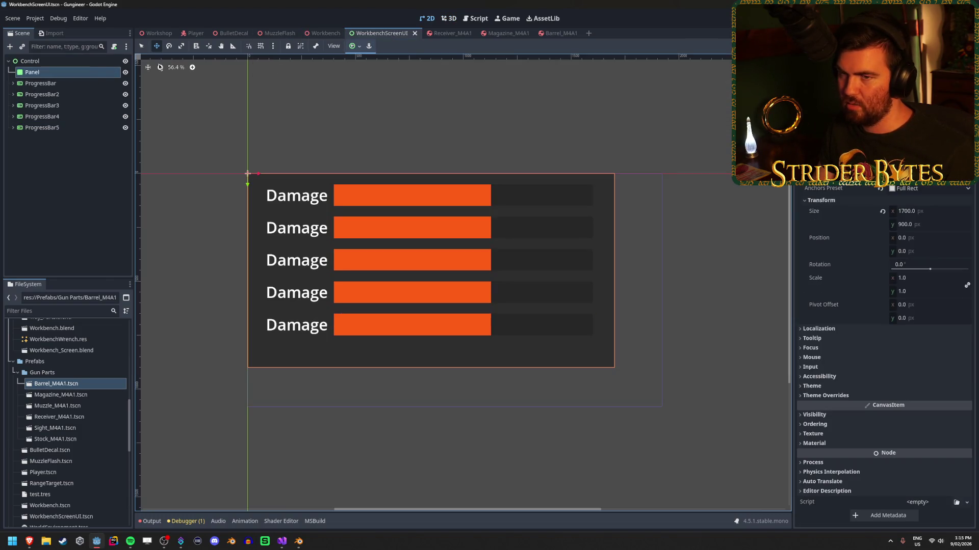
click(125, 72)
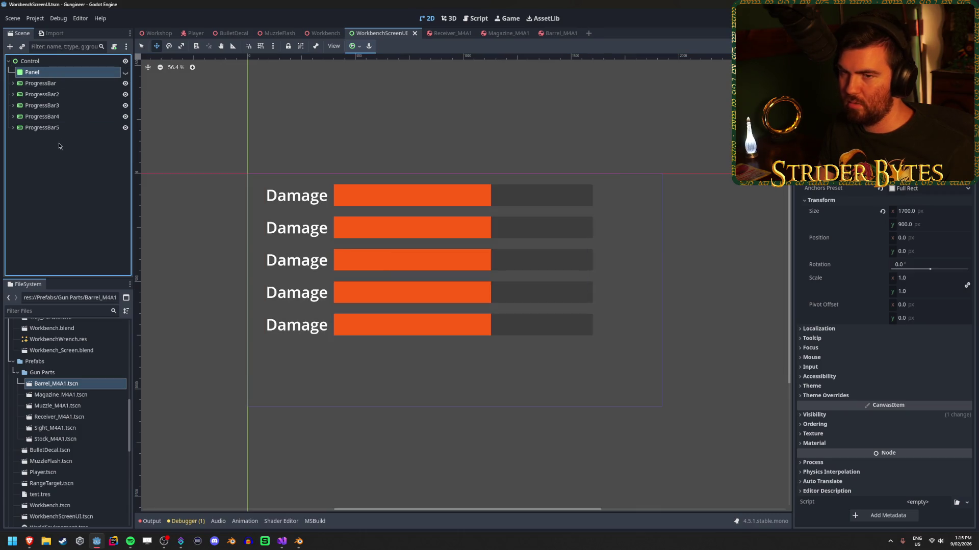
click(318, 34)
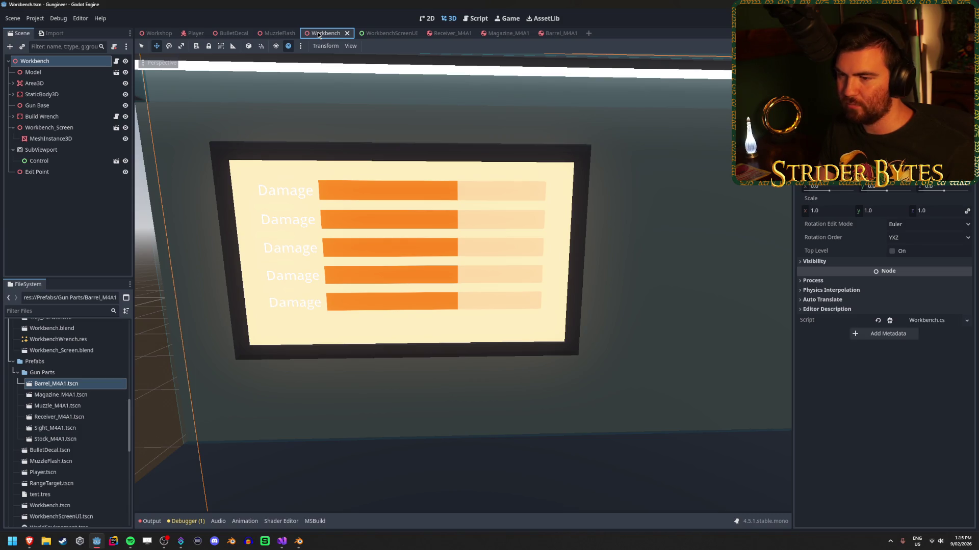
key(ctrl+Tab)
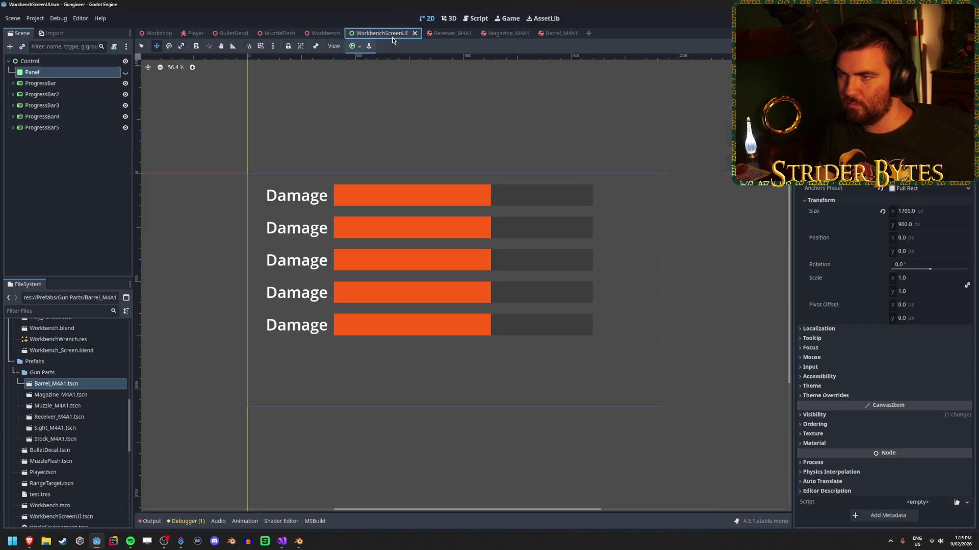
Rename the second and third bars' labels to Fire Rate and Ammo.
click(13, 83)
click(13, 106)
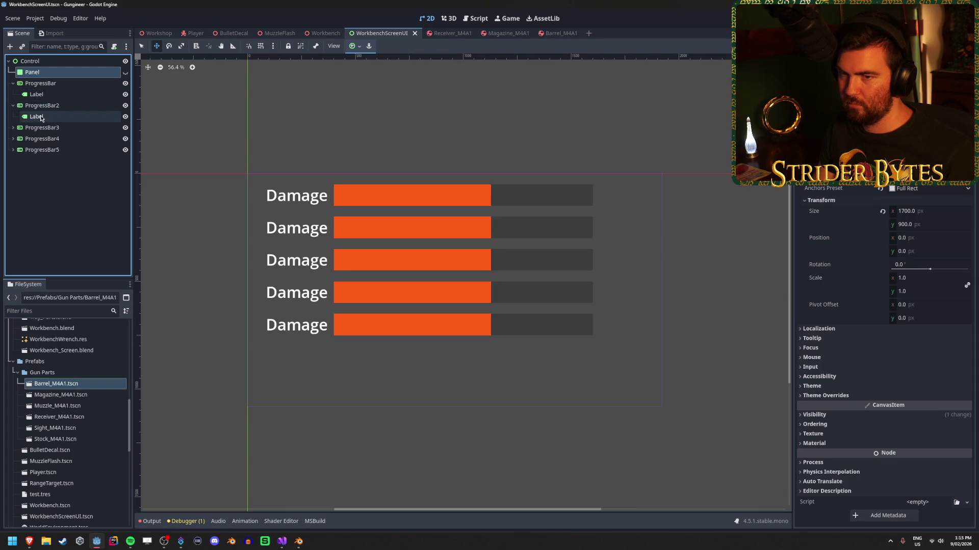
click(52, 117)
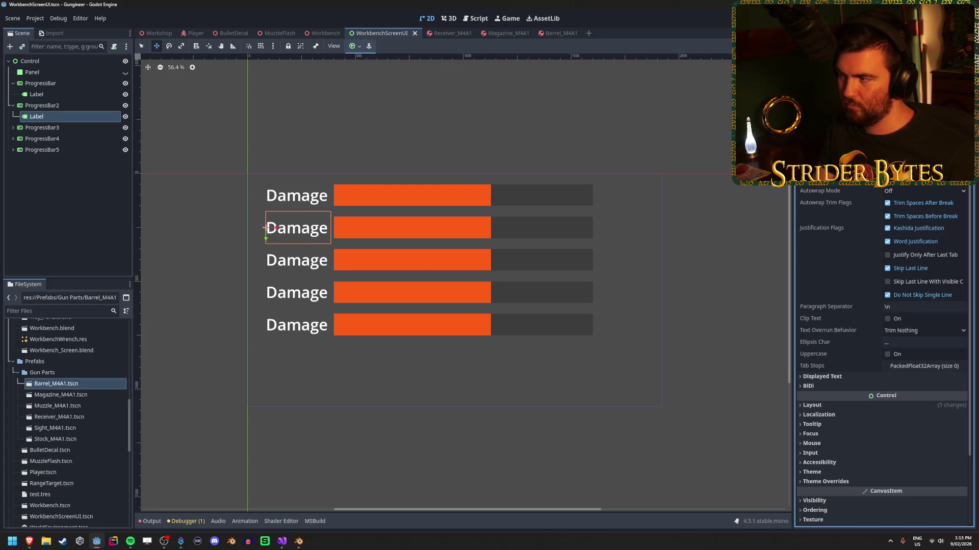
text(Fire Rat)
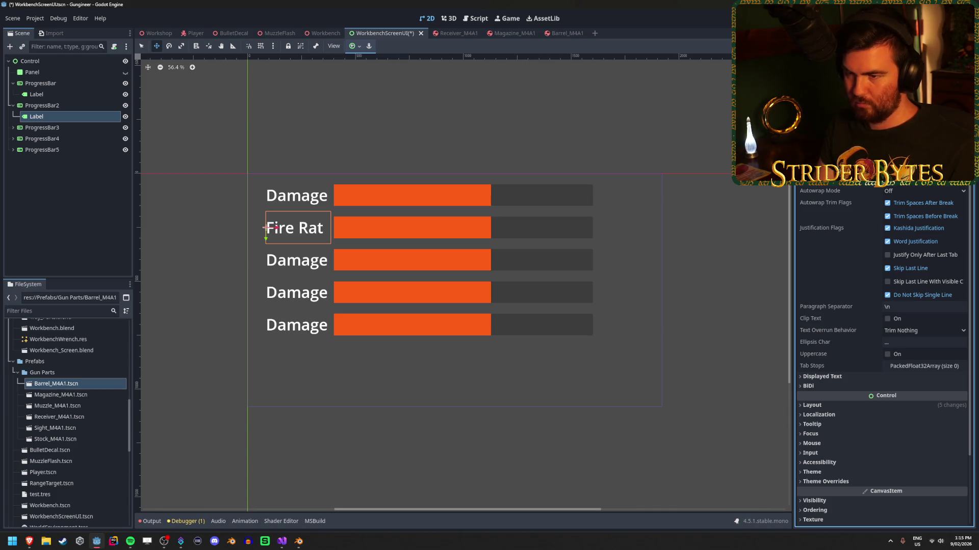
click(13, 127)
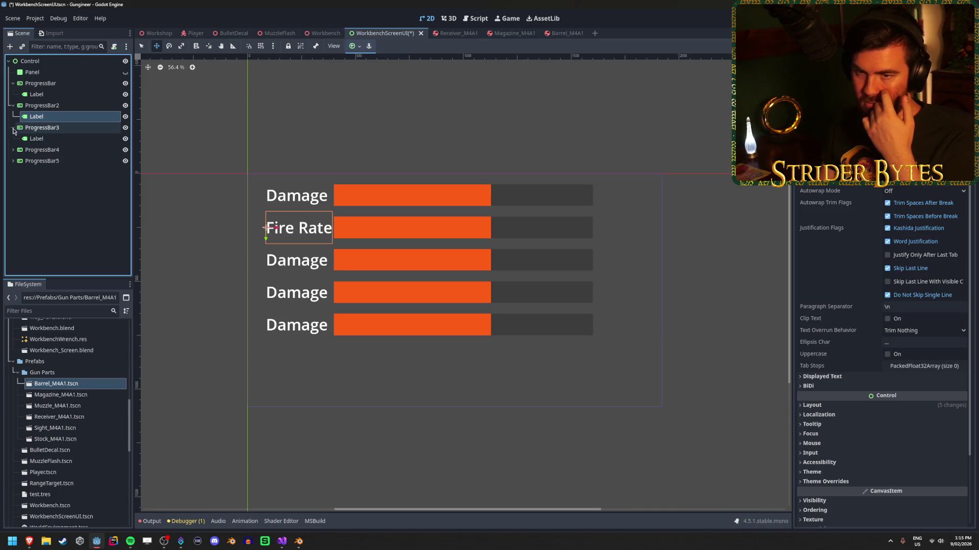
click(61, 139)
text(Ammo)
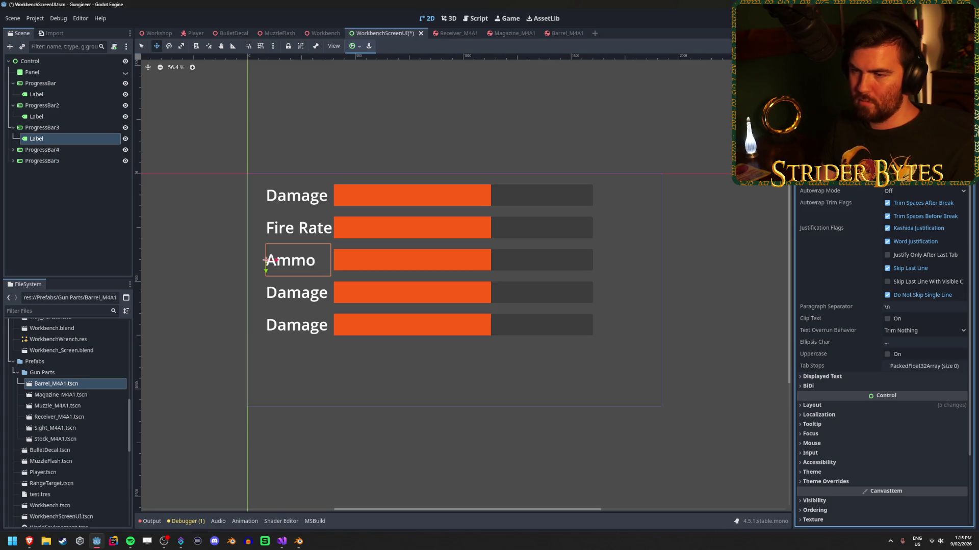
Rename the fourth and fifth bars' labels to Stability and Accuracy.
click(13, 149)
click(73, 162)
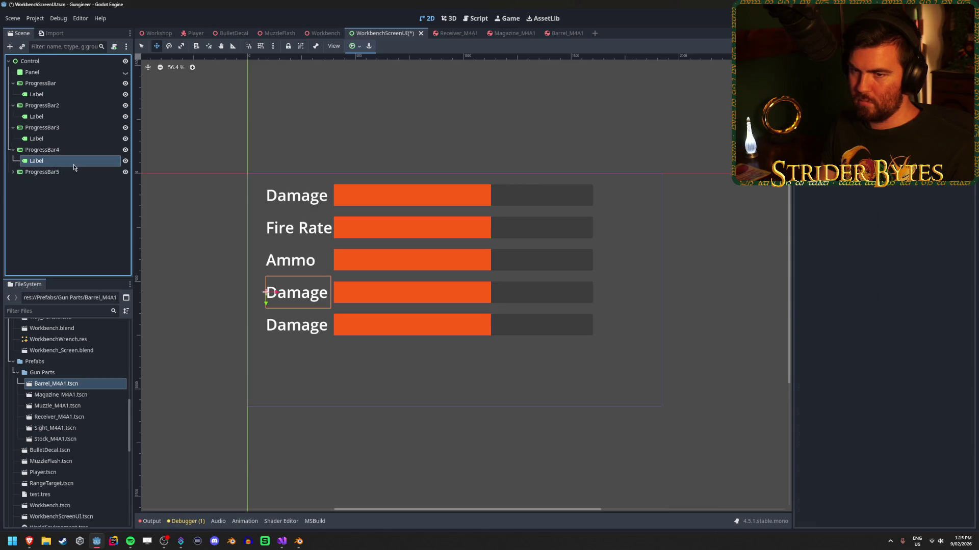
text(Sa)
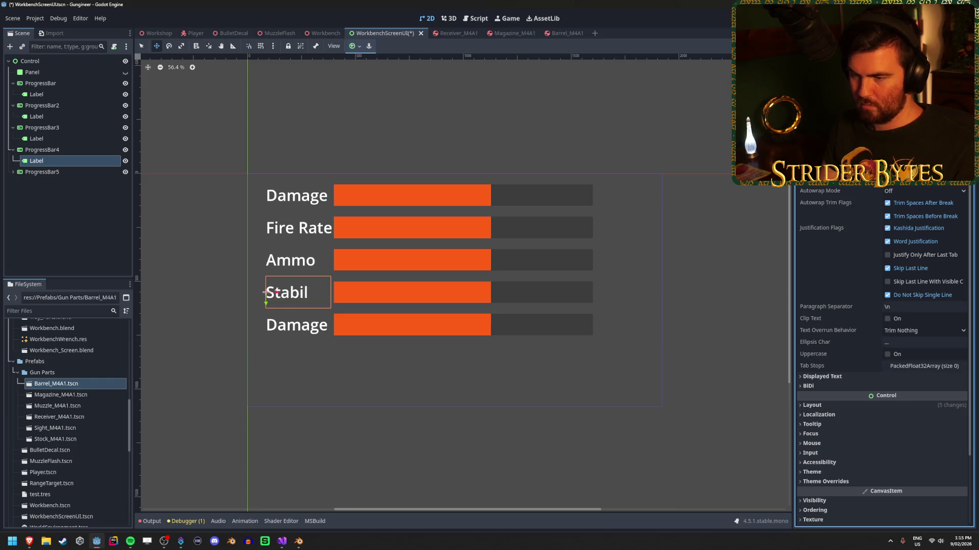
click(13, 172)
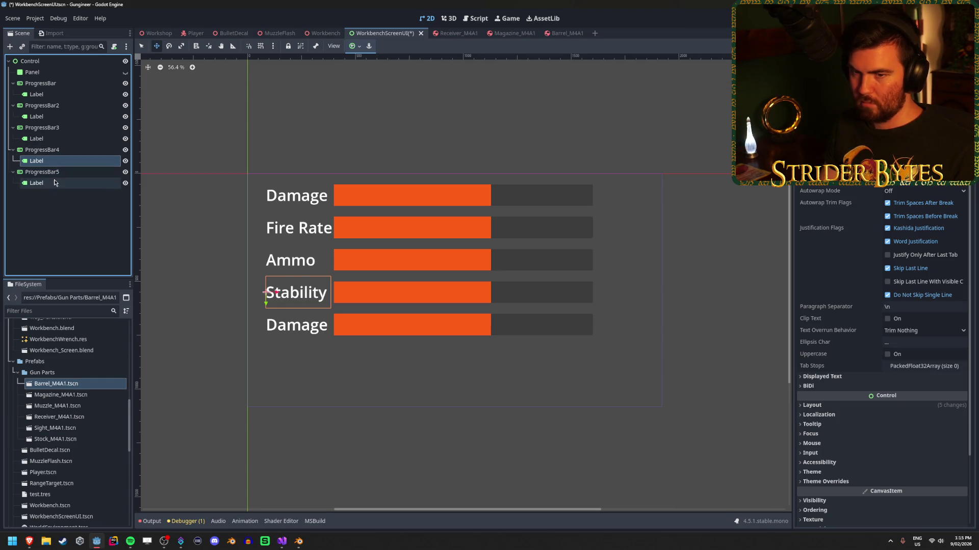
click(73, 183)
text(Accuracy)
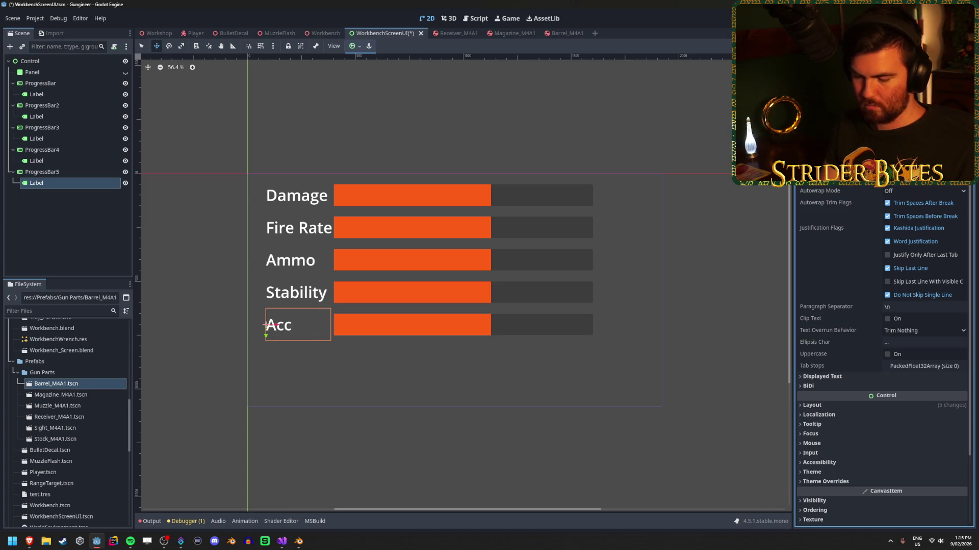
click(78, 220)
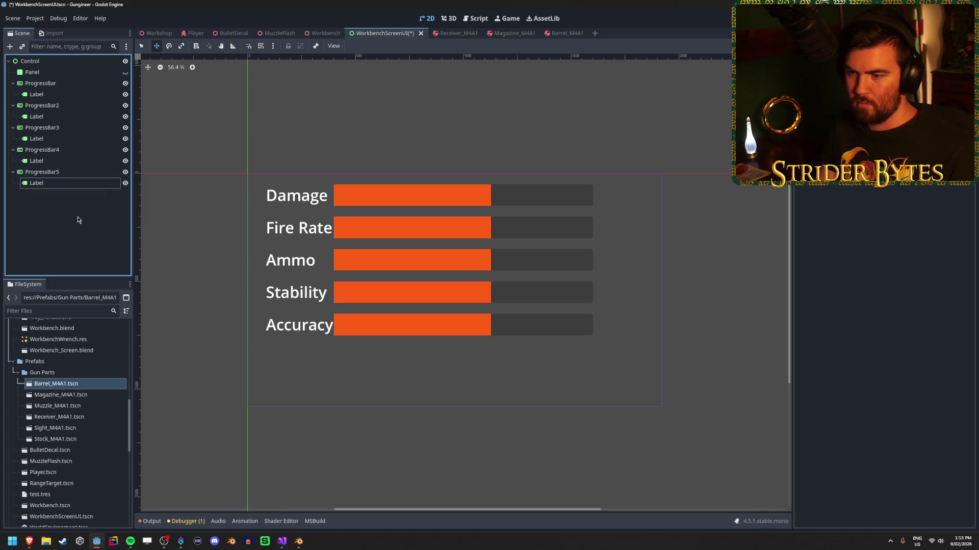
Select all five stat labels and set their Position x to -350.
click(59, 183)
ctrl+click(54, 160)
ctrl+click(52, 139)
ctrl+click(52, 117)
ctrl+click(51, 94)
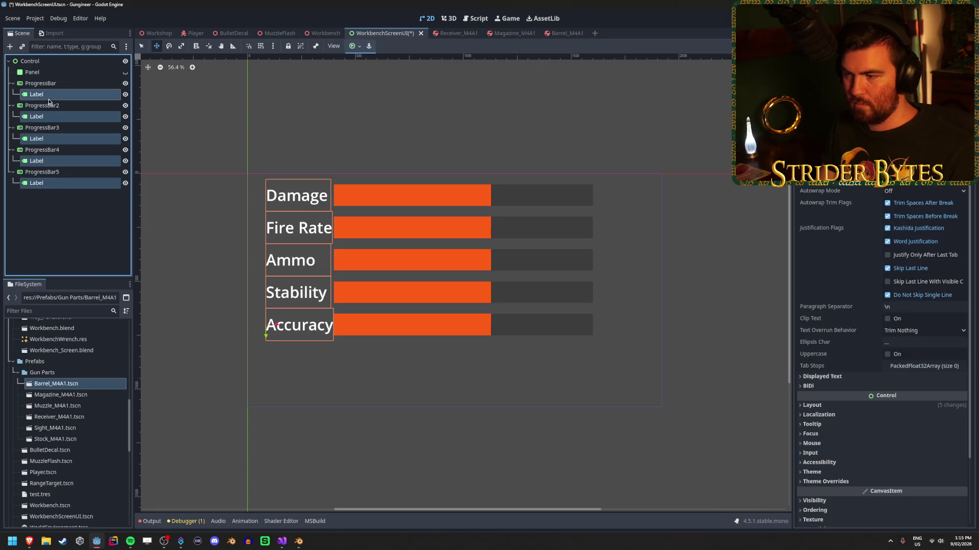
click(837, 406)
scroll(837, 367, down, 3)
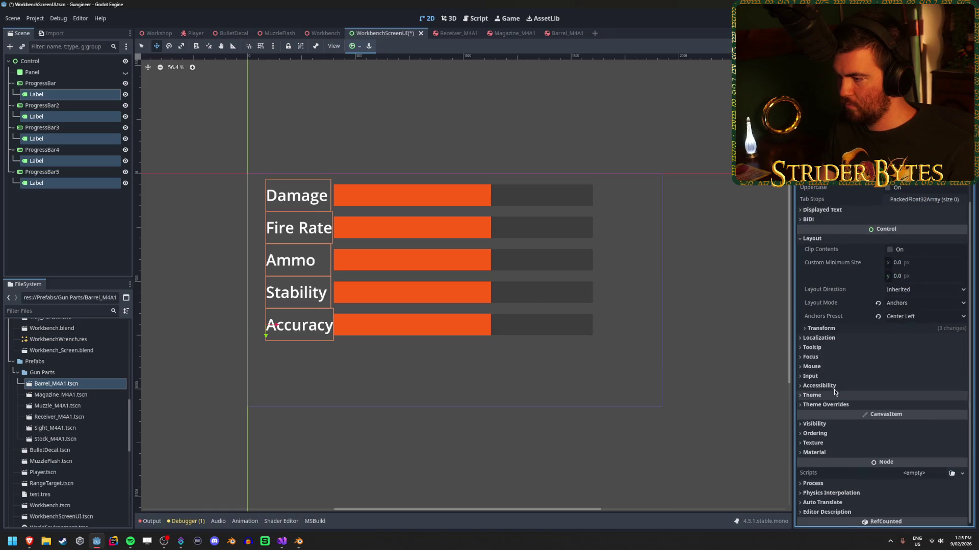
click(836, 329)
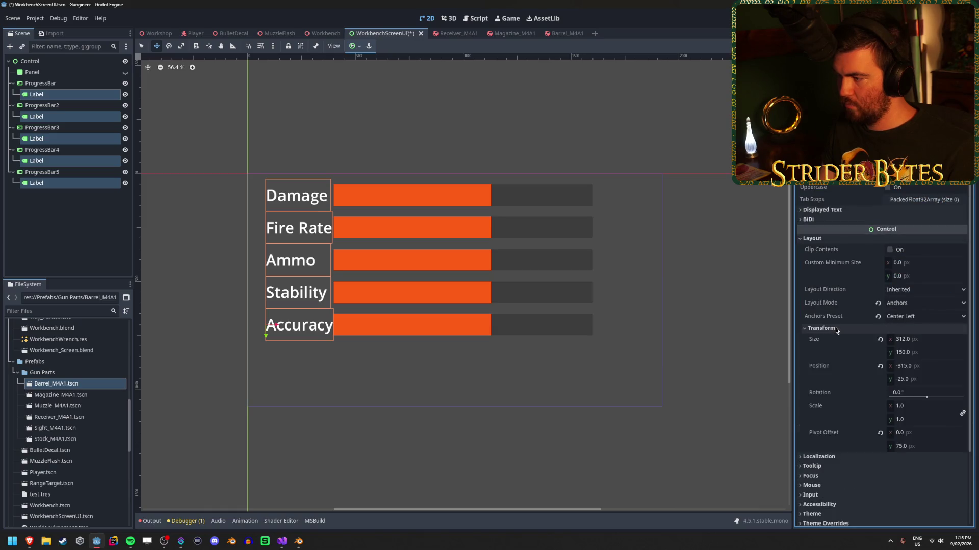
drag(912, 369, 900, 369)
click(925, 366)
text(-)
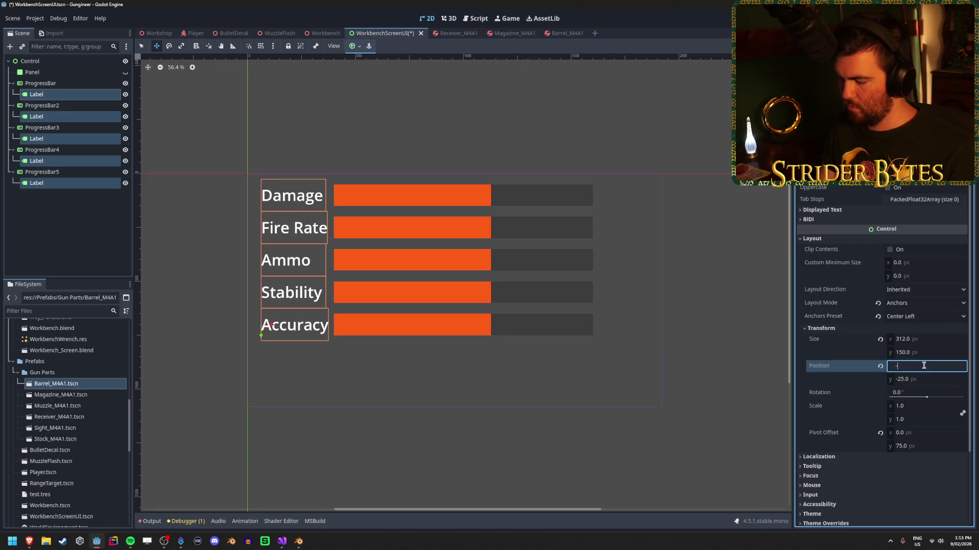
key(Return)
Save the scene and check the shifted labels on the Workbench monitor.
click(81, 227)
key(ctrl+s)
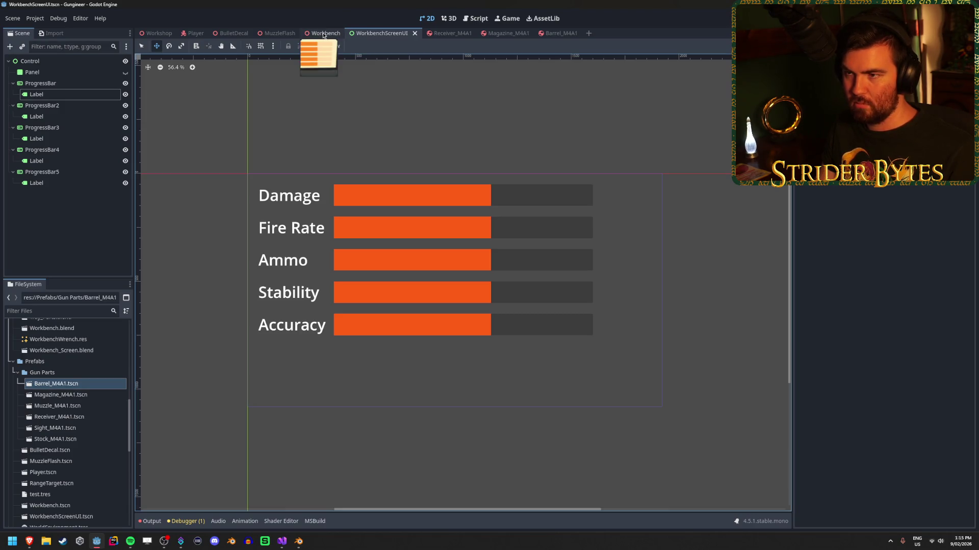
click(323, 34)
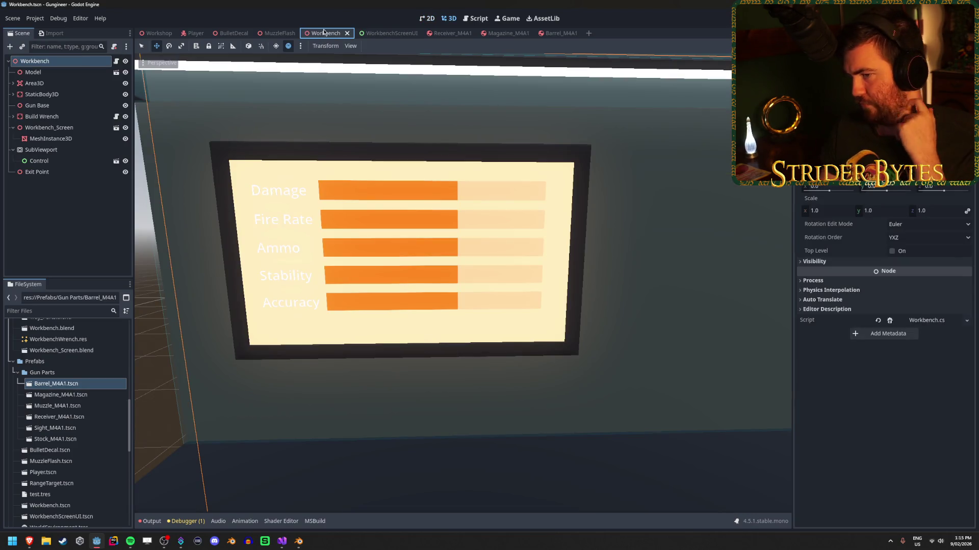
click(384, 33)
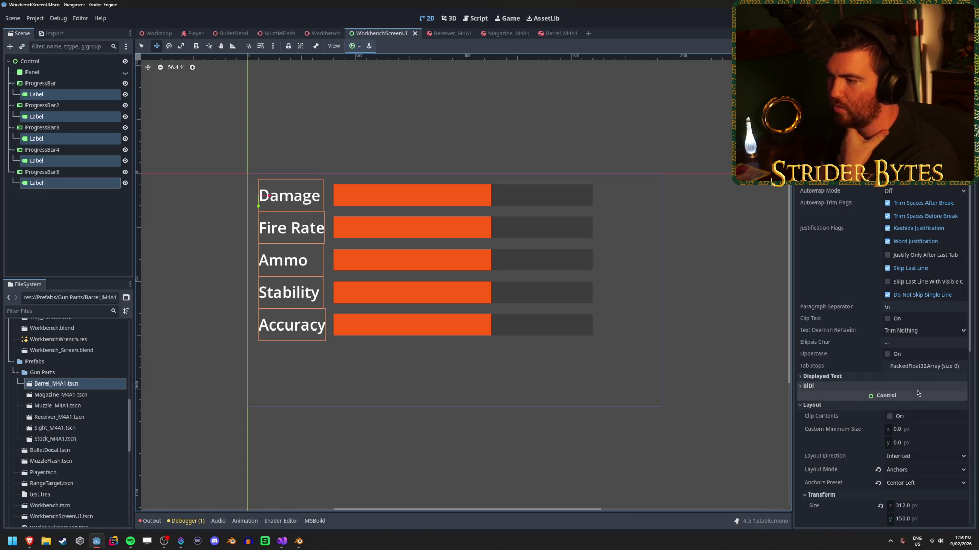
Enable a font colour theme override on the labels and give it an orange hex value.
click(853, 378)
click(853, 378)
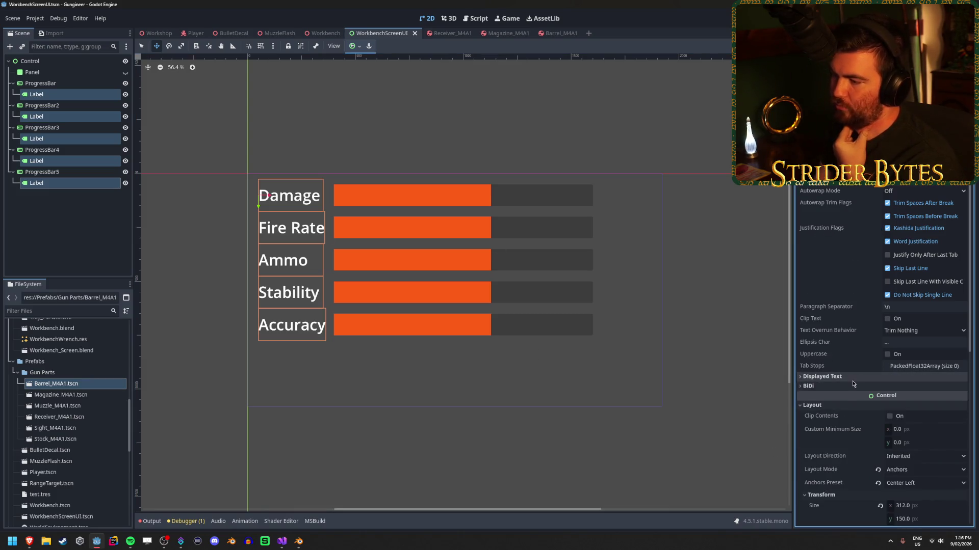
click(856, 379)
click(861, 380)
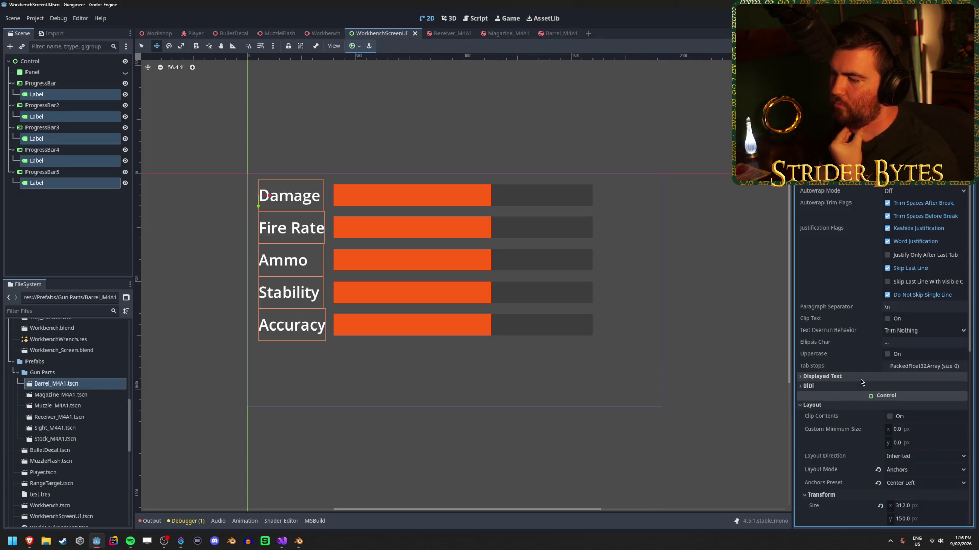
scroll(860, 375, down, 5)
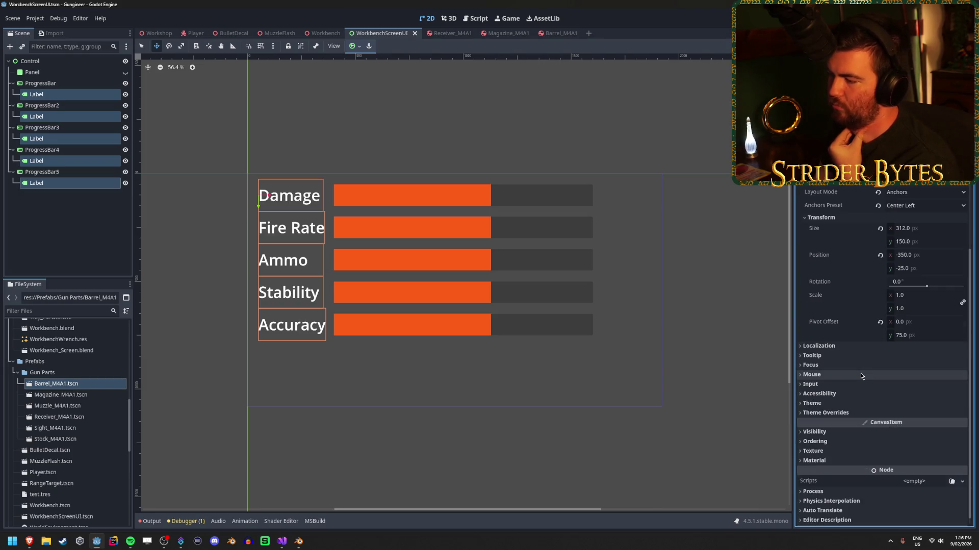
click(847, 413)
click(849, 423)
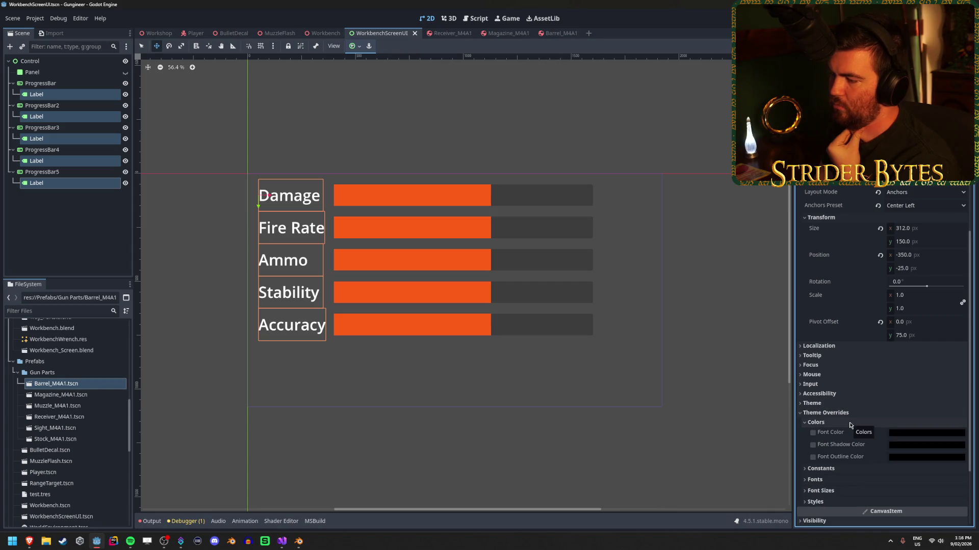
click(815, 435)
click(926, 433)
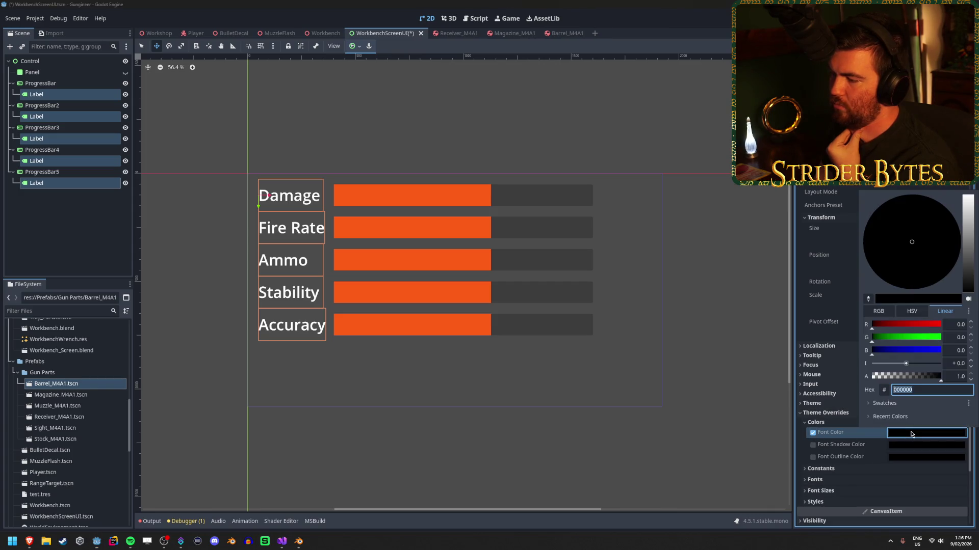
click(928, 388)
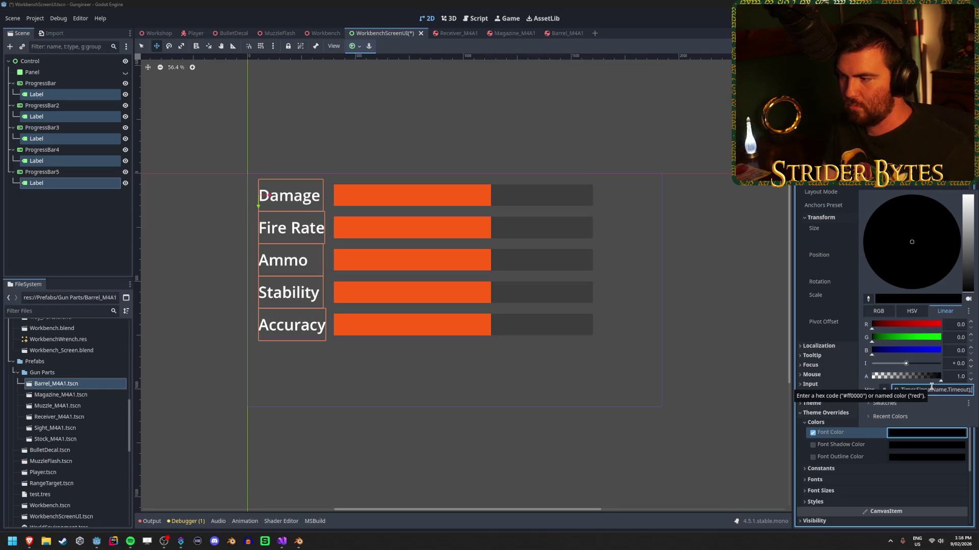
double_click(930, 389)
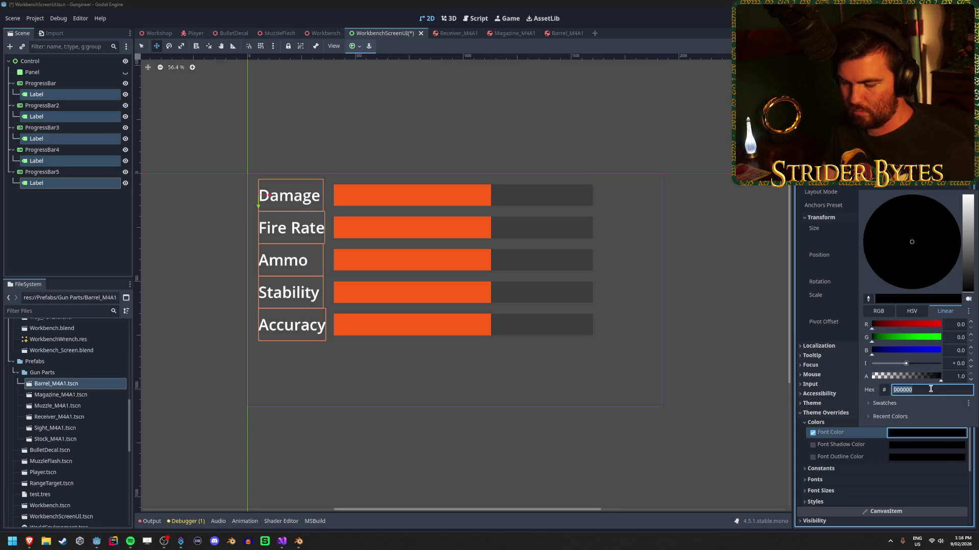
text(ff5f15)
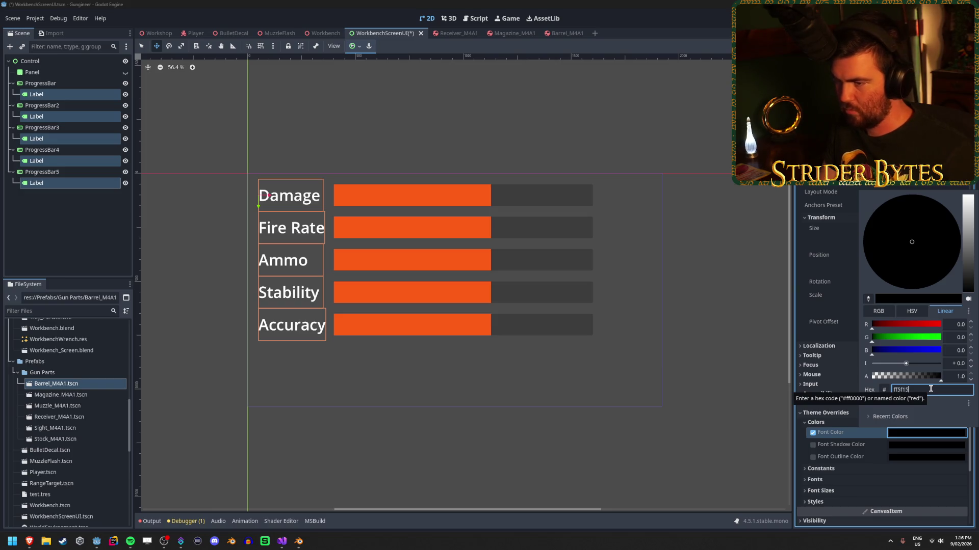
key(Return)
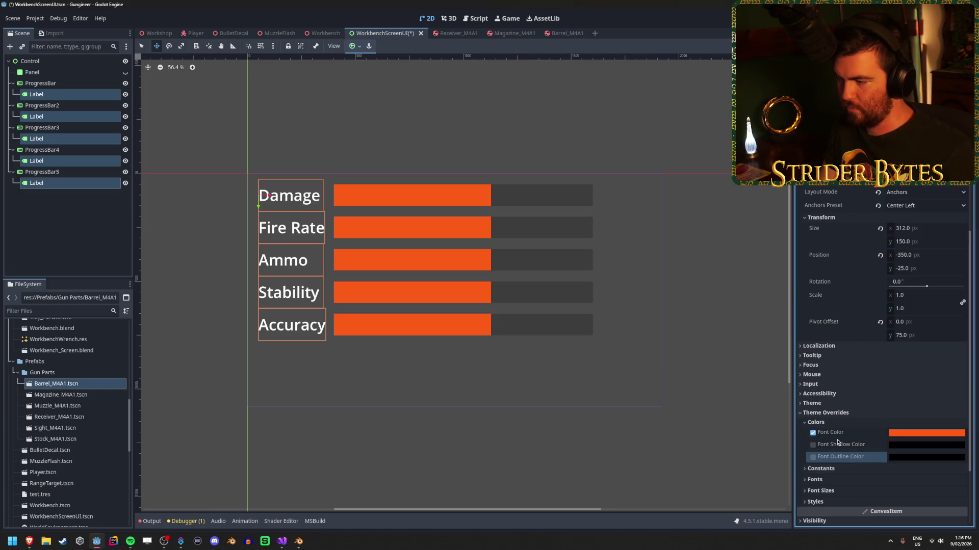
click(816, 422)
Set the labels' font colour to ff5722 and save the scene.
scroll(869, 318, up, 5)
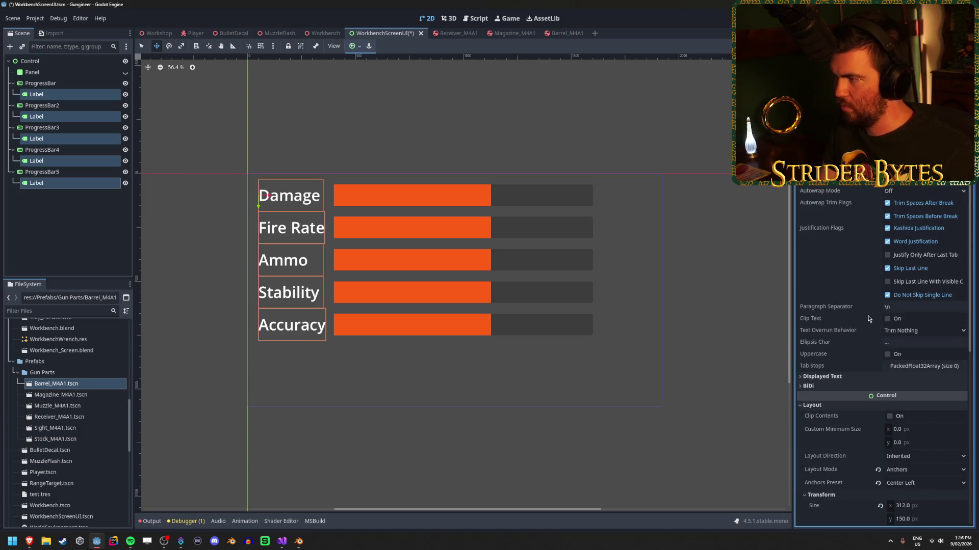
scroll(882, 357, up, 3)
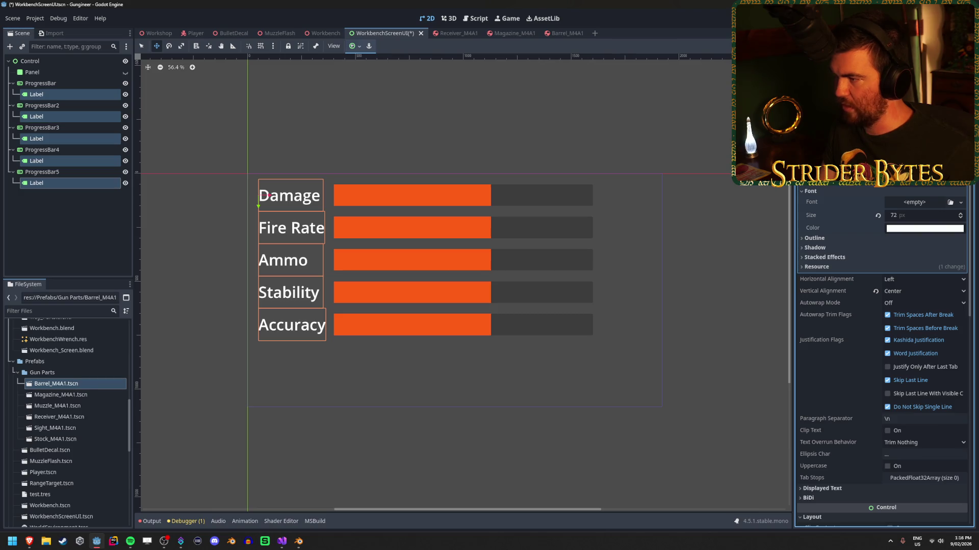
click(923, 227)
text(ff5722)
key(Return)
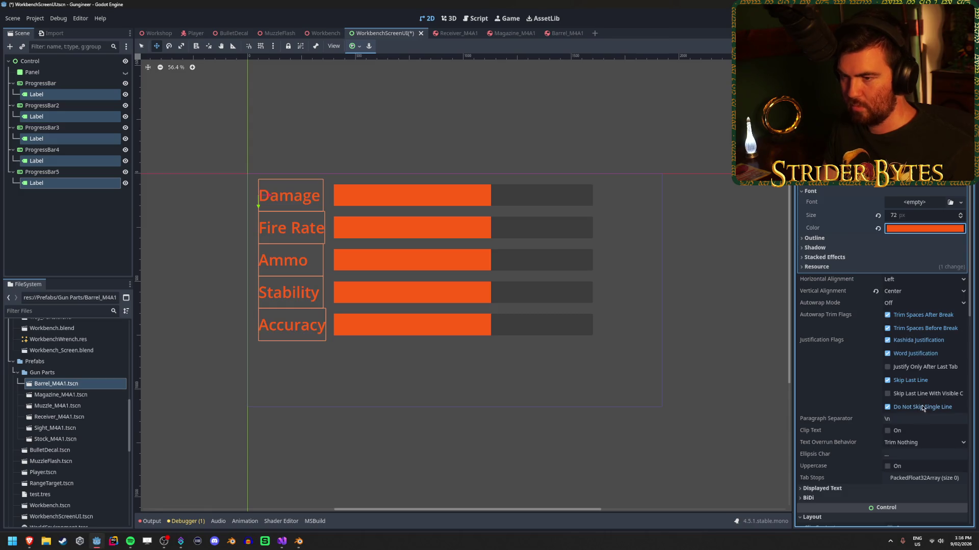
key(ctrl+s)
click(326, 33)
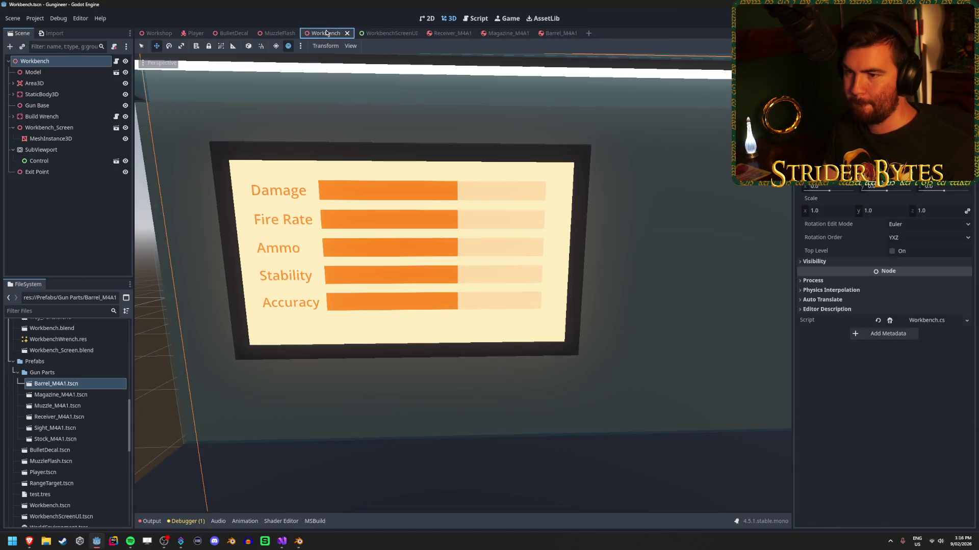
Zoom in and out on the workbench monitor to inspect the orange labels, then go back to WorkbenchScreenUI.
scroll(440, 327, down, 6)
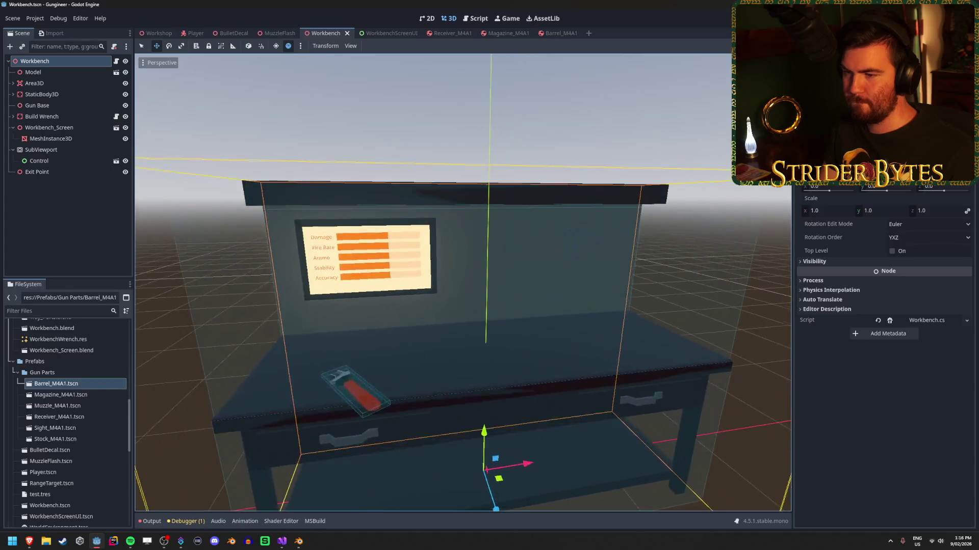
scroll(334, 251, up, 6)
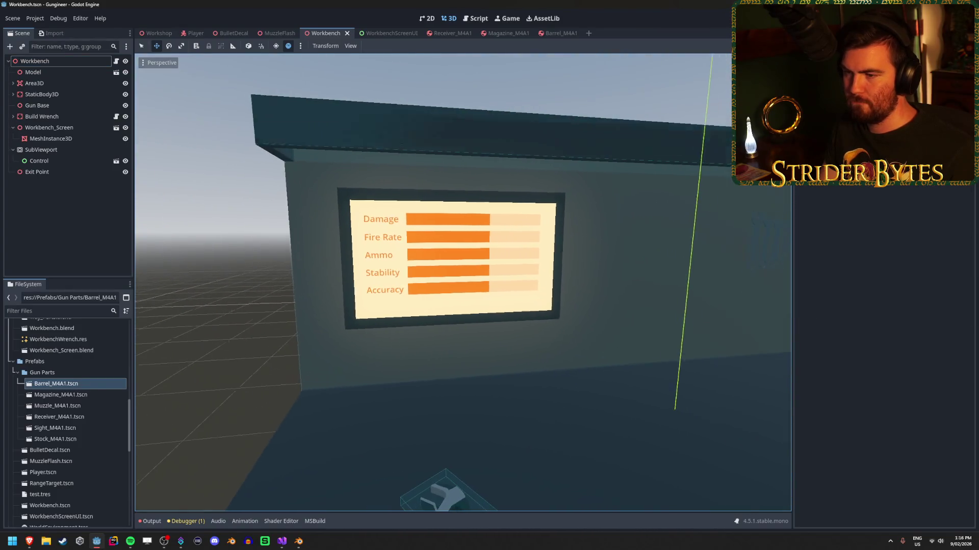
scroll(462, 282, down, 3)
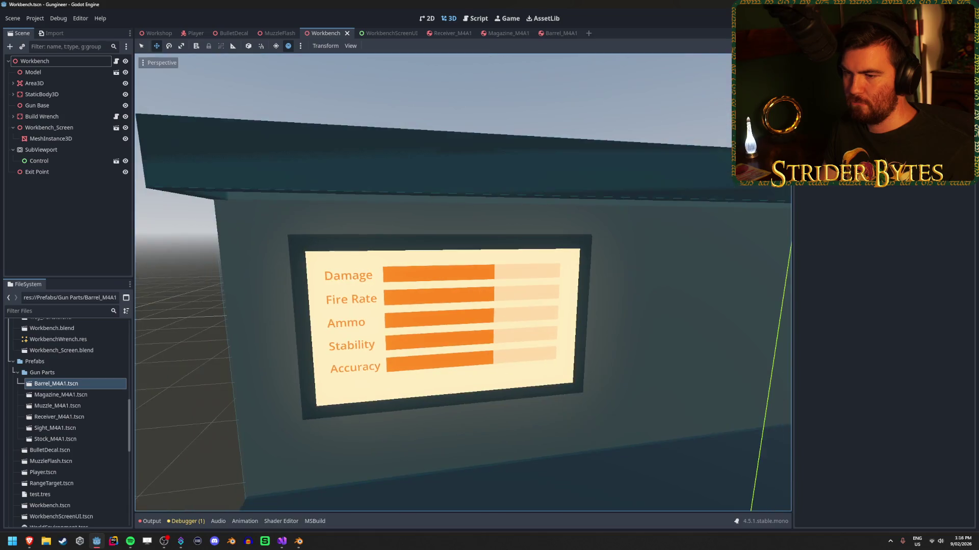
scroll(462, 283, up, 3)
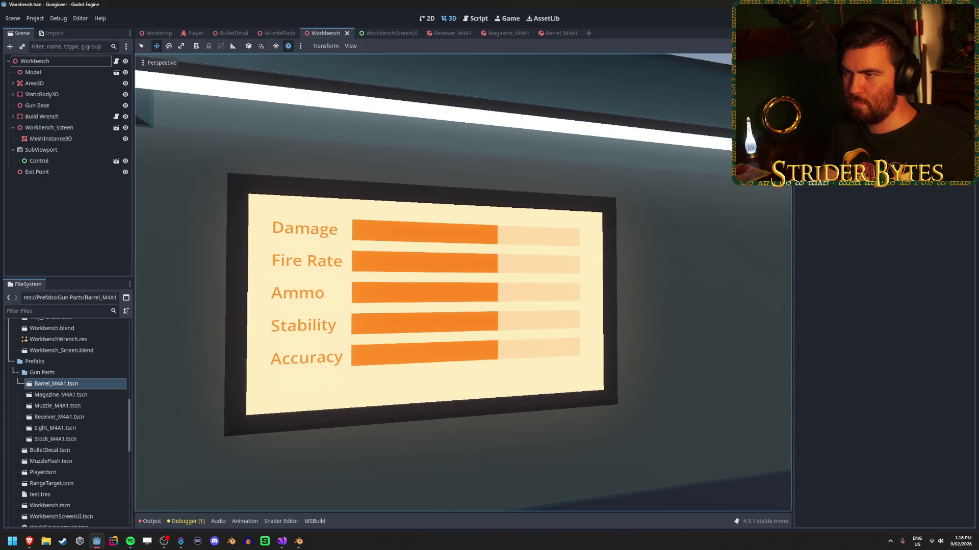
scroll(463, 283, up, 2)
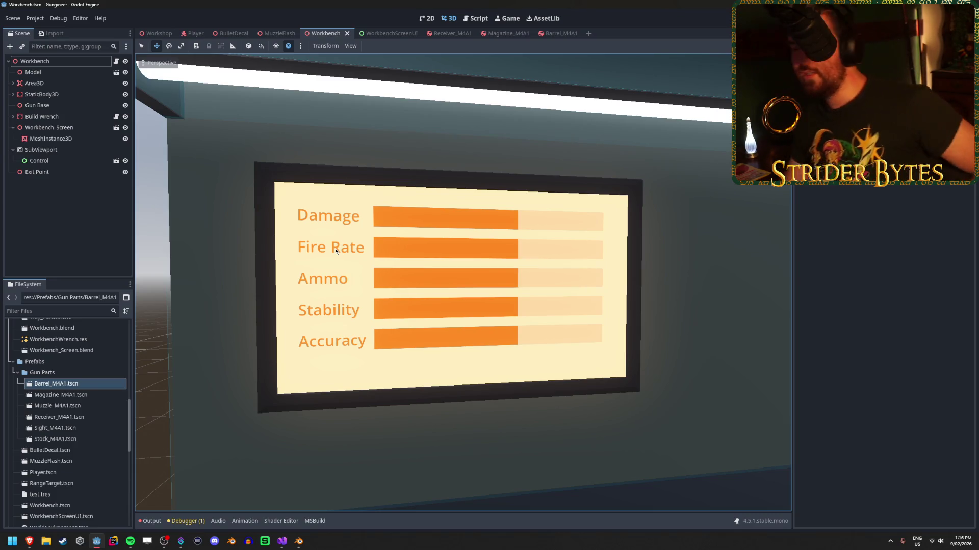
click(397, 34)
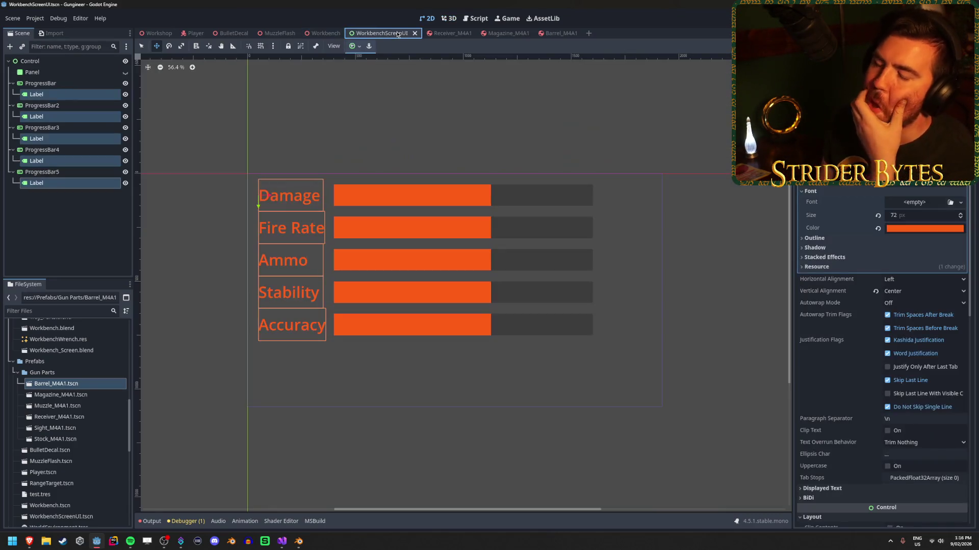
click(82, 247)
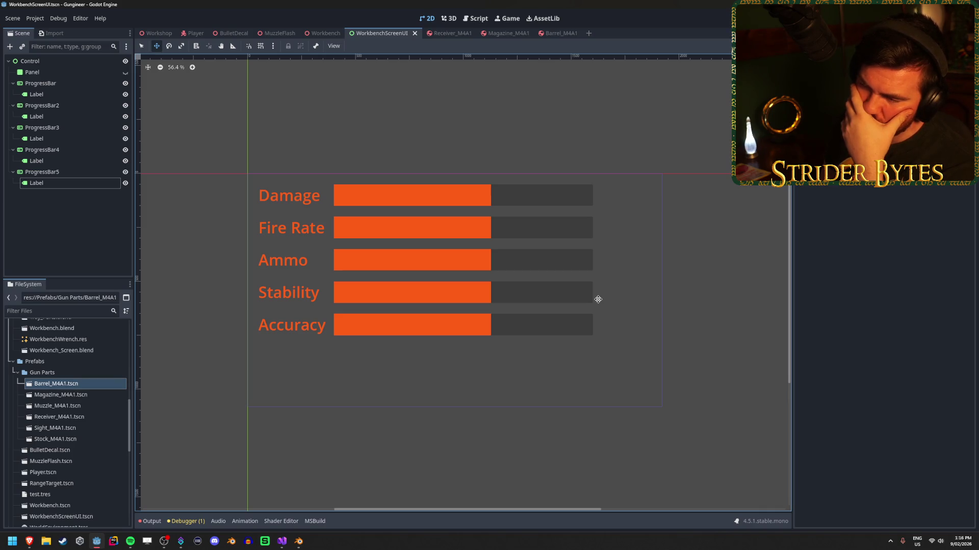
click(326, 33)
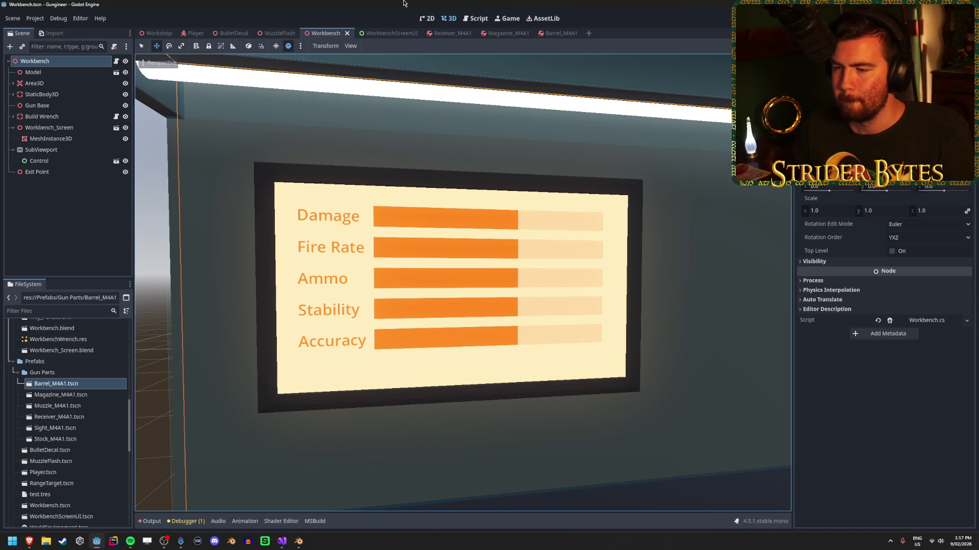
click(388, 32)
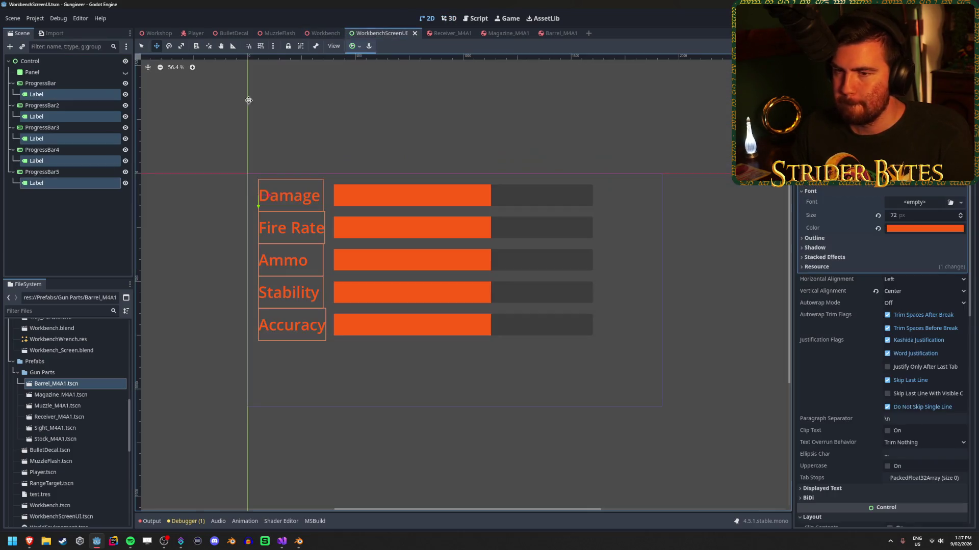
Duplicate the Damage label, move the copy to the bar's right end and set its text to 20.
click(61, 95)
key(ctrl+d)
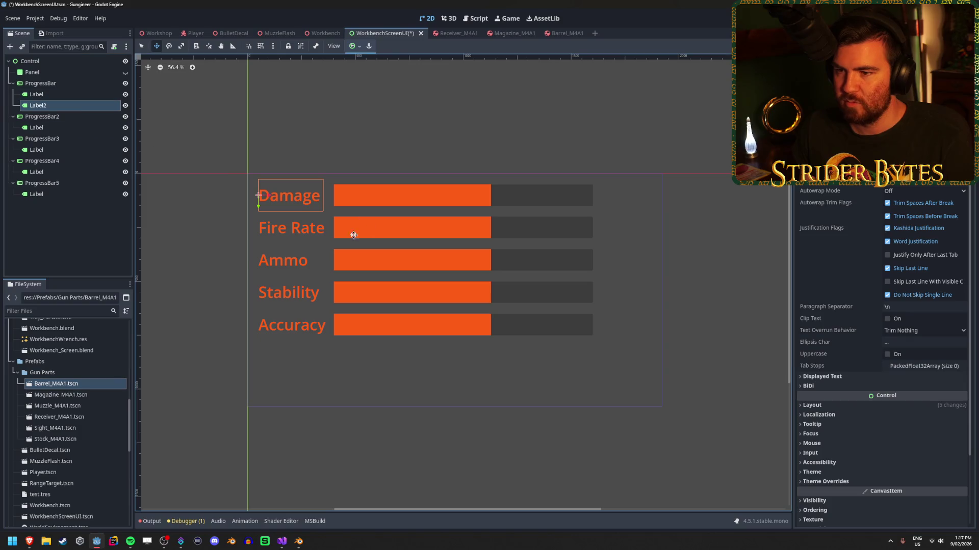
drag(269, 196, 527, 195)
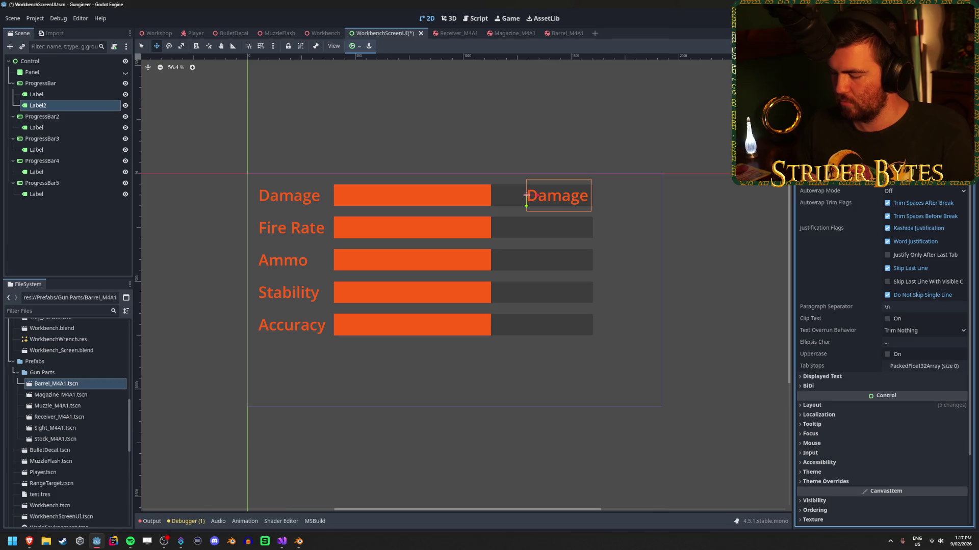
text(20)
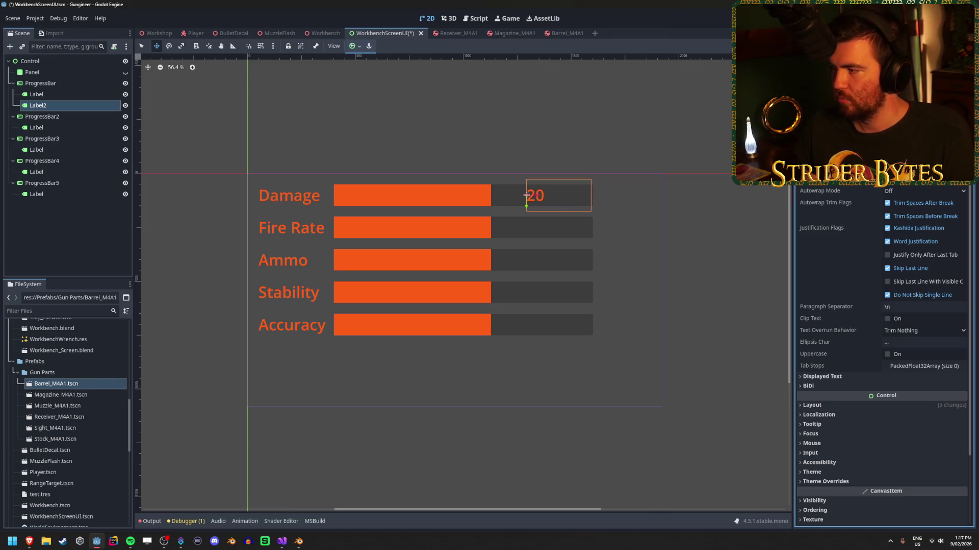
Right-align the 20 value label, save, and preview it on the Workbench monitor.
click(913, 167)
click(914, 200)
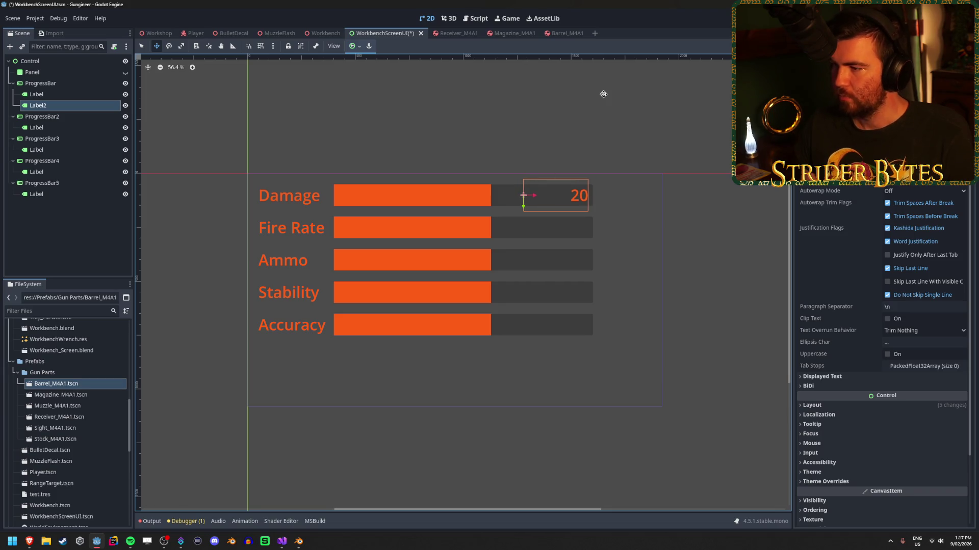
click(58, 245)
key(ctrl+s)
click(324, 34)
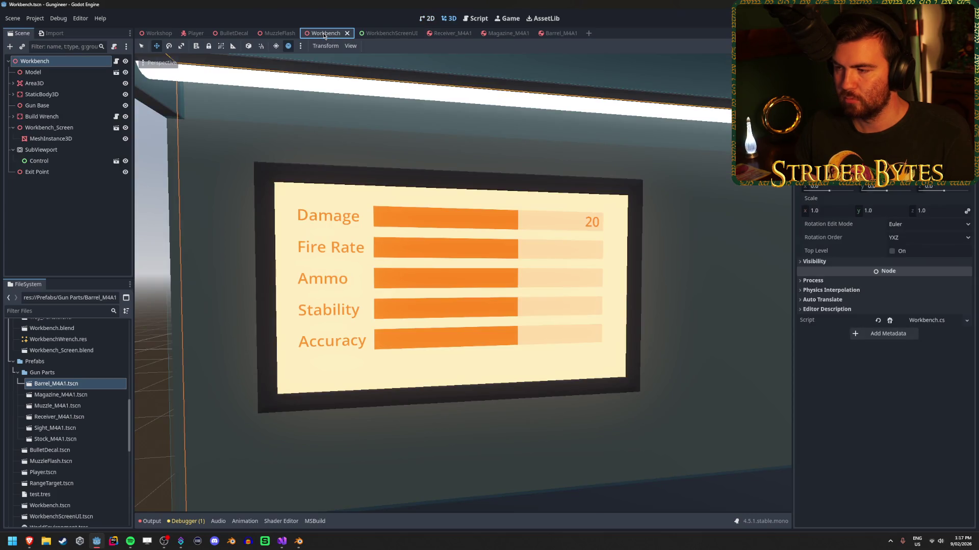
click(384, 34)
click(87, 244)
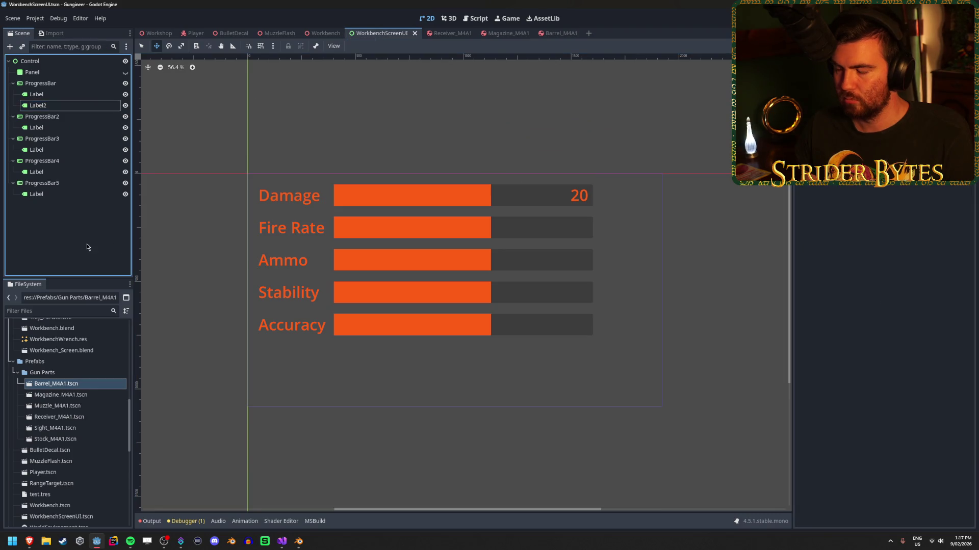
Set the Fire Rate bar's width to 1500.
click(41, 116)
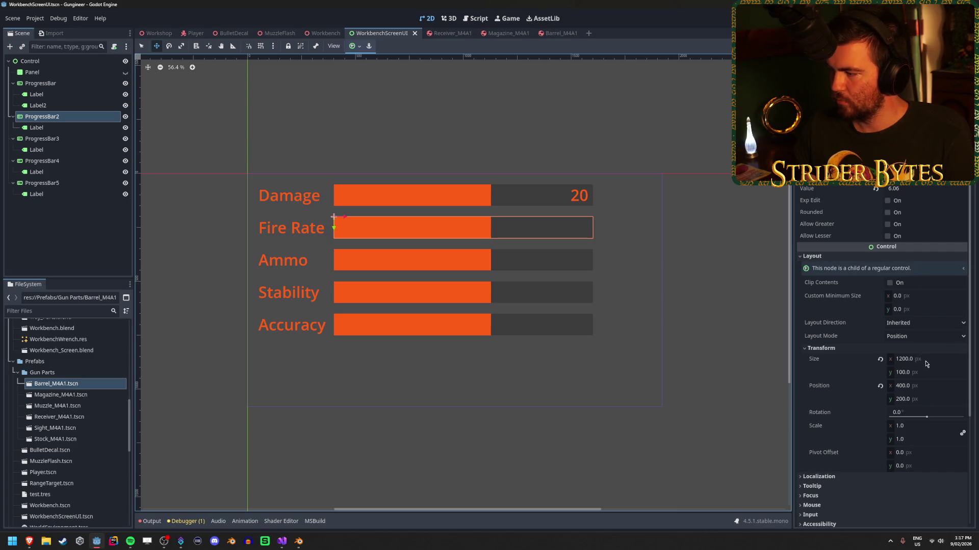
drag(915, 359, 912, 359)
click(929, 359)
text(1600)
key(Return)
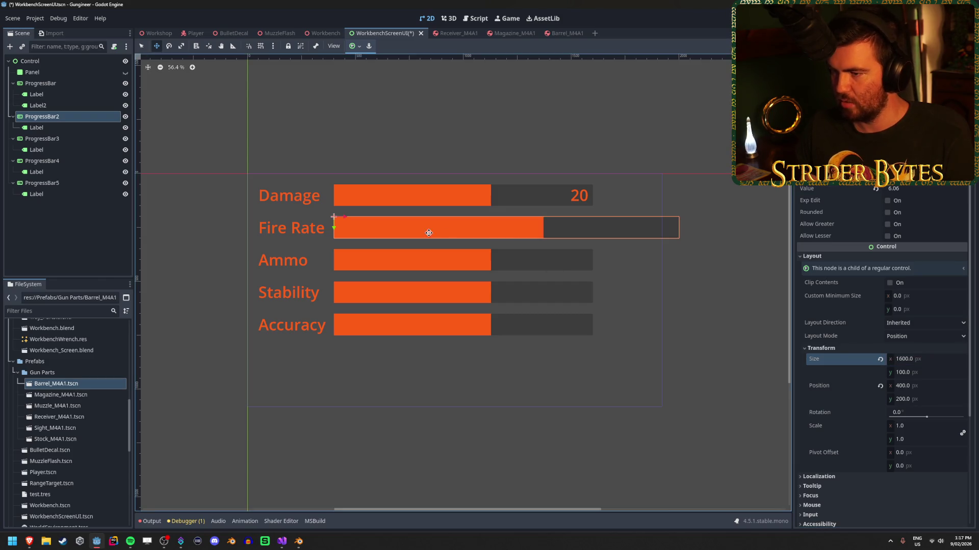
drag(344, 219, 258, 228)
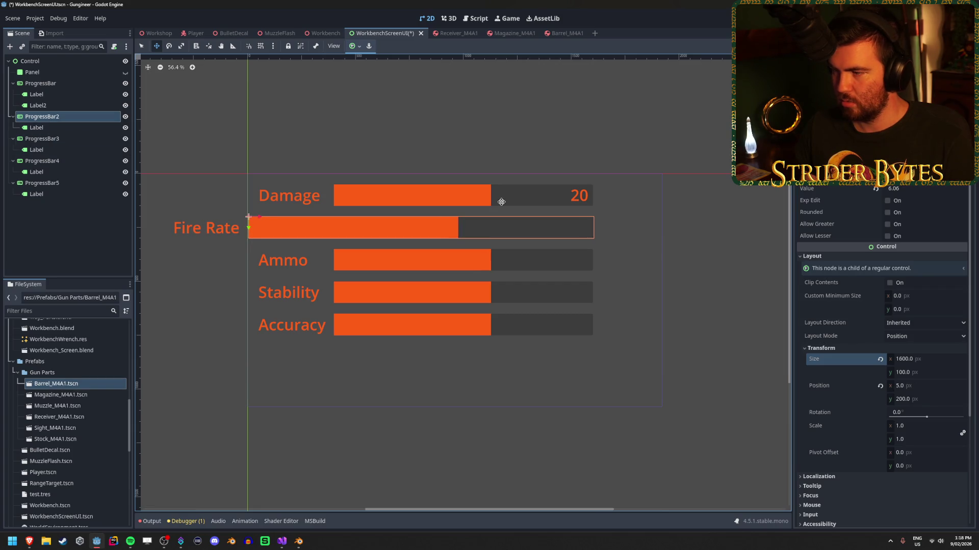
click(935, 359)
text(1500)
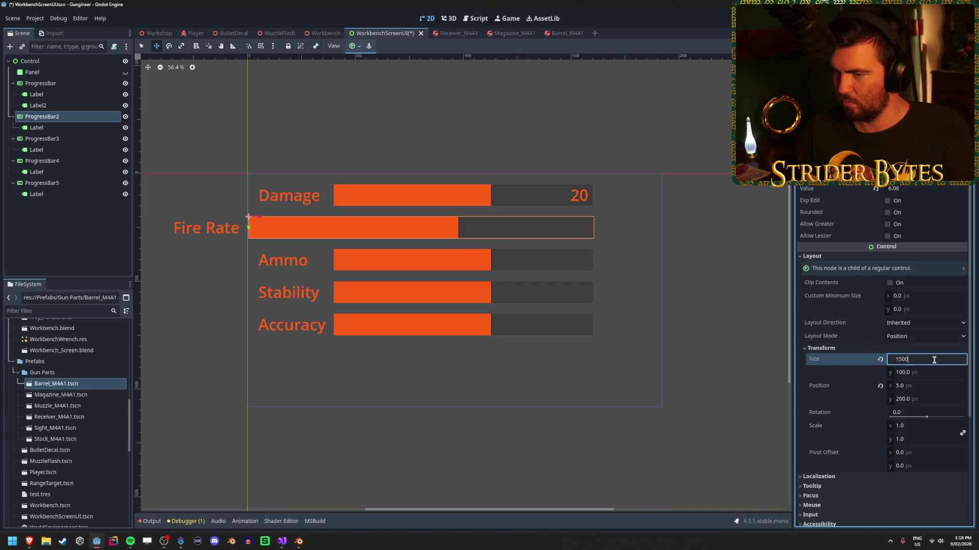
key(Return)
mouse_move(253, 217)
mouse_down()
mouse_move(298, 222)
mouse_move(270, 224)
mouse_move(280, 228)
mouse_up()
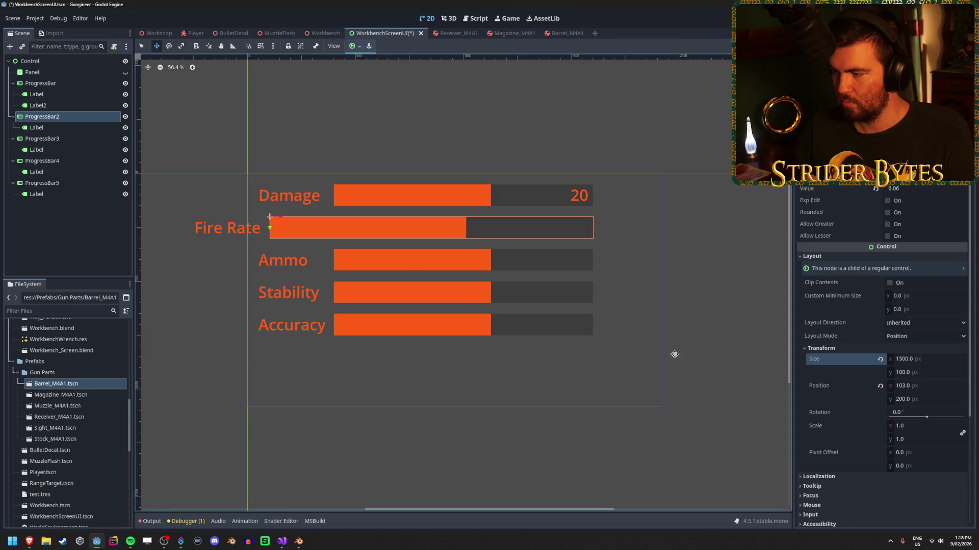
Place the Fire Rate bar at x 100 and drag its label onto the bar's left end.
click(913, 386)
text(100)
key(Return)
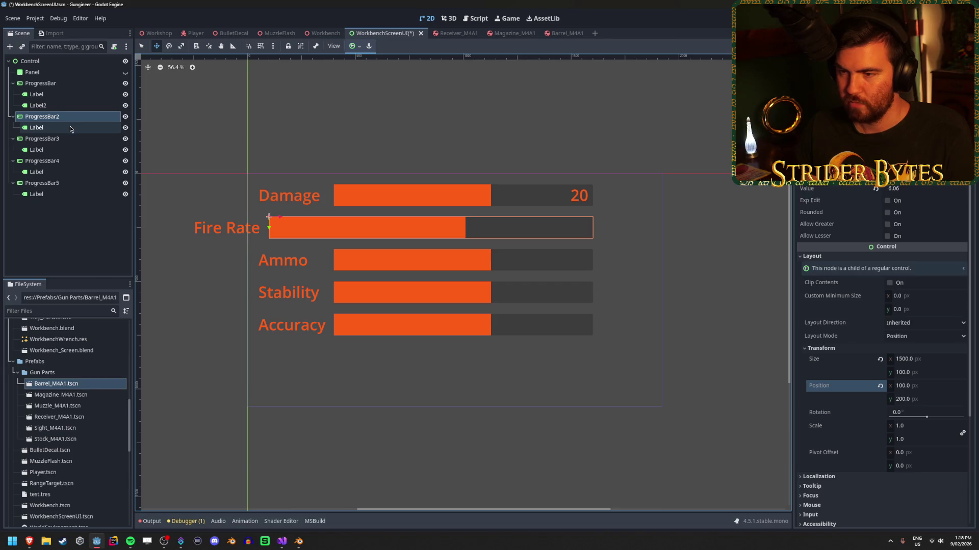
click(69, 126)
drag(212, 238, 284, 236)
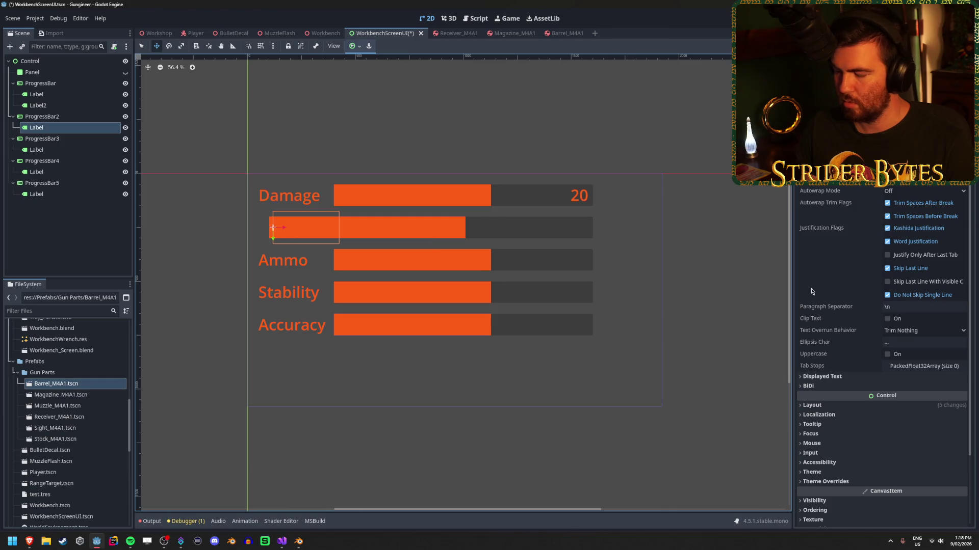
Try a different font colour on the Fire Rate label, then undo it.
scroll(882, 306, up, 3)
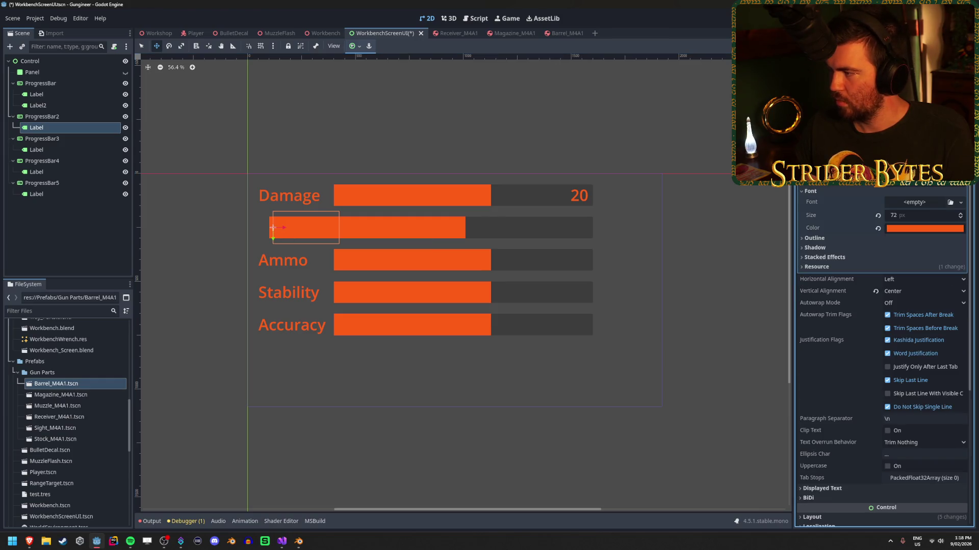
click(924, 230)
click(915, 289)
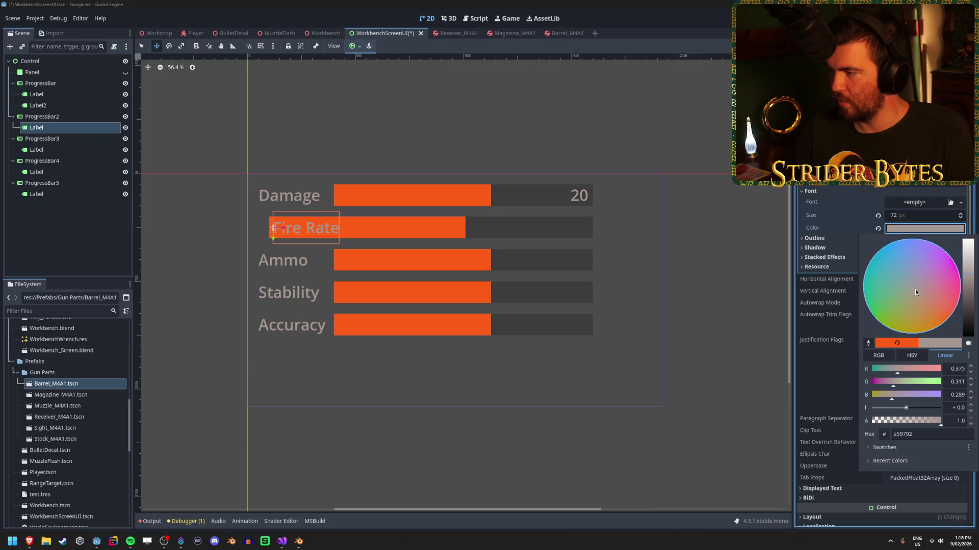
click(844, 345)
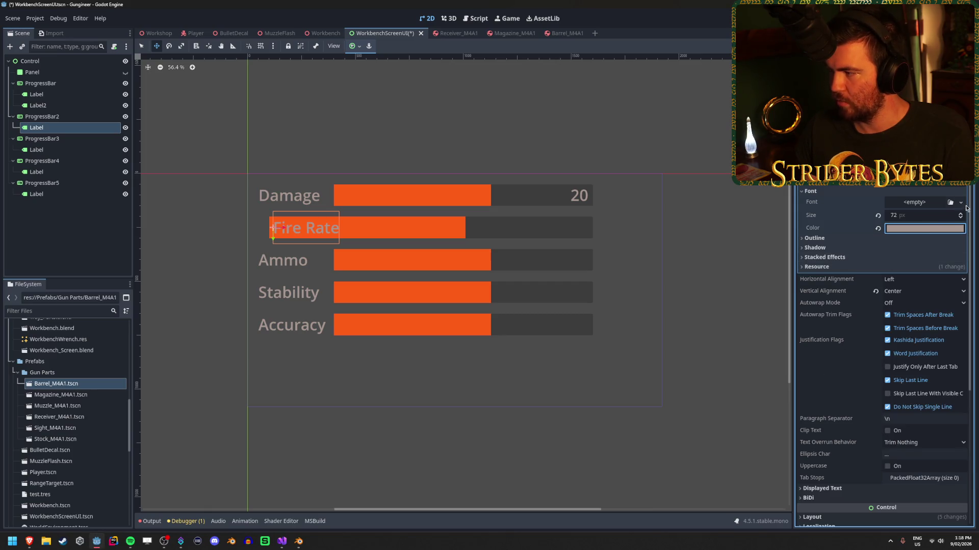
key(ctrl+z)
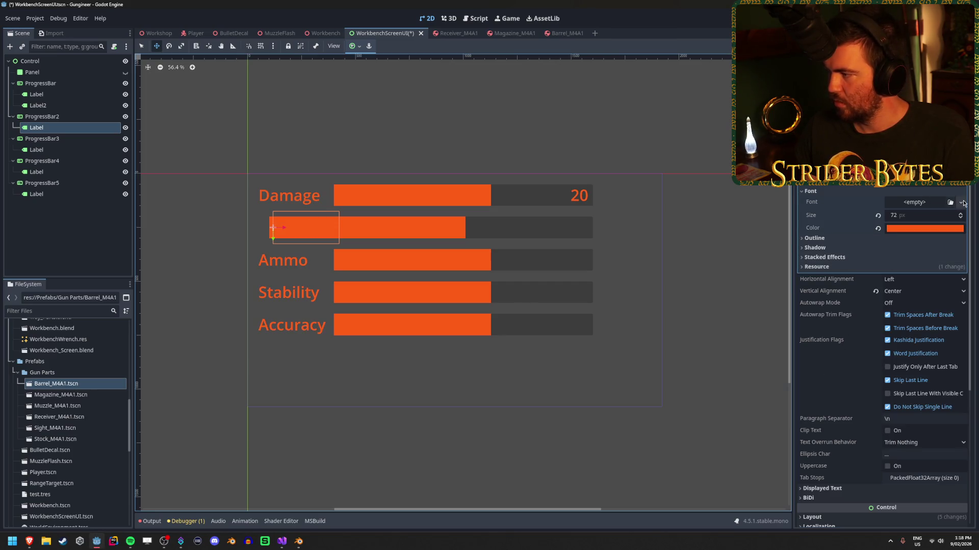
click(964, 204)
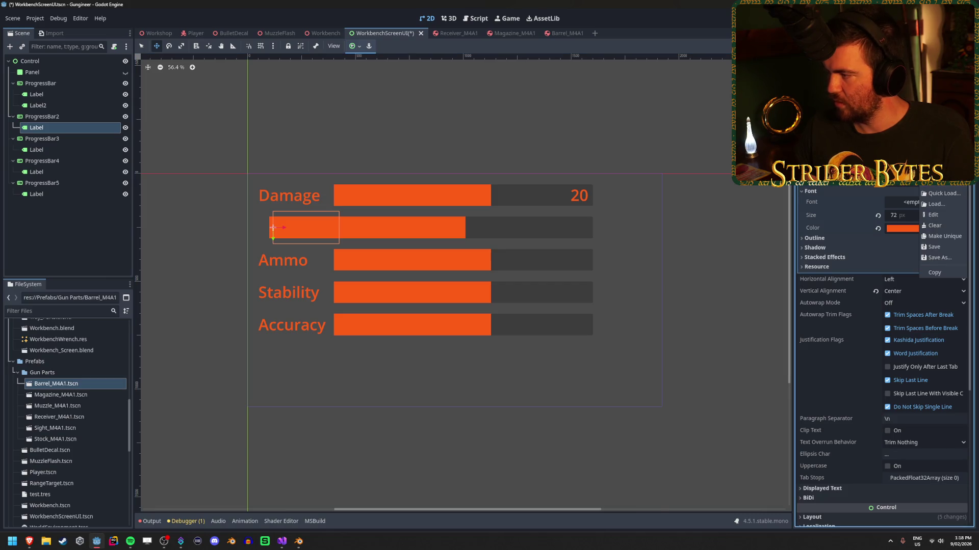
scroll(882, 331, down, 5)
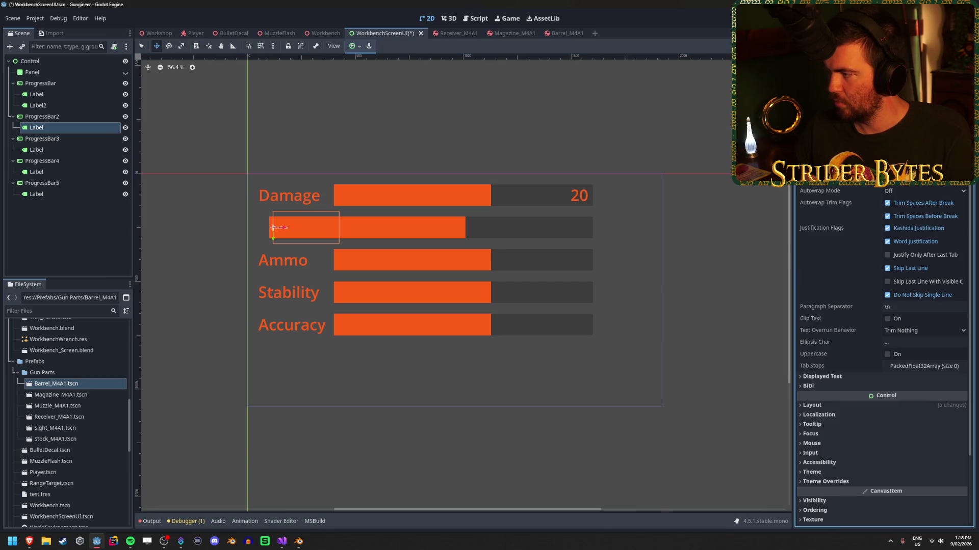
scroll(955, 185, up, 3)
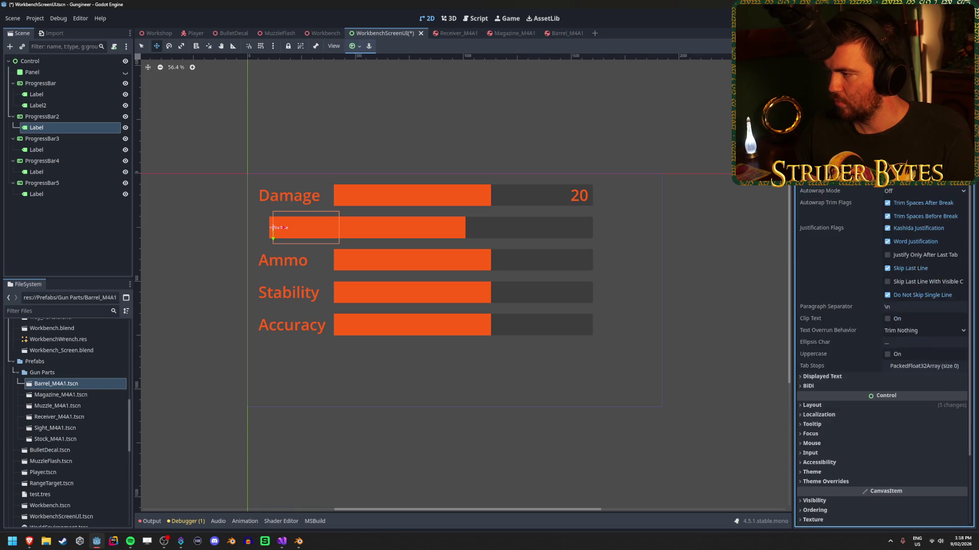
Make the Fire Rate label's font colour white and increase its font size.
click(824, 192)
click(925, 229)
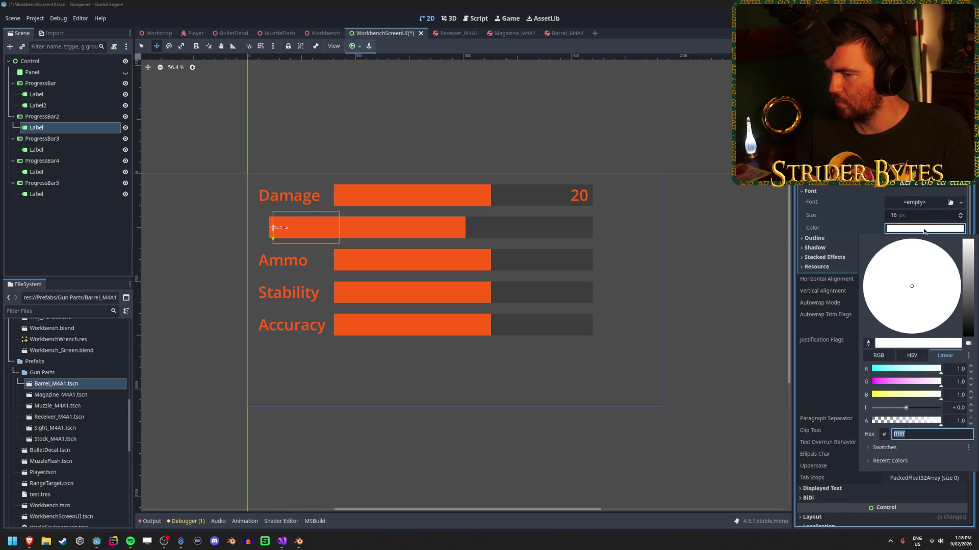
click(924, 228)
click(915, 215)
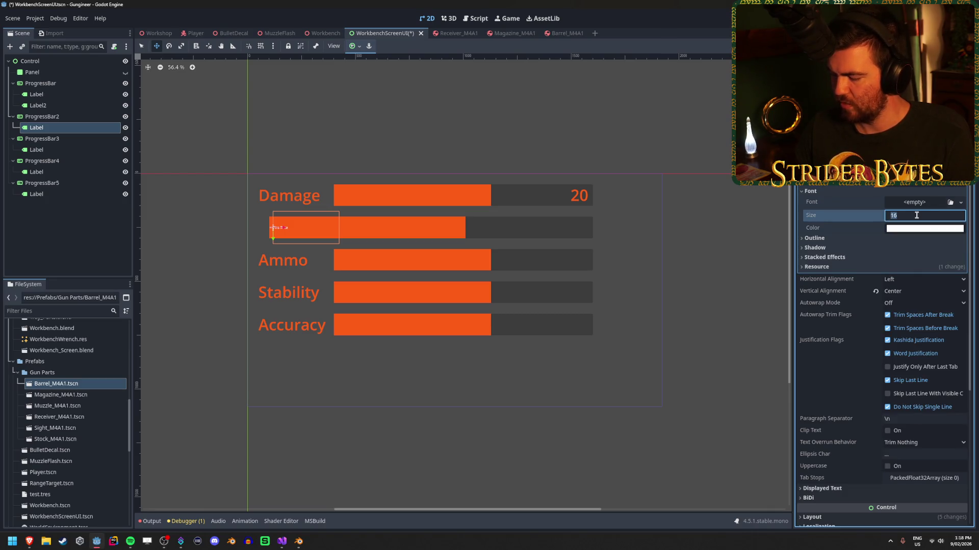
text(60)
key(Return)
click(51, 151)
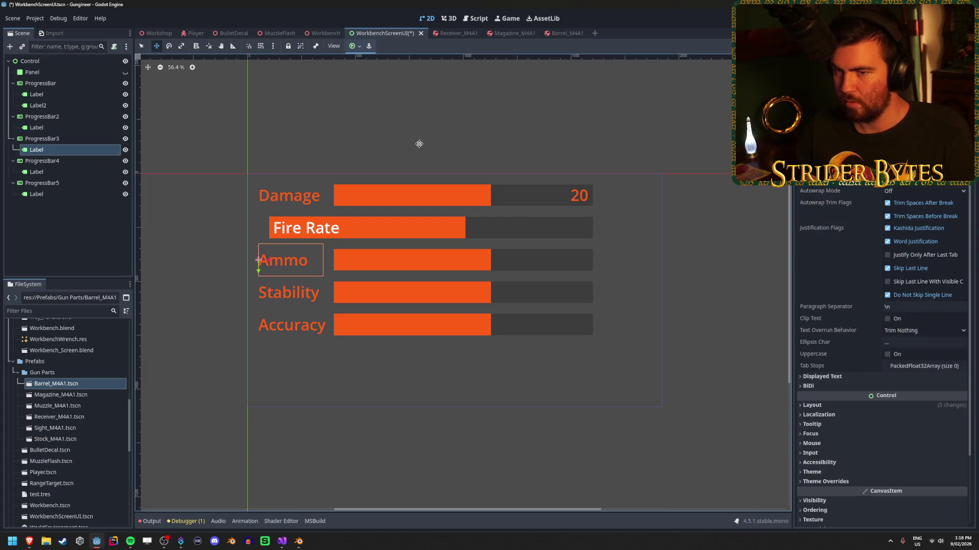
click(72, 128)
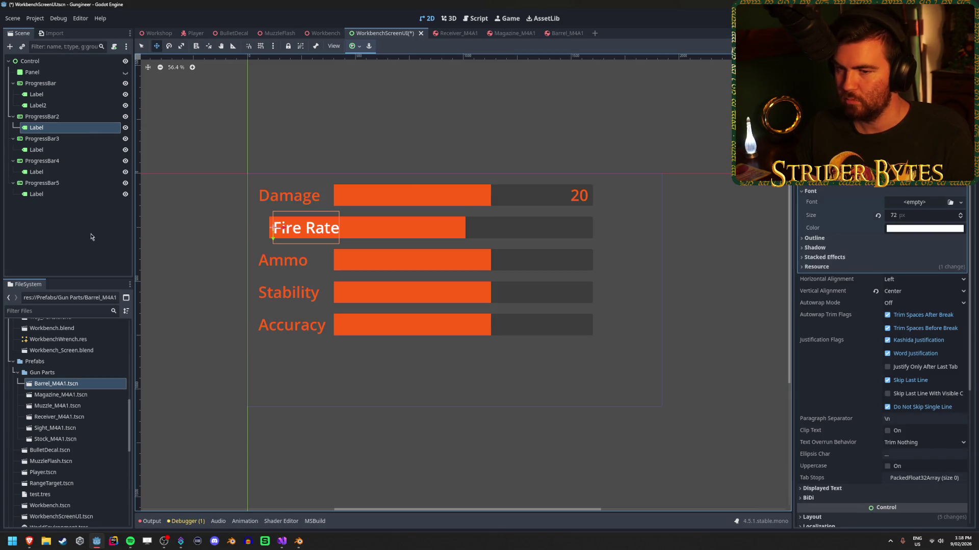
click(61, 225)
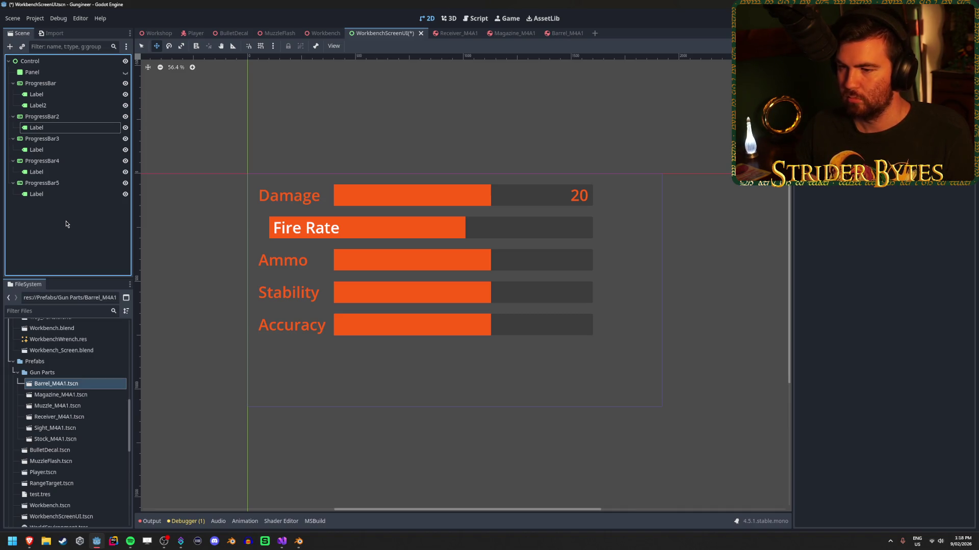
Lower the Fire Rate bar (ProgressBar2) value to 0.72 and save the scene.
click(42, 116)
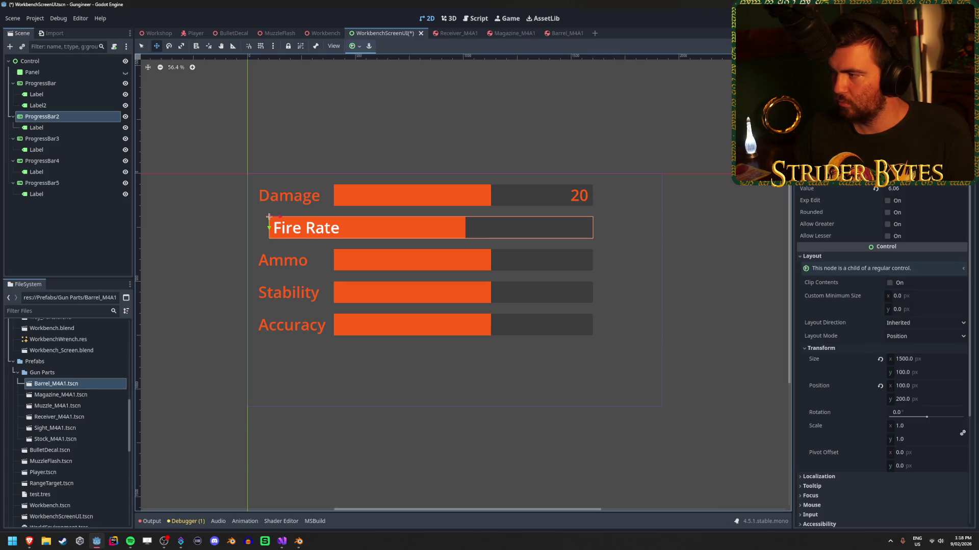
drag(920, 187, 876, 187)
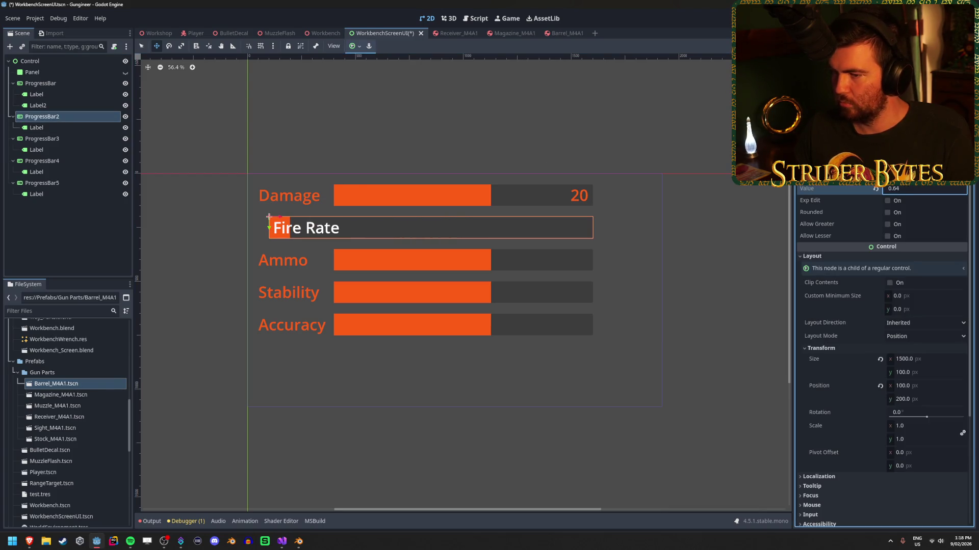
key(ctrl+s)
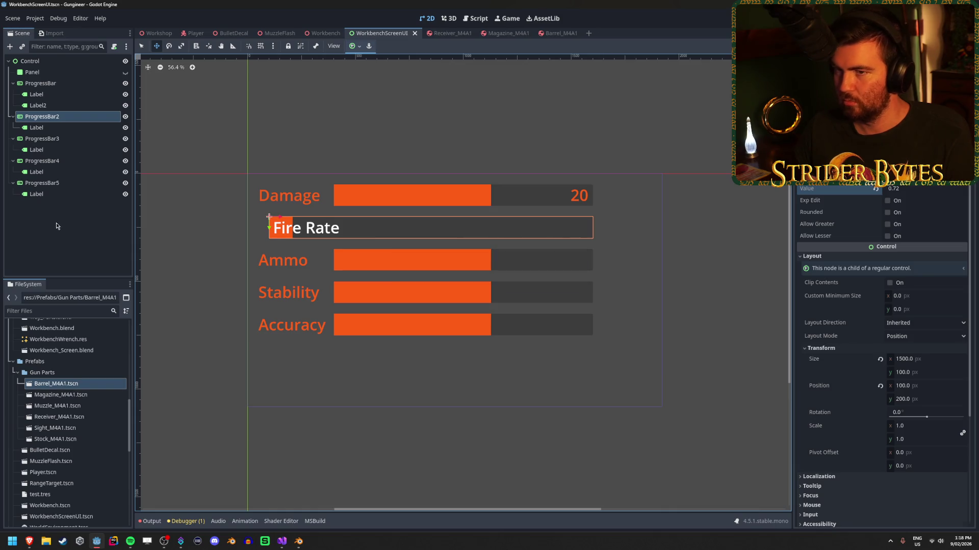
key(Escape)
Preview the short Fire Rate fill on the Workbench monitor, then return to WorkbenchScreenUI.
click(193, 29)
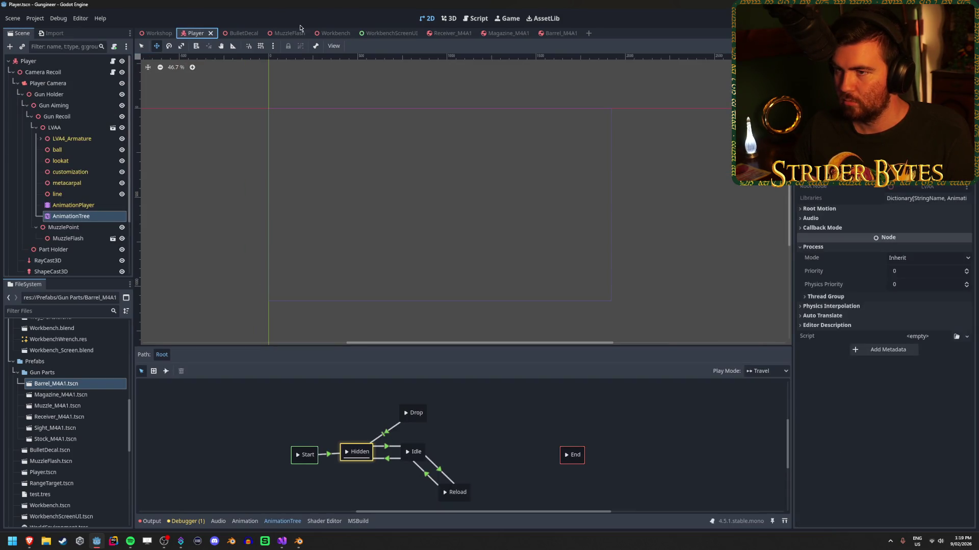
click(335, 33)
scroll(458, 280, down, 10)
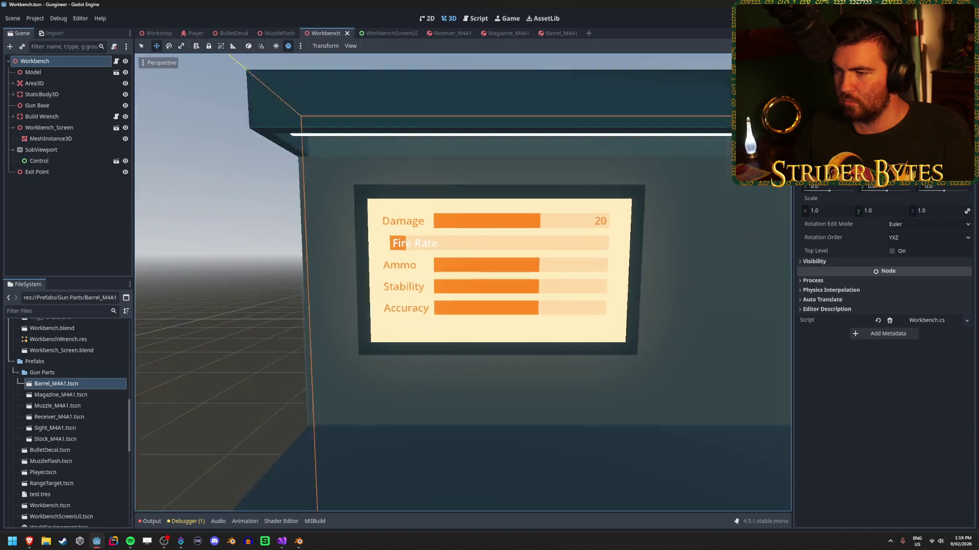
scroll(463, 283, up, 3)
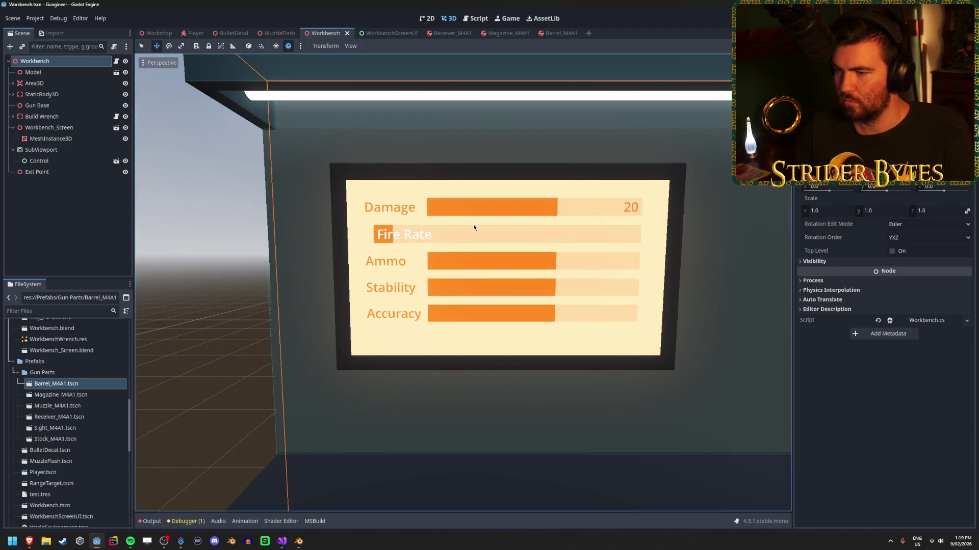
click(383, 32)
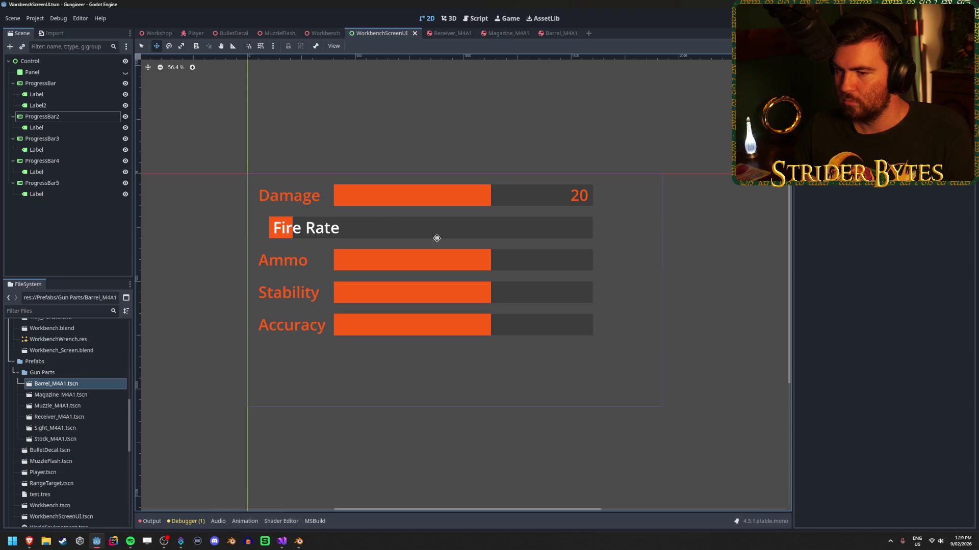
click(65, 150)
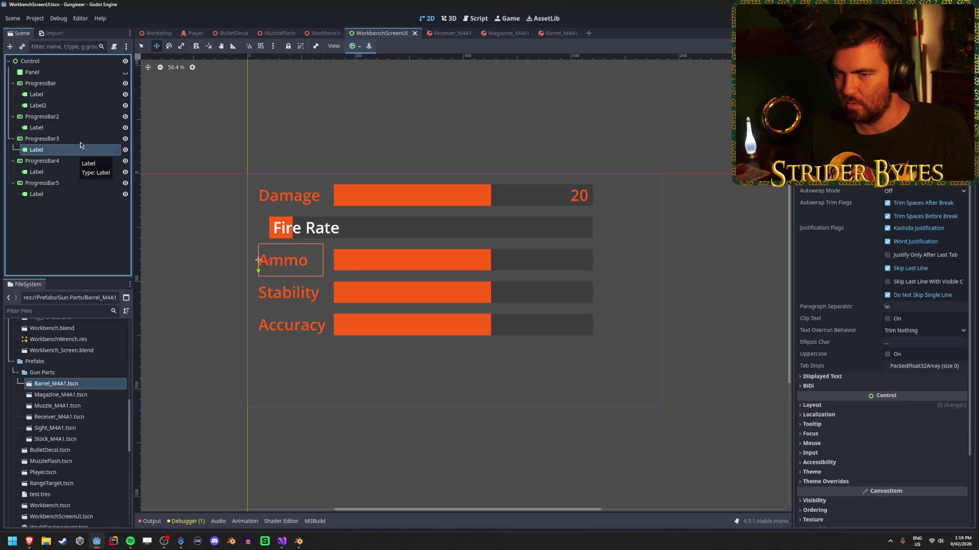
Narrow the Ammo bar (ProgressBar3) to 1000 px wide.
click(82, 138)
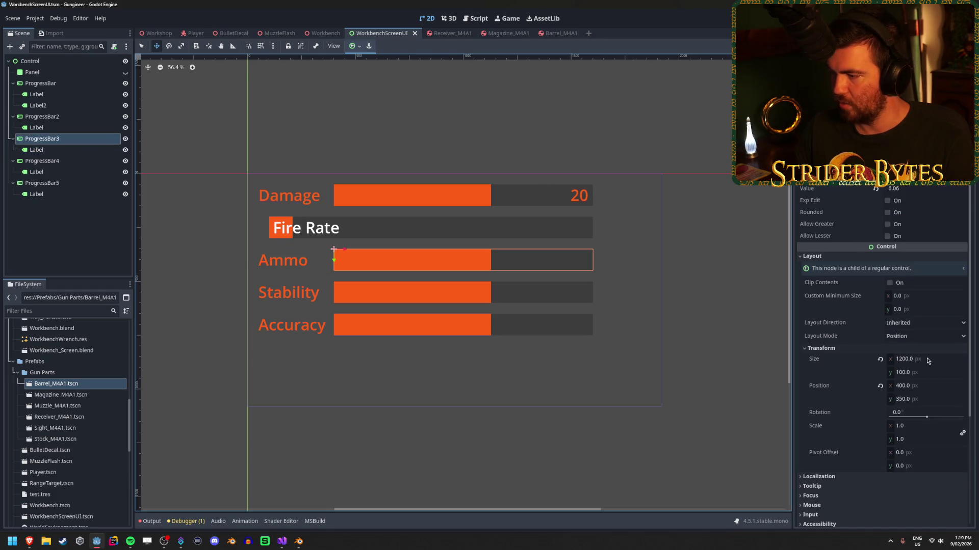
click(927, 359)
text(100)
key(Return)
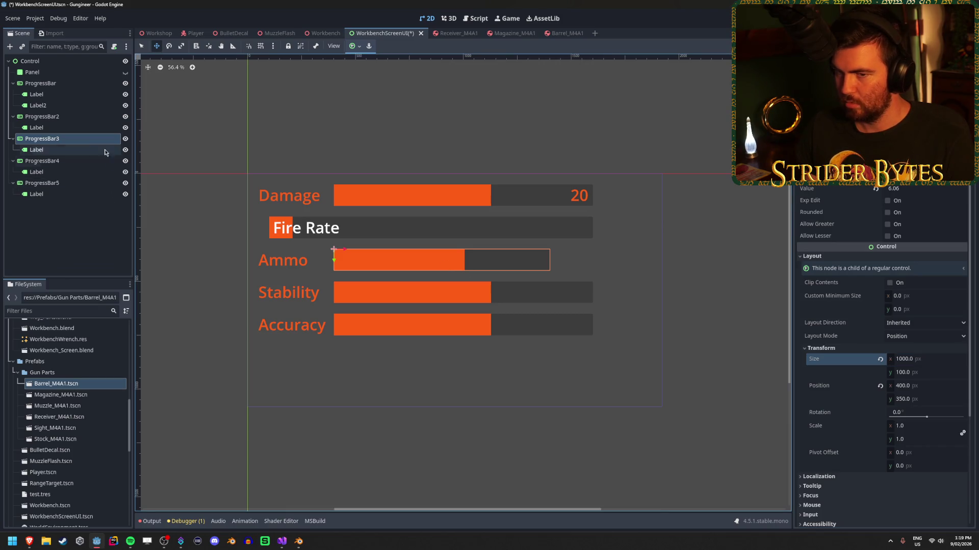
Duplicate the Damage 20 value label under the Ammo bar and set its Position y to 0.
click(81, 105)
key(ctrl+d)
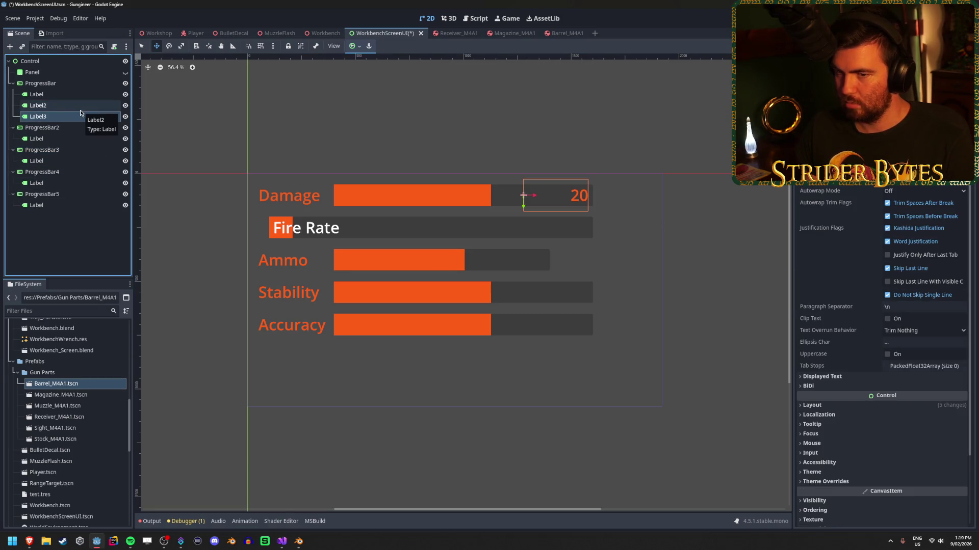
drag(82, 117, 64, 160)
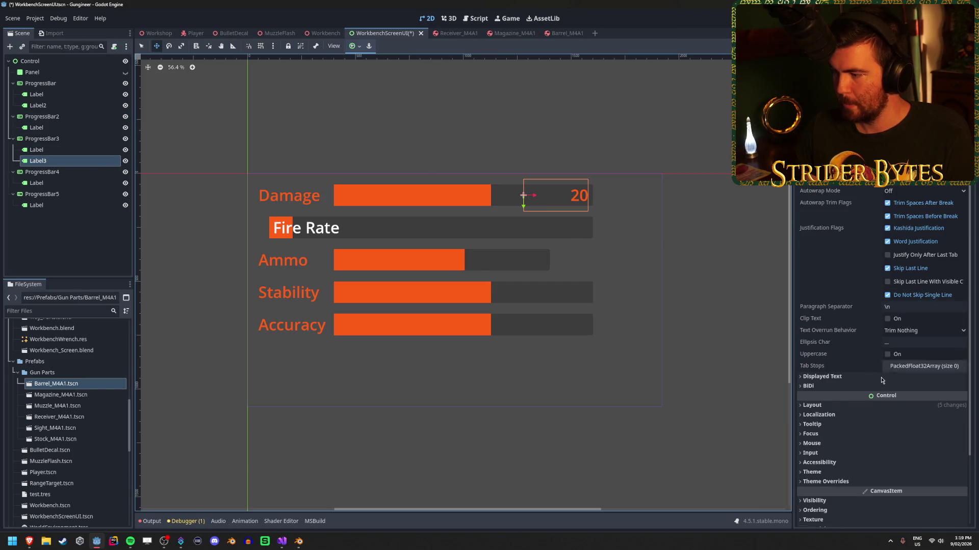
click(835, 406)
scroll(867, 443, down, 3)
click(821, 345)
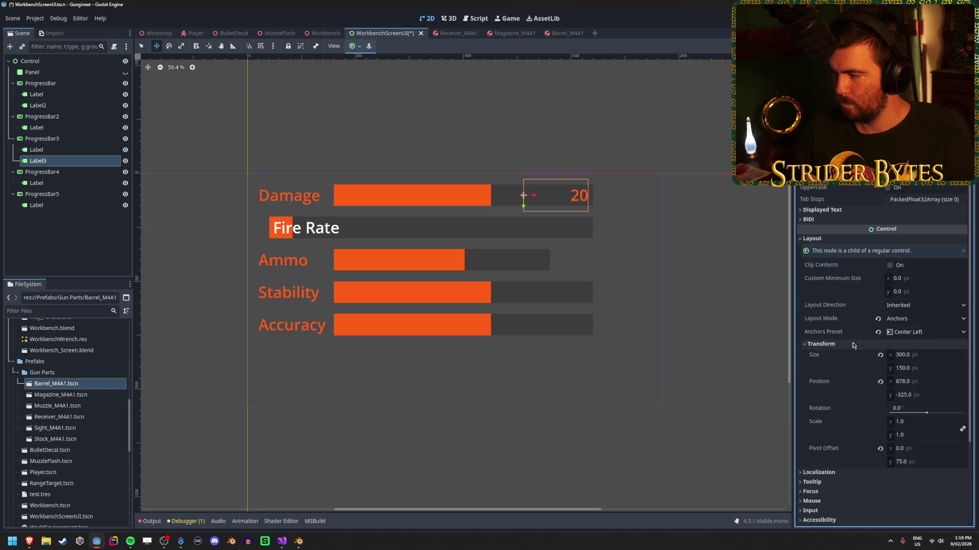
scroll(867, 357, down, 1)
click(941, 340)
text(0)
key(Return)
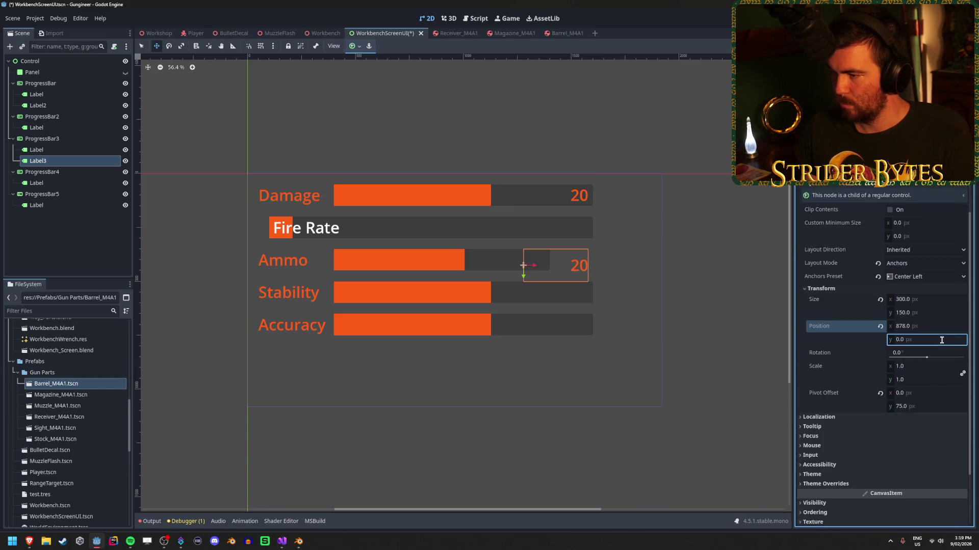
scroll(518, 262, up, 1)
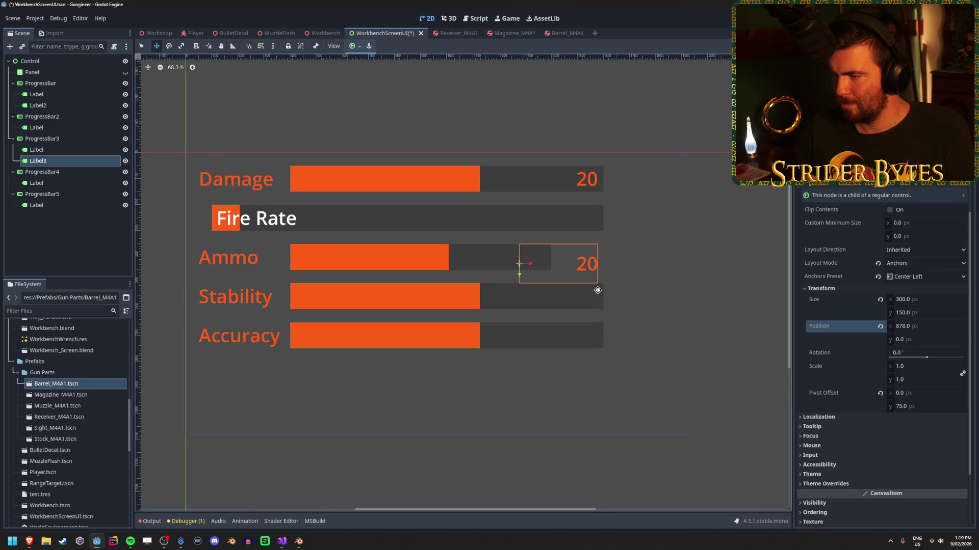
scroll(498, 262, up, 1)
scroll(497, 261, down, 1)
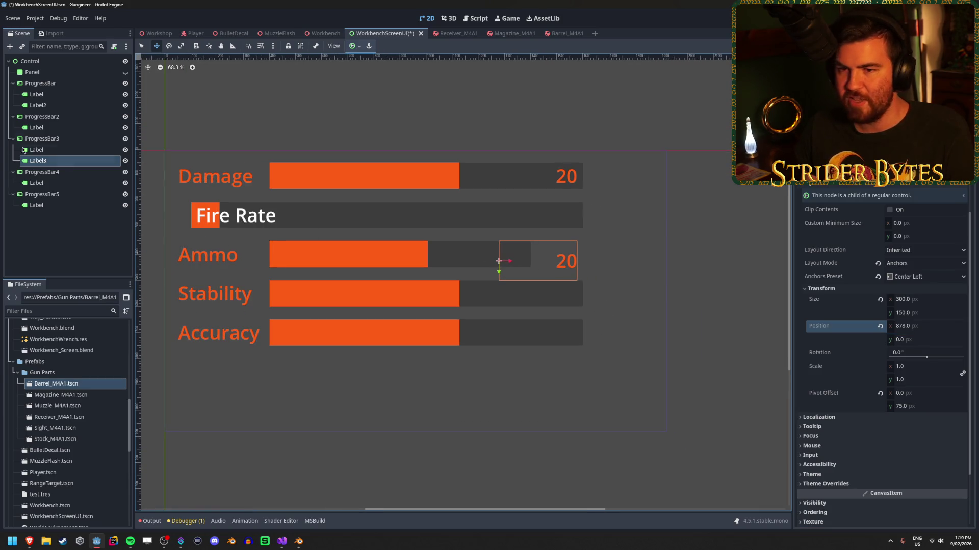
click(41, 205)
ctrl+click(47, 184)
Give all selected stat labels a Size y of 100 and Position y of 0.
ctrl+click(50, 160)
ctrl+click(51, 150)
ctrl+click(50, 128)
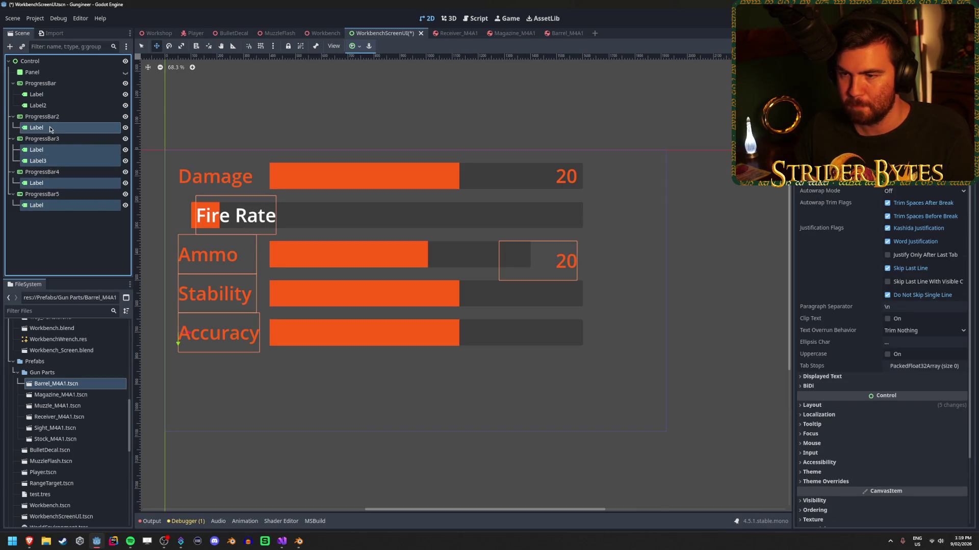
ctrl+click(54, 105)
ctrl+click(57, 95)
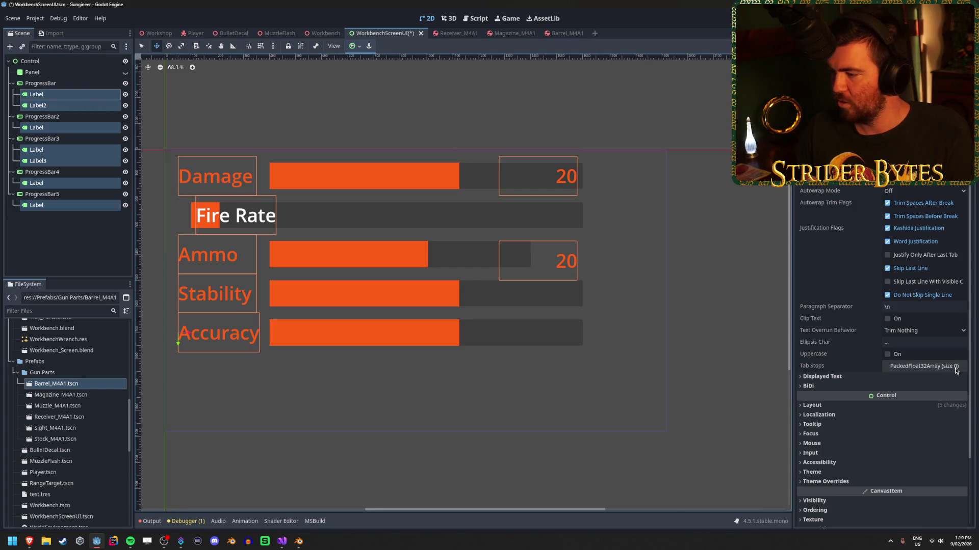
click(838, 404)
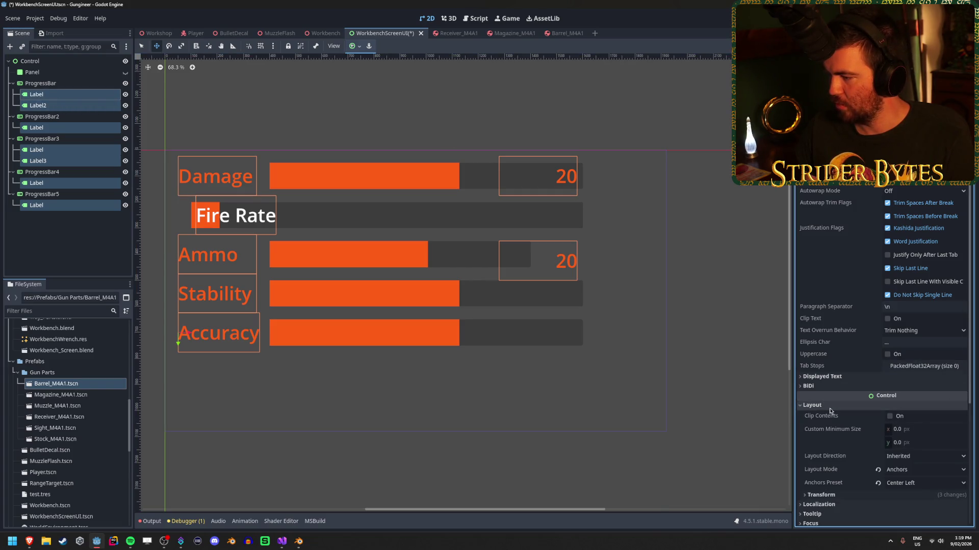
click(867, 495)
scroll(897, 449, down, 3)
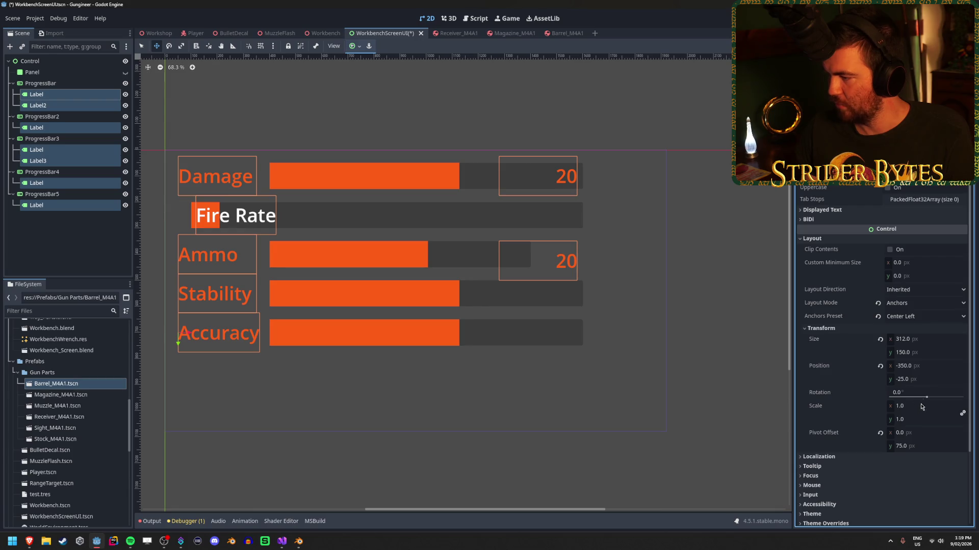
click(930, 353)
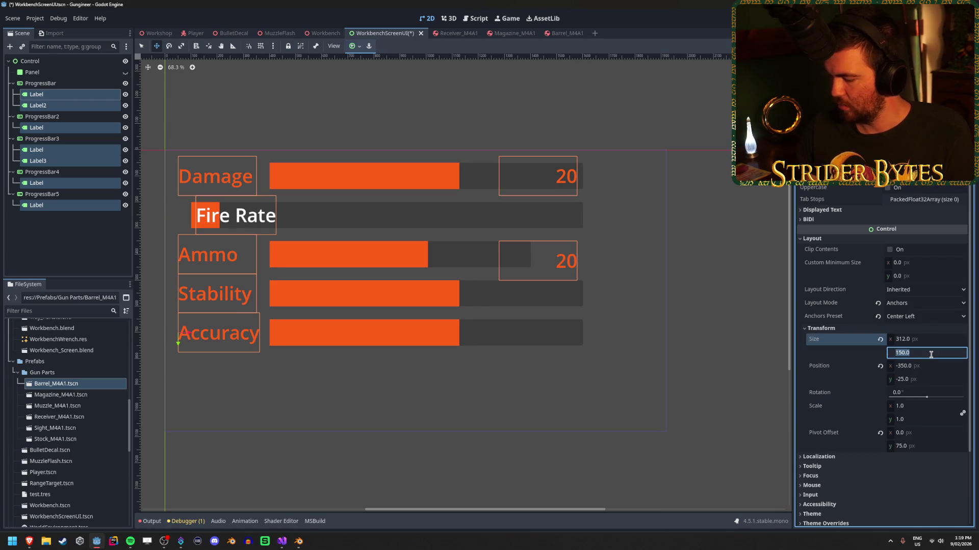
text(100)
key(Return)
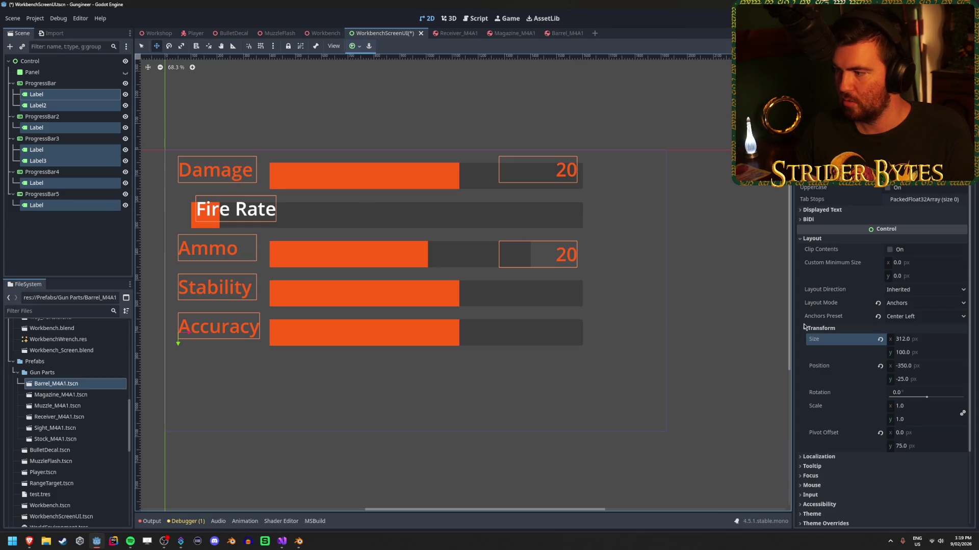
click(928, 379)
text(0)
key(Return)
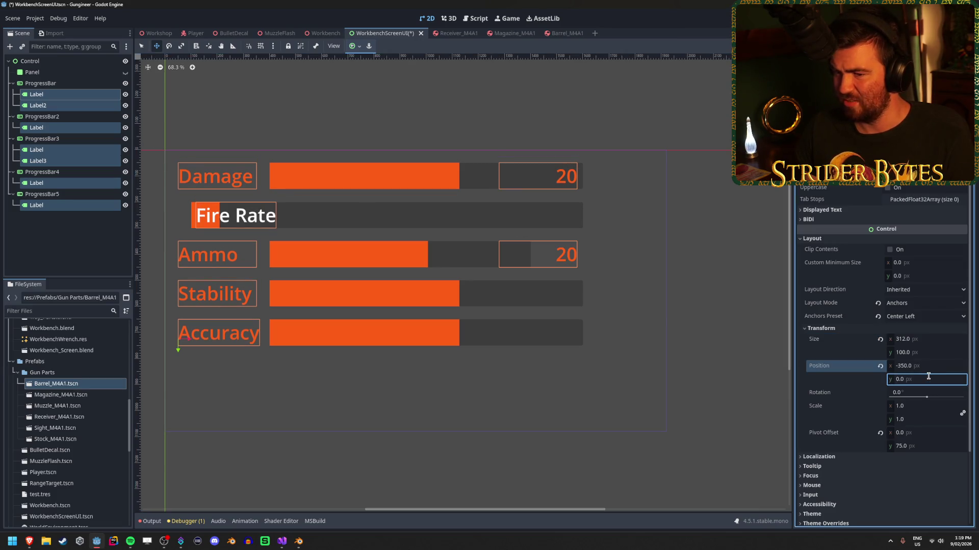
Save the scene, then duplicate the Ammo value label under the Fire Rate bar.
click(85, 249)
key(ctrl+s)
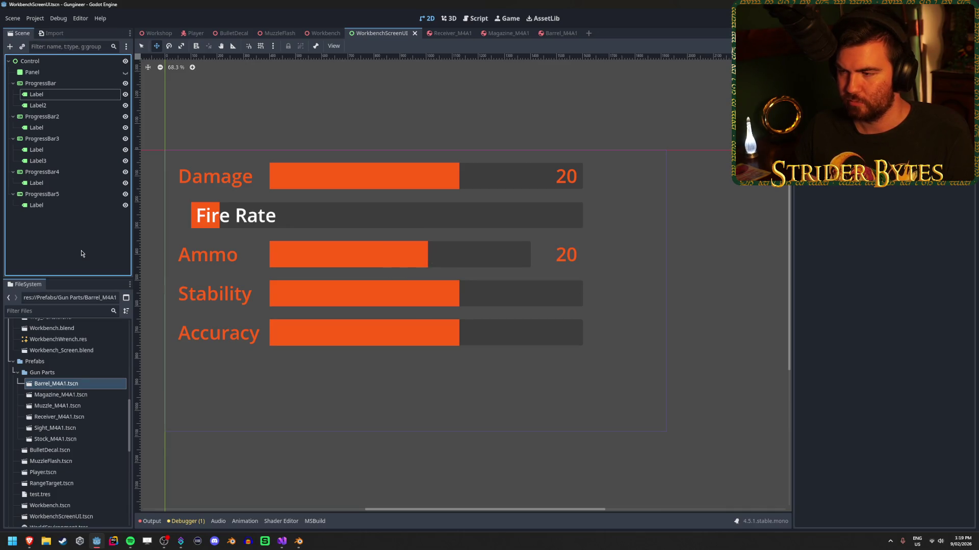
click(68, 161)
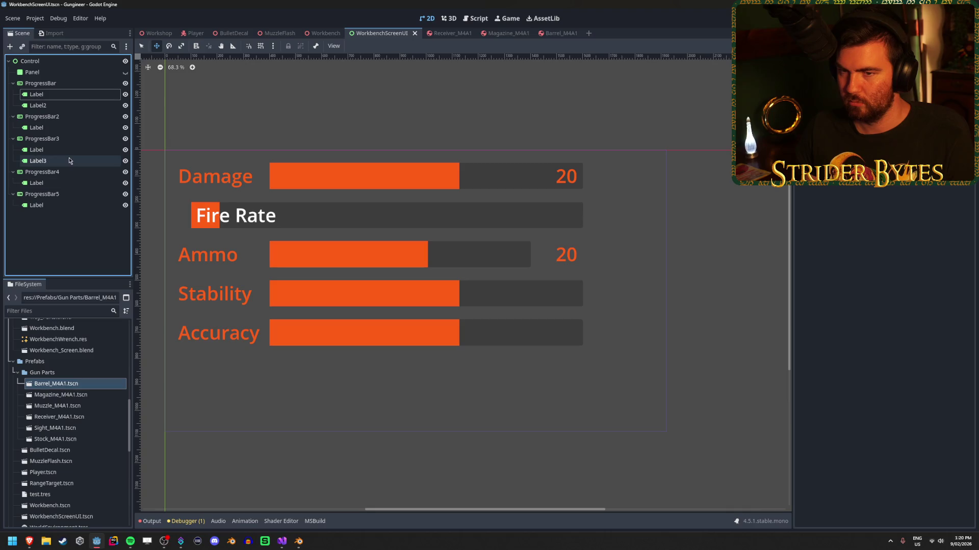
key(ctrl+d)
drag(60, 173, 63, 123)
Set the copied Fire Rate value label's Position y to 0 and save the scene.
click(869, 406)
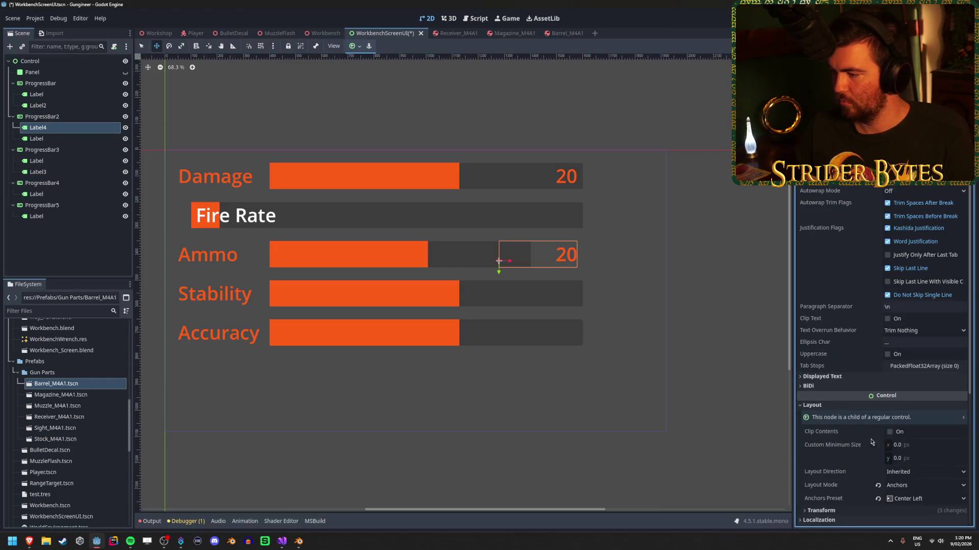
click(846, 511)
scroll(876, 424, down, 5)
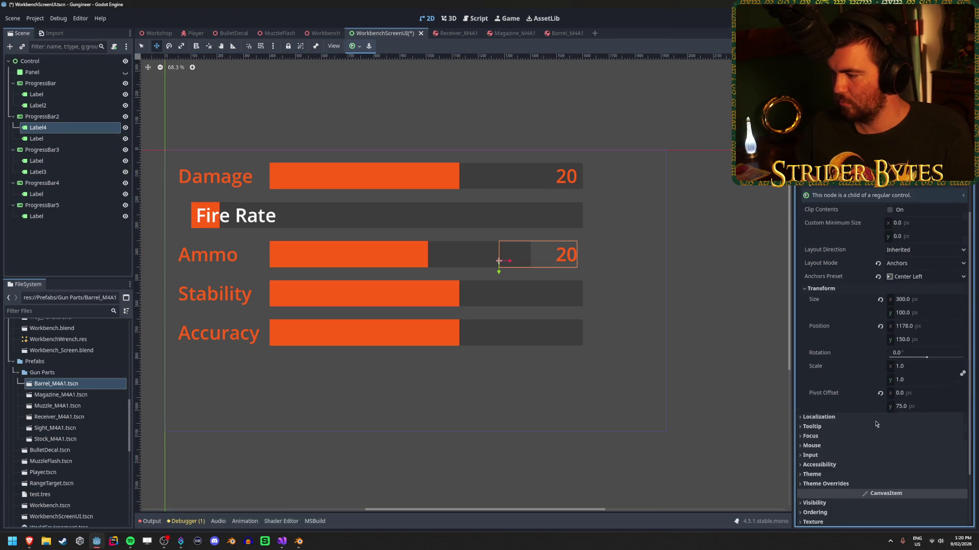
click(928, 341)
text(0)
key(Return)
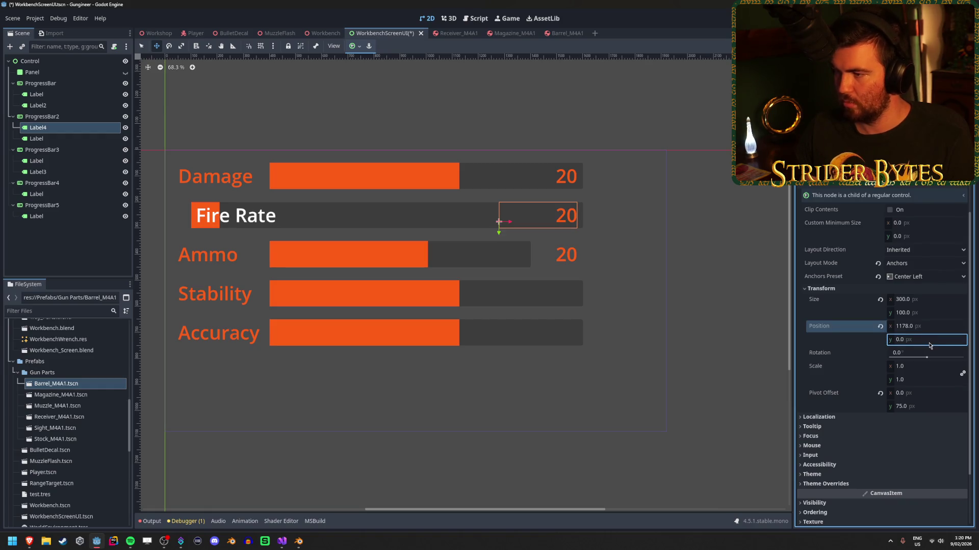
click(86, 262)
key(ctrl+s)
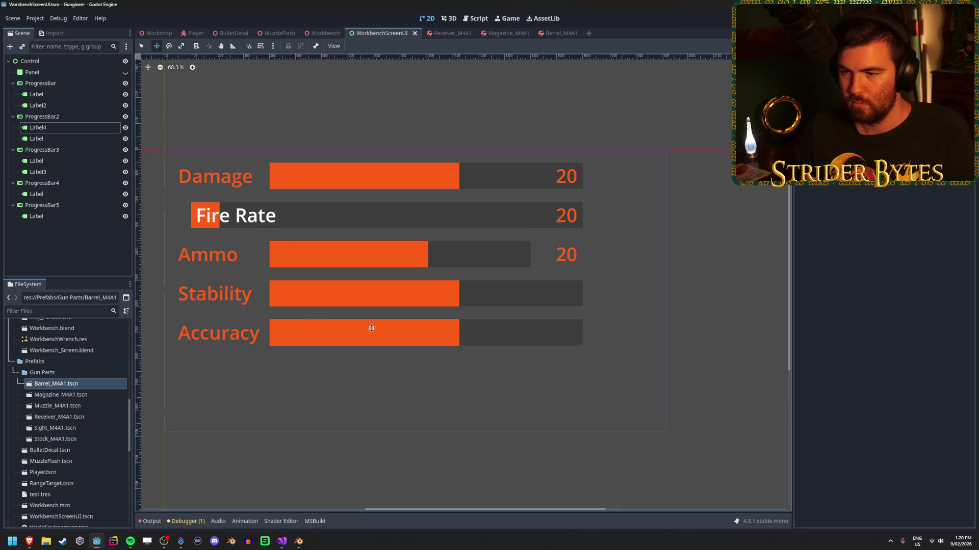
Open the Workbench scene to check the monitor shows 20 on Damage, Fire Rate and Ammo.
scroll(284, 321, down, 5)
scroll(270, 319, up, 4)
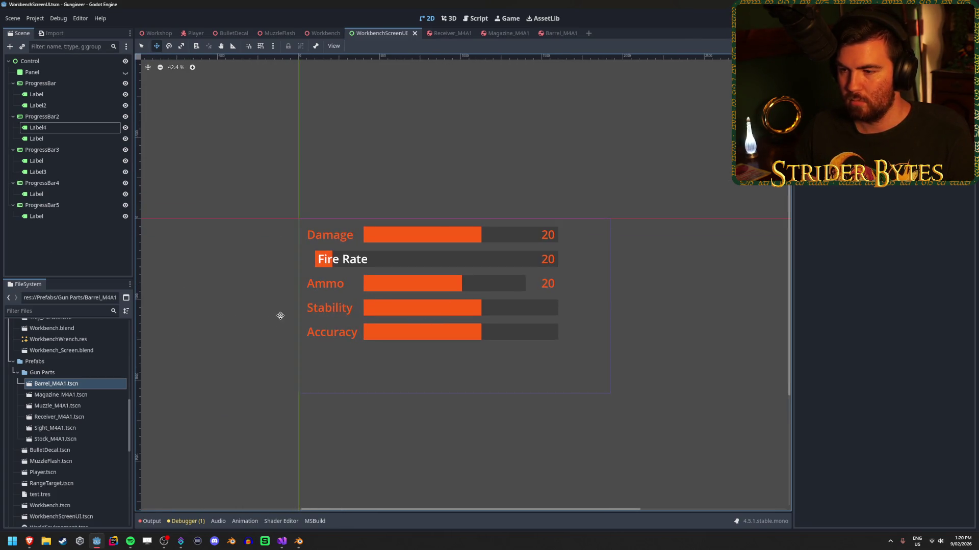
scroll(416, 300, down, 4)
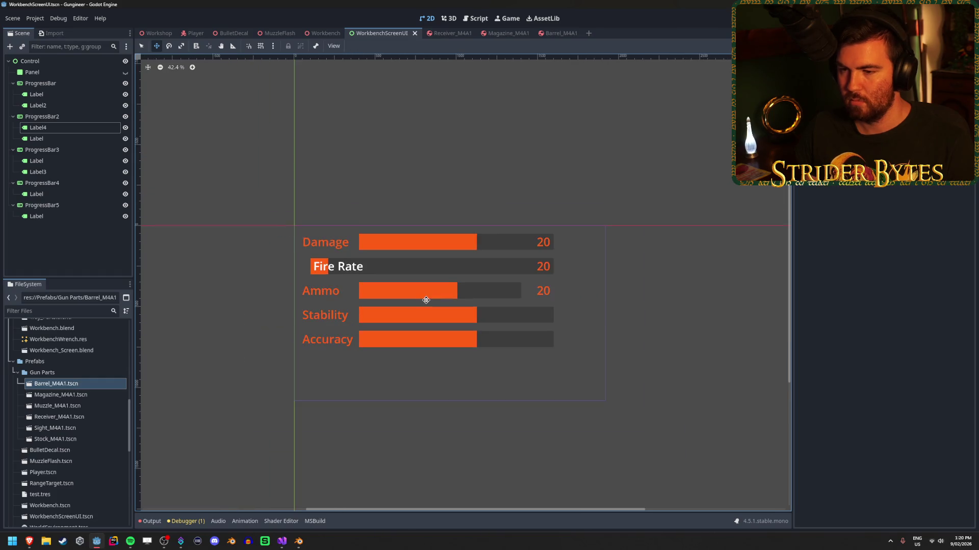
scroll(420, 302, up, 3)
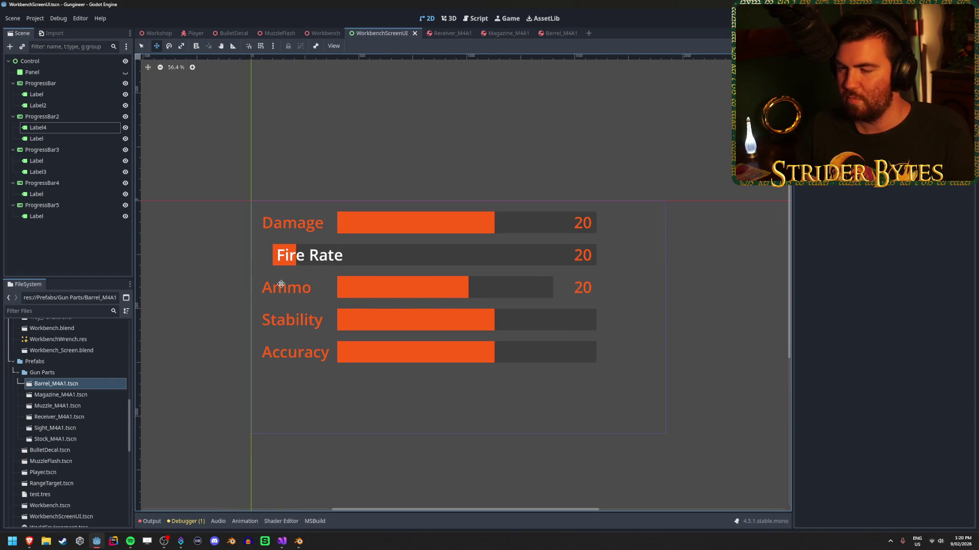
scroll(289, 288, up, 3)
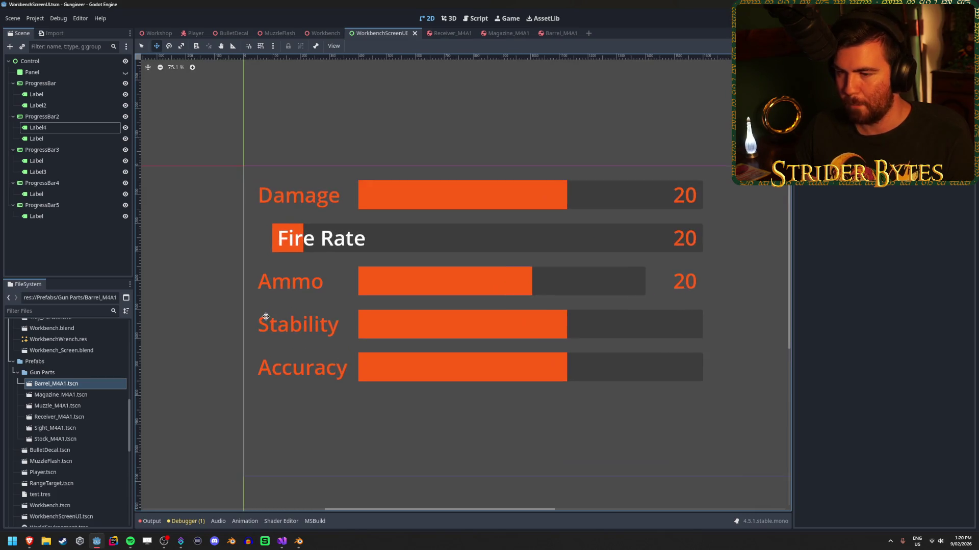
scroll(262, 316, down, 6)
scroll(194, 299, up, 4)
scroll(194, 299, down, 2)
scroll(194, 299, up, 1)
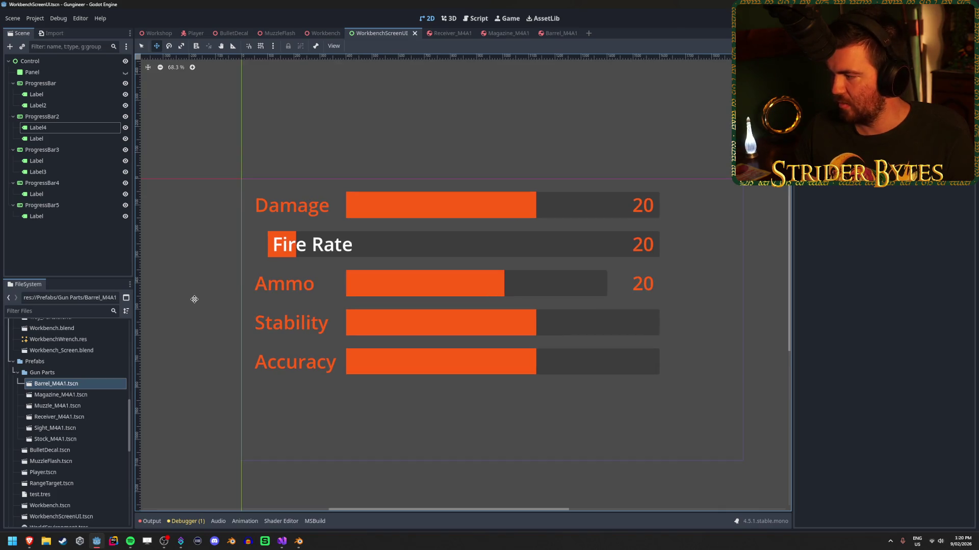
key(alt+Tab)
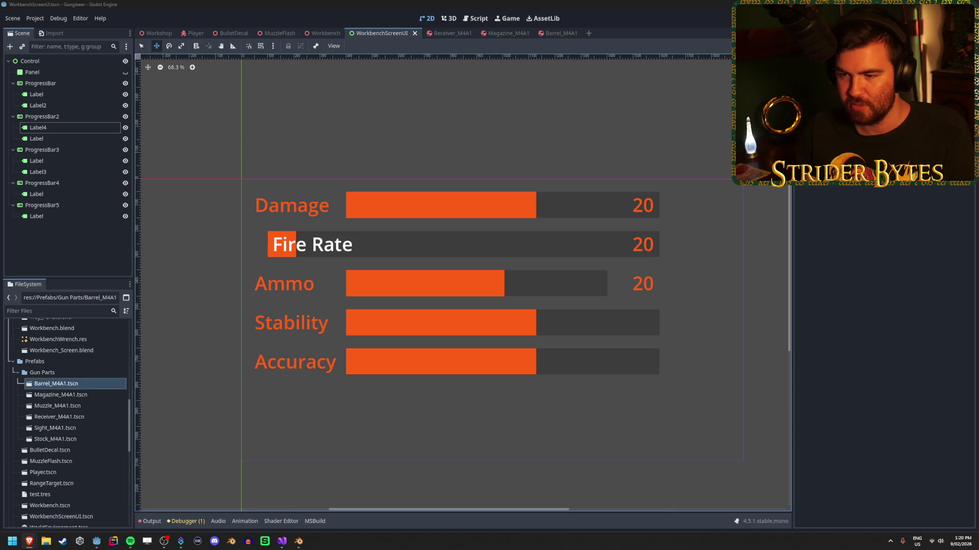
click(59, 254)
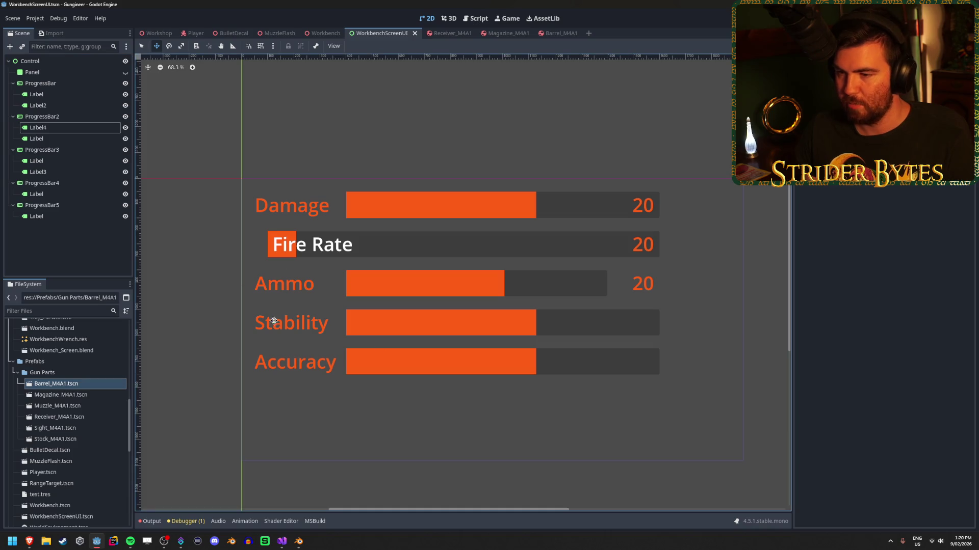
click(76, 256)
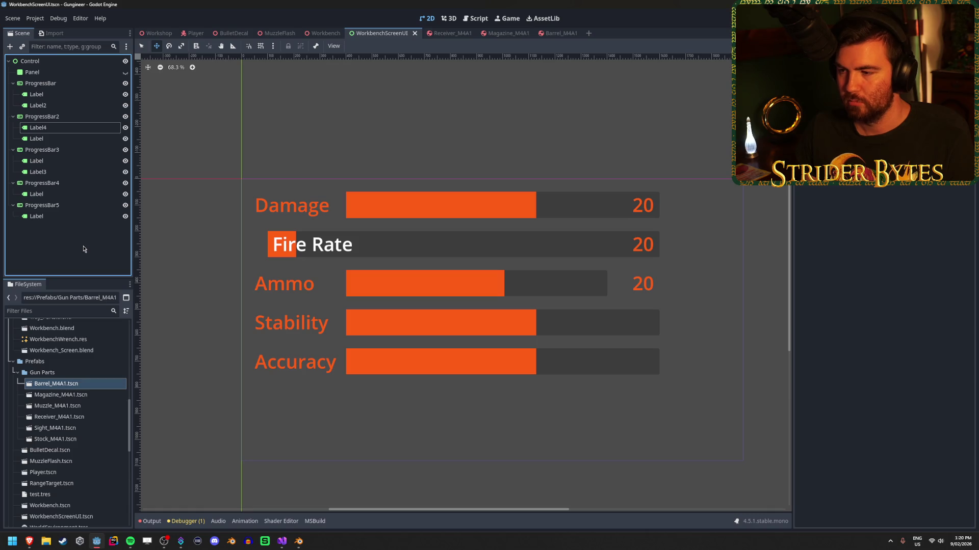
click(323, 33)
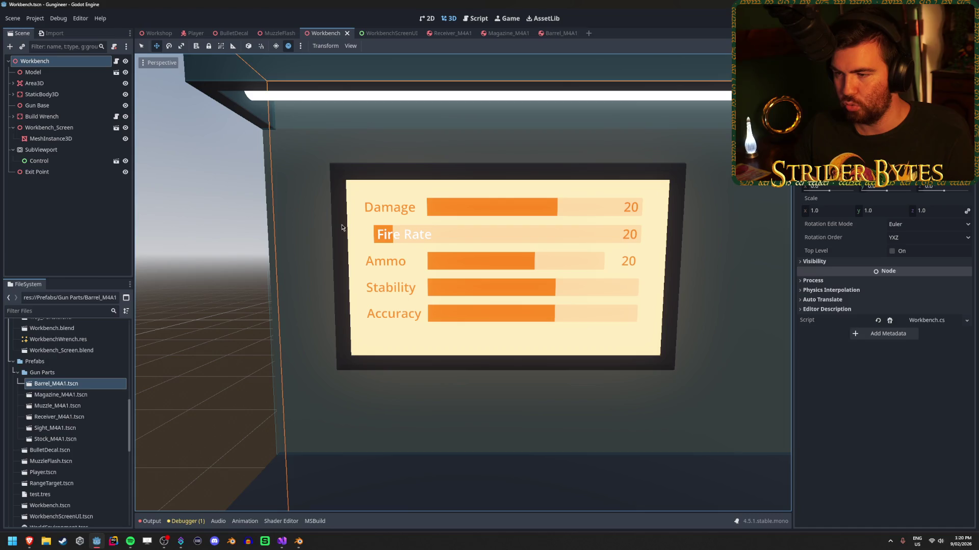
click(277, 33)
click(392, 35)
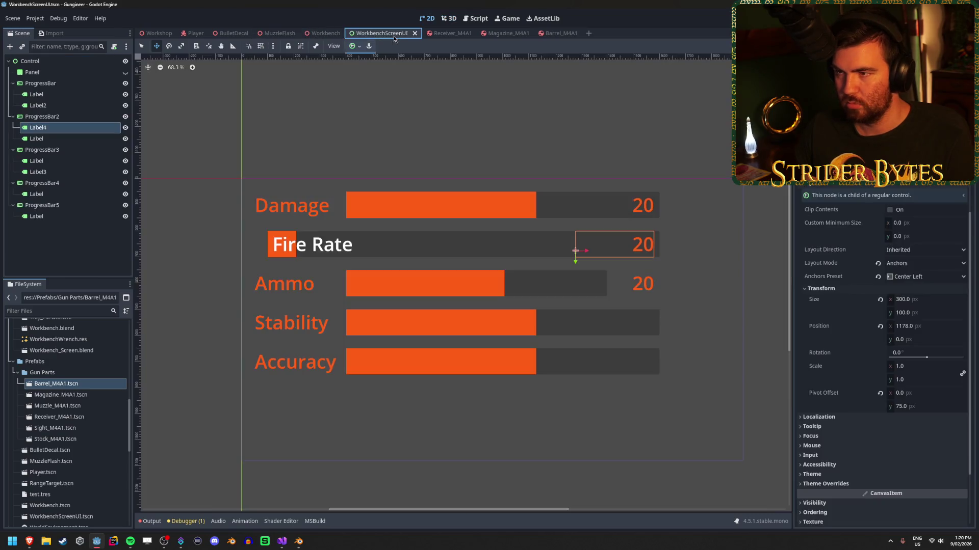
Copy the Ammo value label Label3 under the Stability bar ProgressBar4.
click(64, 245)
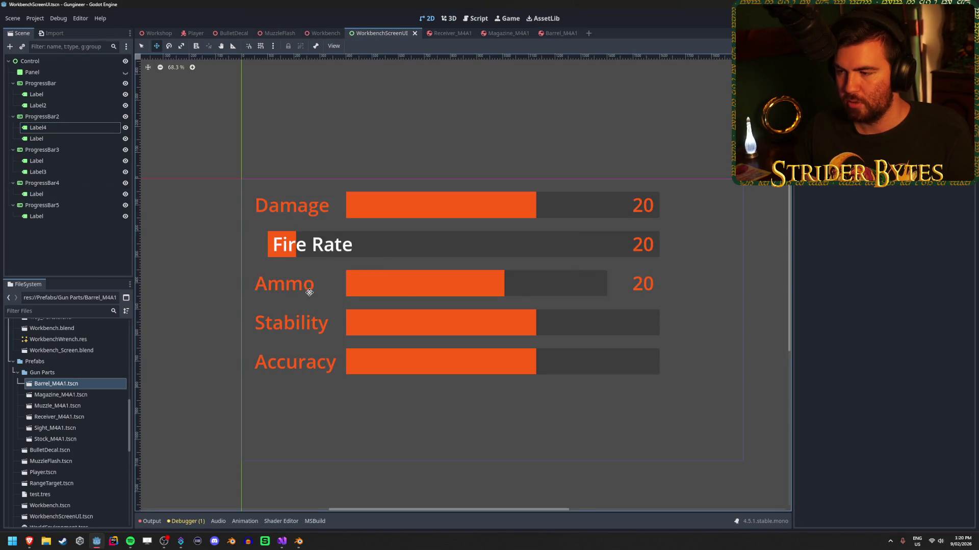
scroll(309, 292, down, 1)
scroll(258, 303, up, 1)
scroll(343, 280, down, 2)
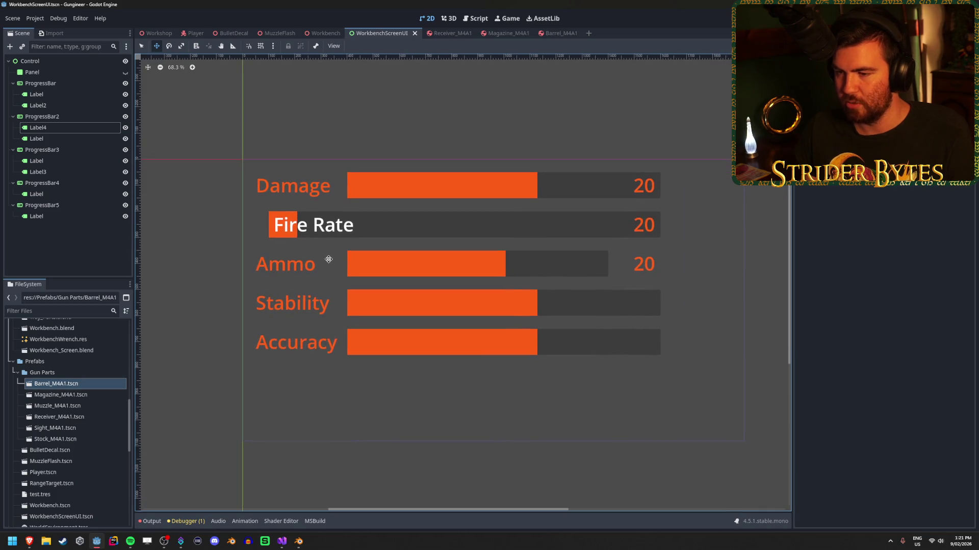
scroll(328, 259, up, 1)
scroll(328, 260, down, 2)
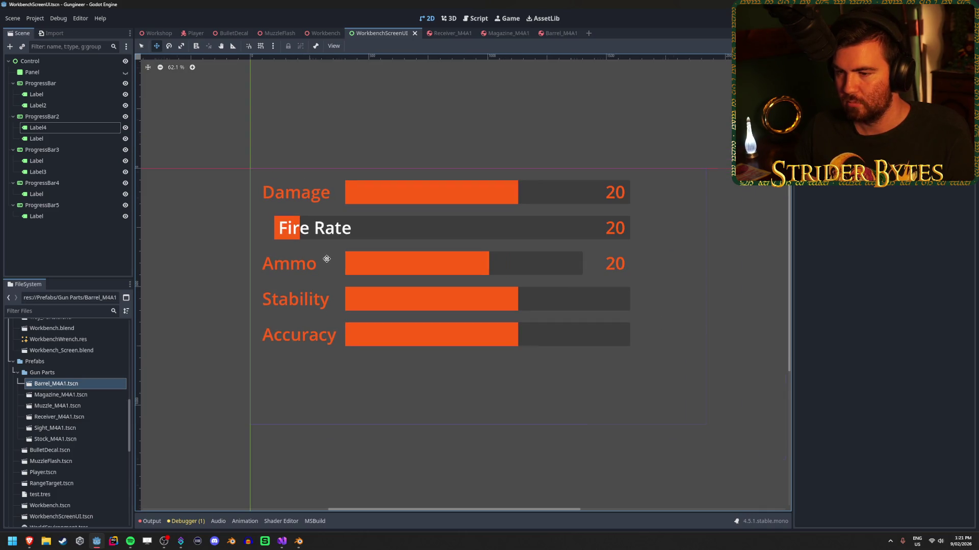
click(67, 173)
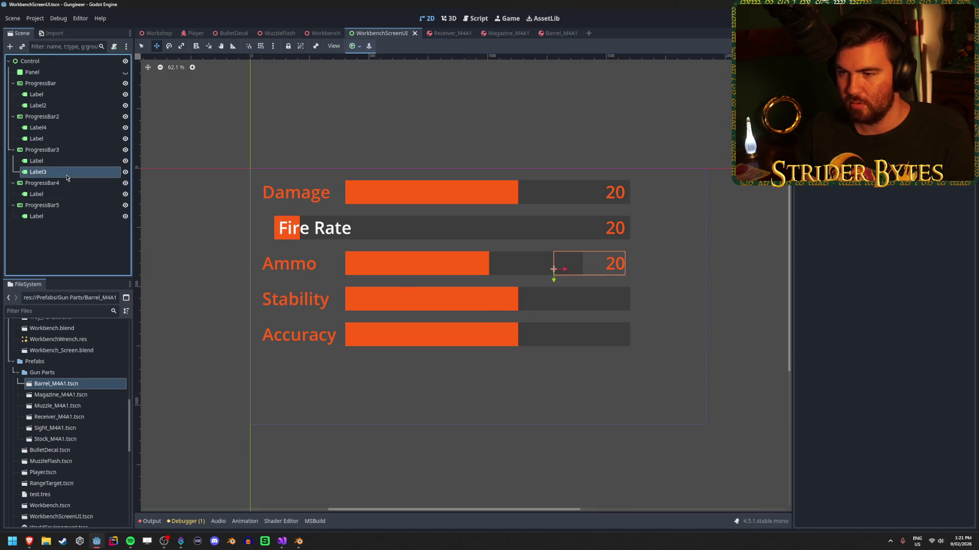
drag(67, 178, 60, 191)
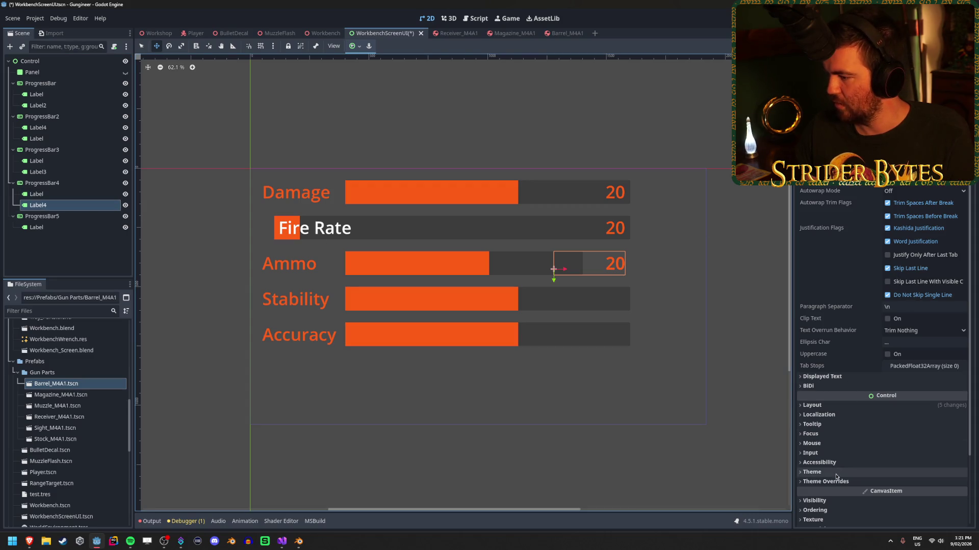
Set the copied label's Transform Position to x 0, y 0.
click(821, 405)
scroll(836, 367, down, 4)
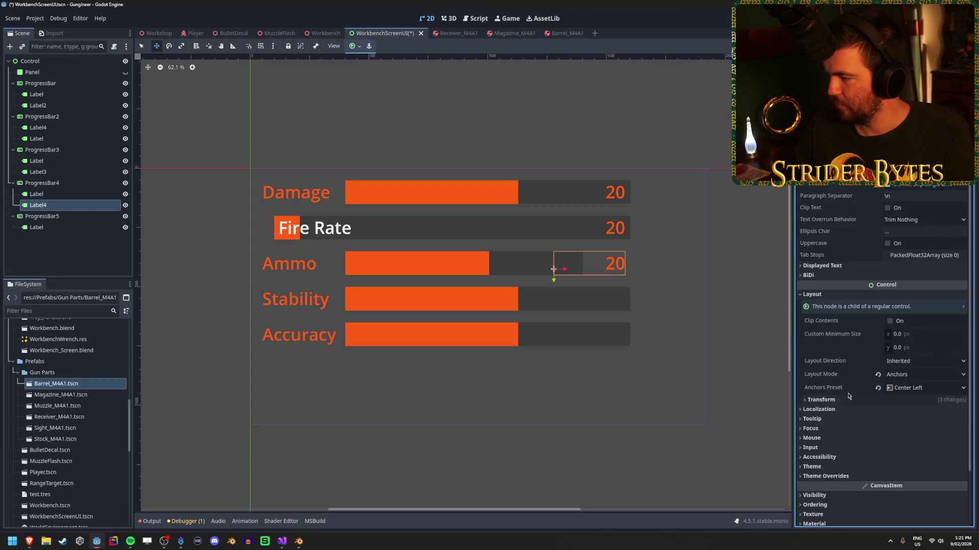
click(822, 400)
scroll(876, 387, down, 2)
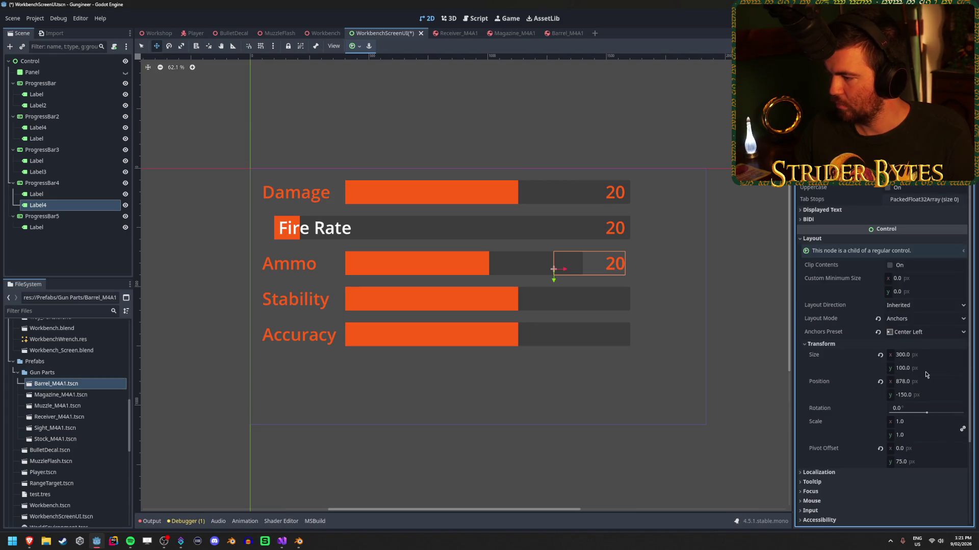
click(920, 396)
text(0)
key(Return)
click(920, 381)
text(0)
key(Return)
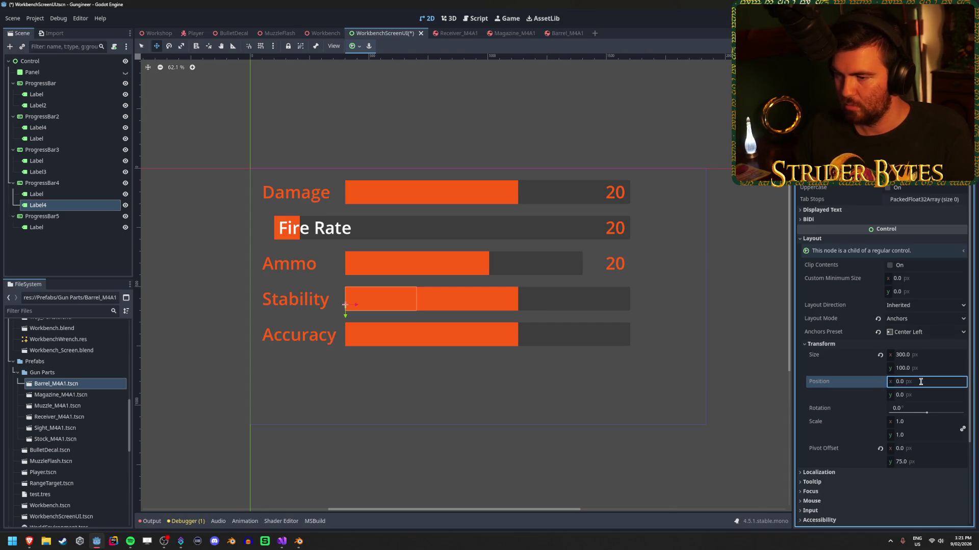
Resize the Stability bar to 1000 px wide and move it to x 600.
click(81, 185)
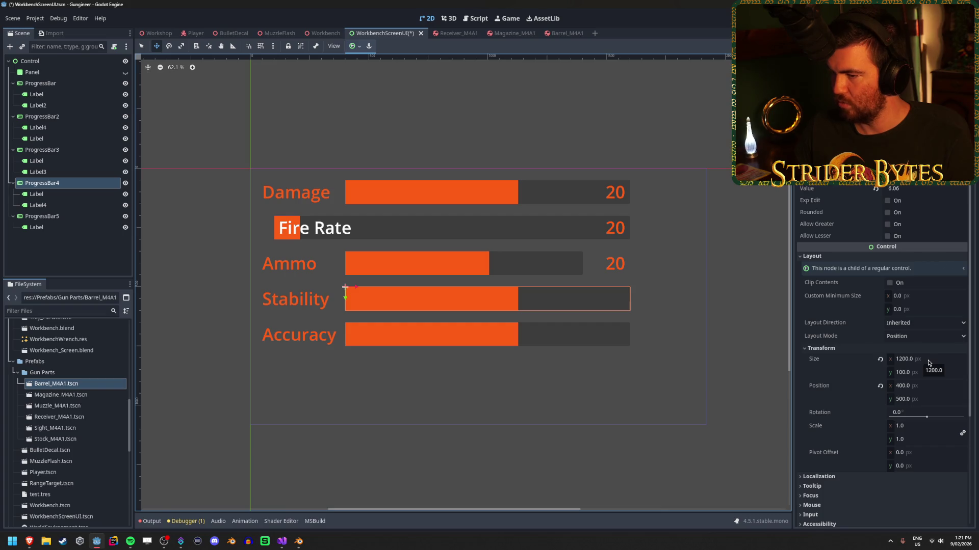
click(927, 360)
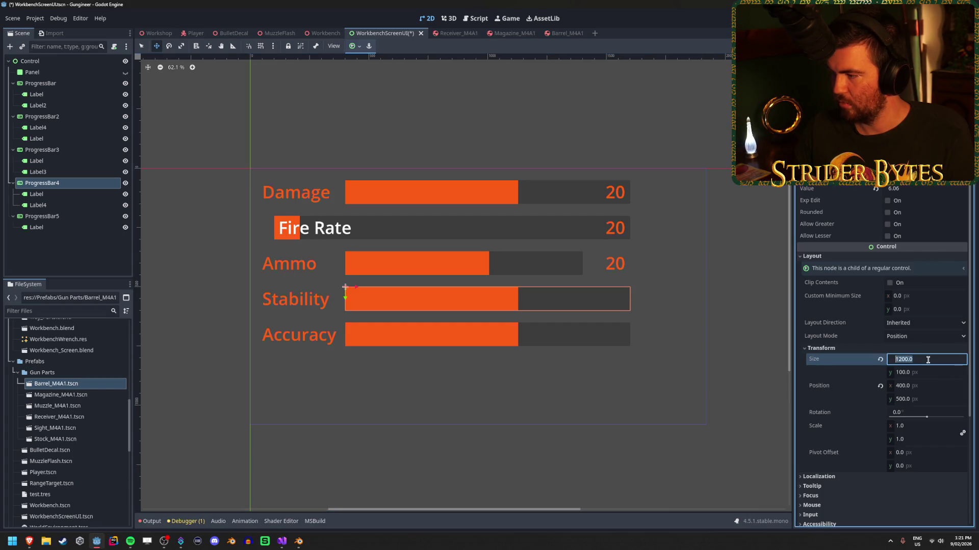
text(1000)
key(Return)
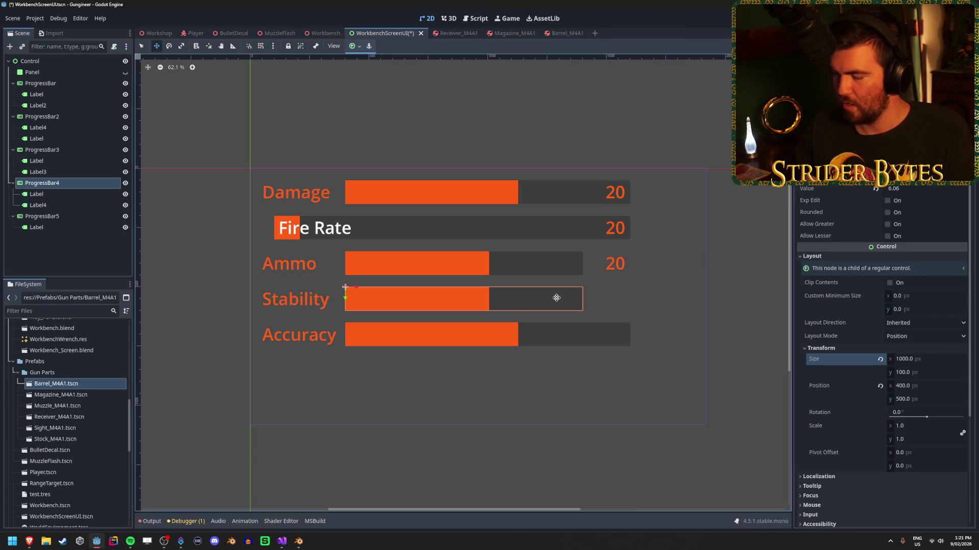
click(912, 387)
text(600)
key(Return)
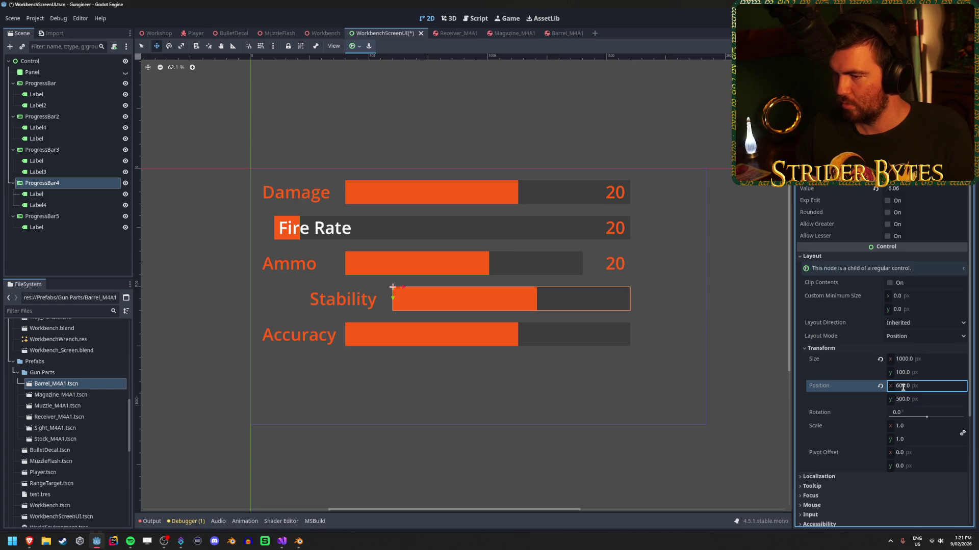
Keep the Stability text label at Position x 0 after trying 600.
click(36, 195)
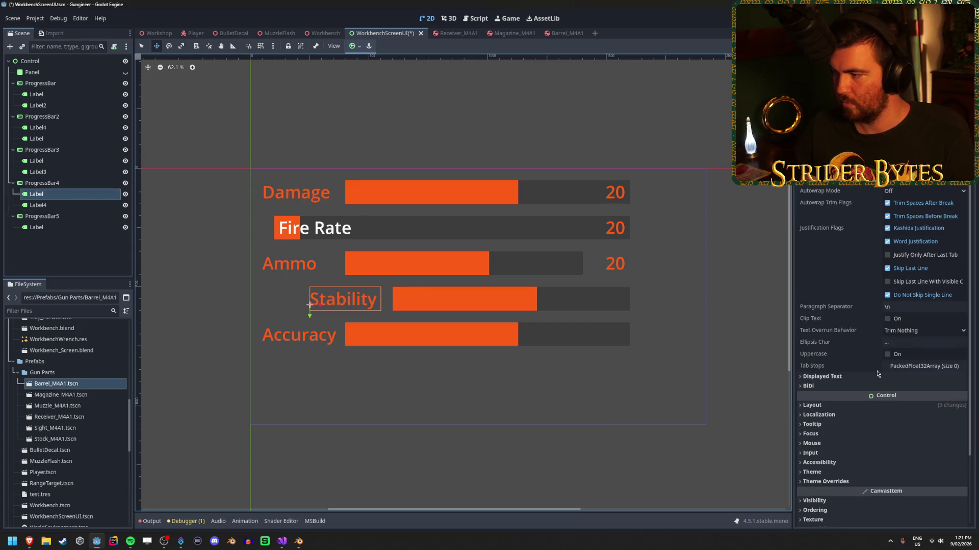
click(836, 510)
scroll(891, 401, down, 5)
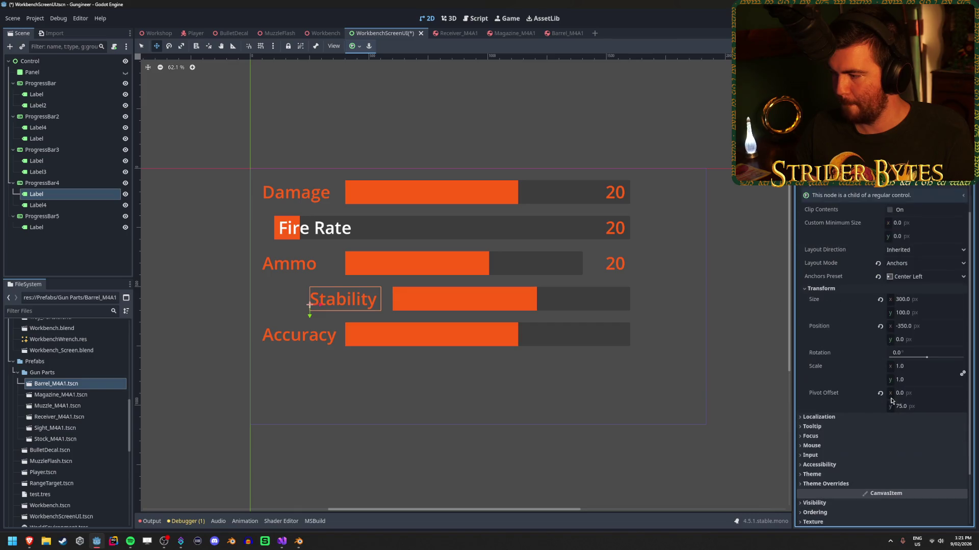
click(924, 326)
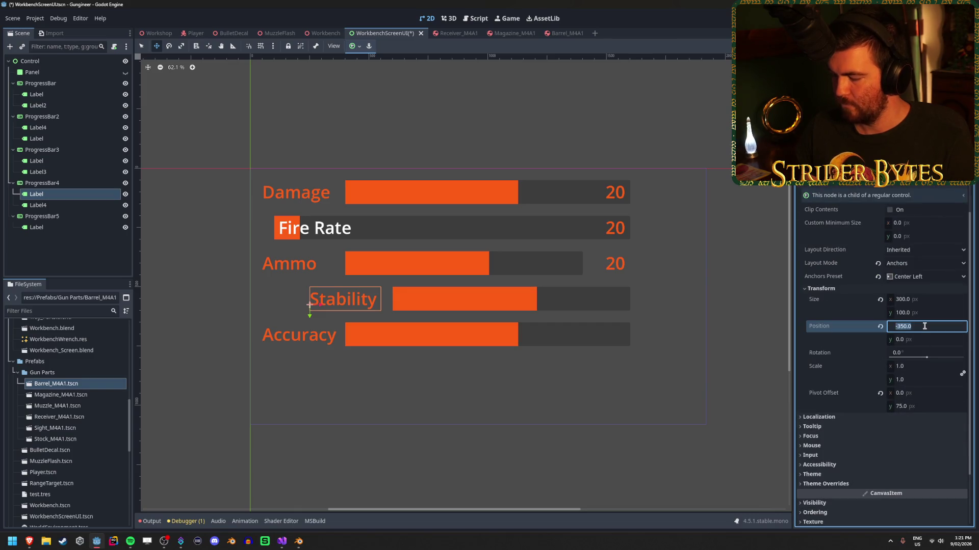
text(600)
key(Return)
click(924, 326)
text(0)
key(Return)
Move the Stability value label Label4 left to a negative x position and save.
click(38, 205)
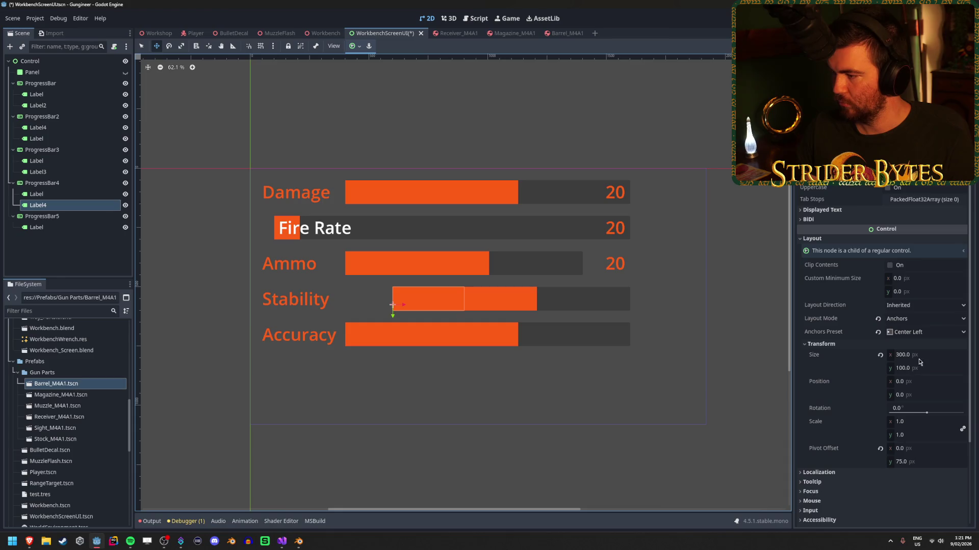
click(929, 383)
text(00)
key(Return)
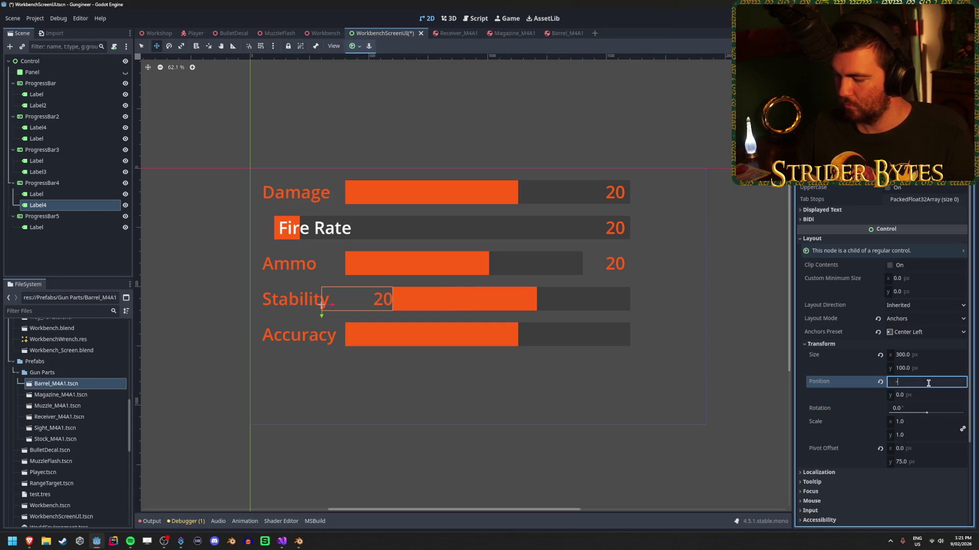
text(50)
key(Return)
click(928, 383)
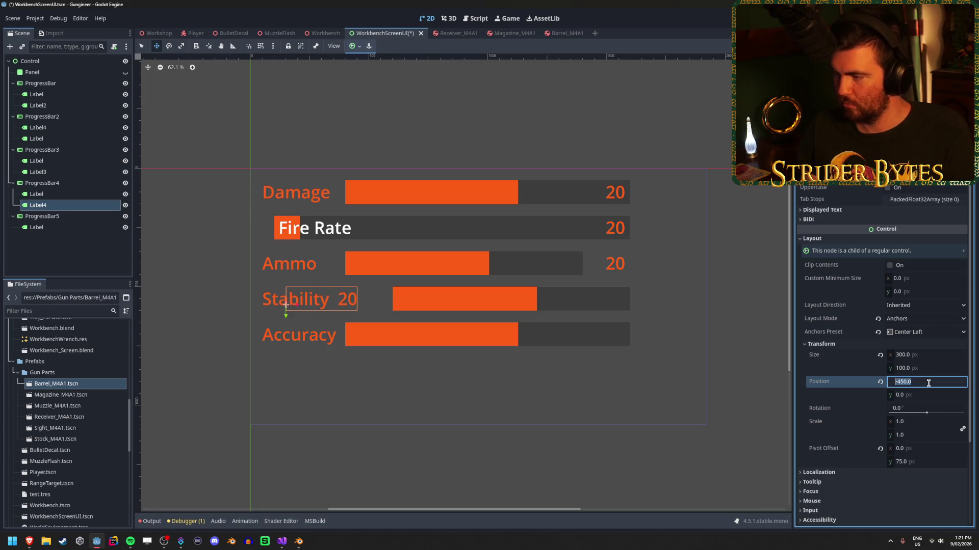
text(0)
key(Return)
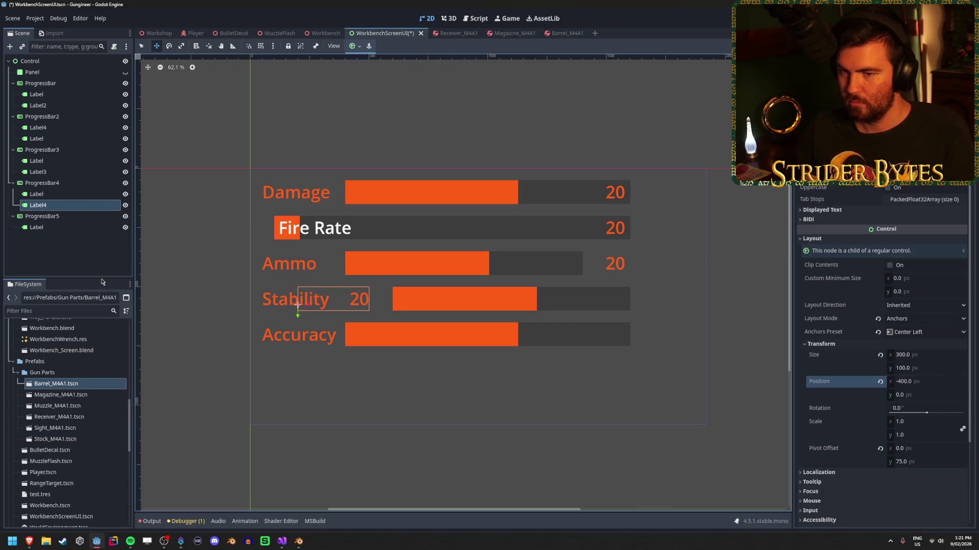
click(93, 259)
key(ctrl+s)
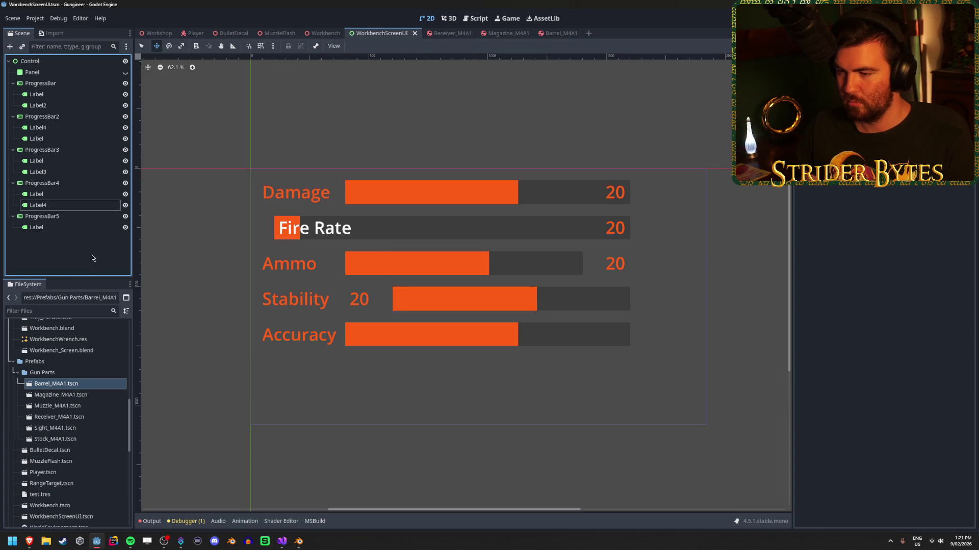
Adjust Label4's x position so the 20 value sits right beside the Stability bar.
click(39, 205)
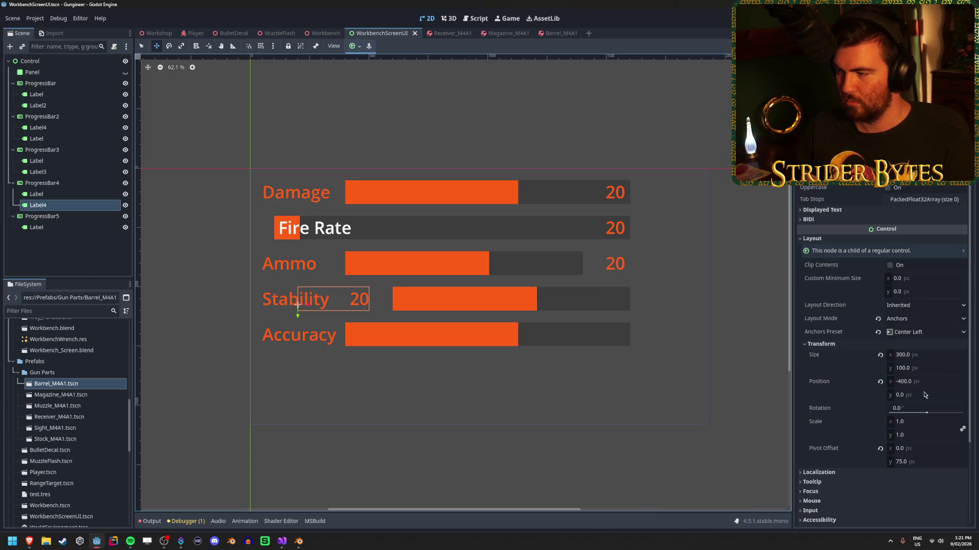
click(926, 381)
text(-35)
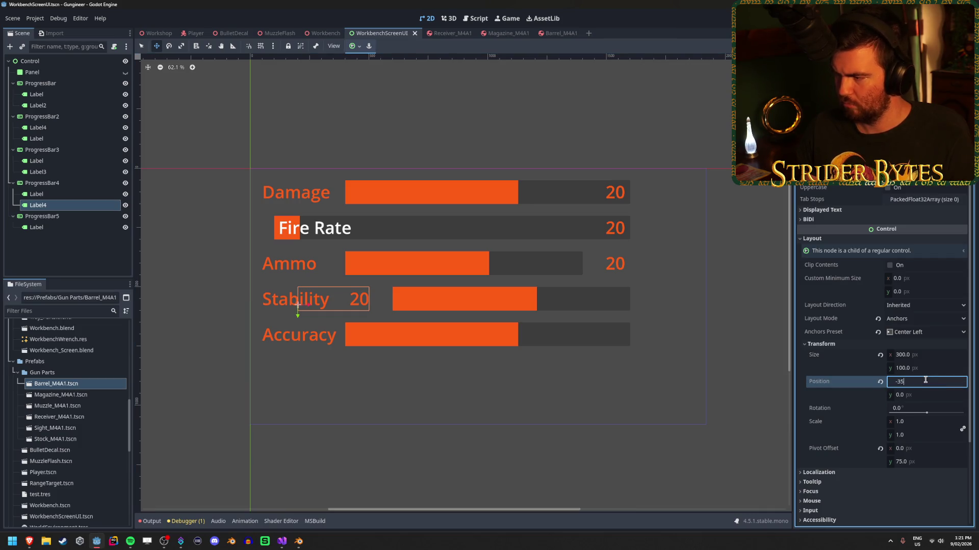
key(Return)
click(92, 255)
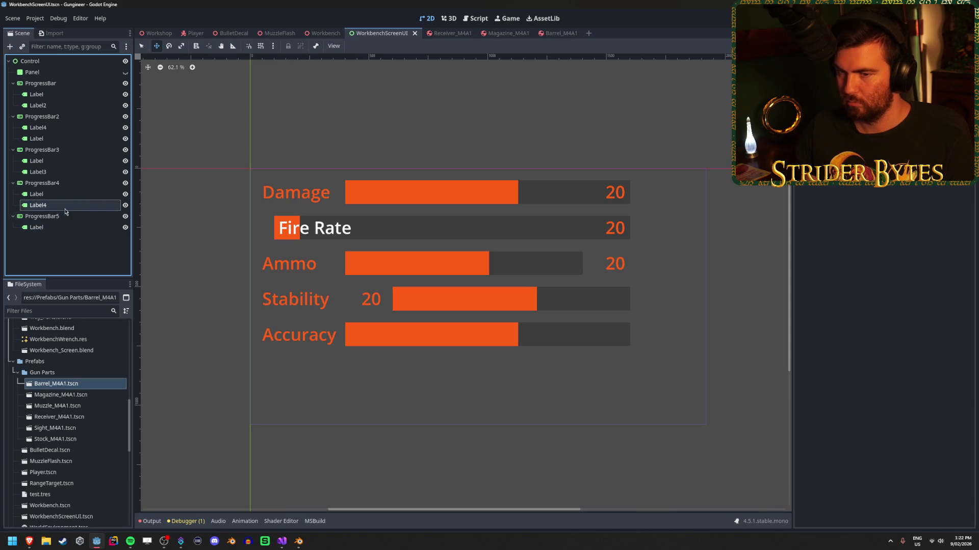
click(65, 90)
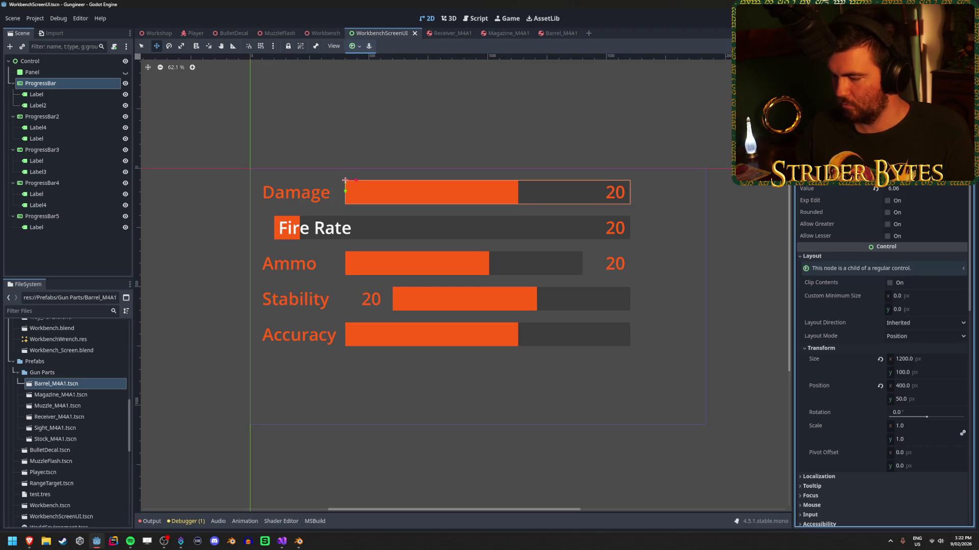
Restore the Damage bar's value to 20.
key(Return)
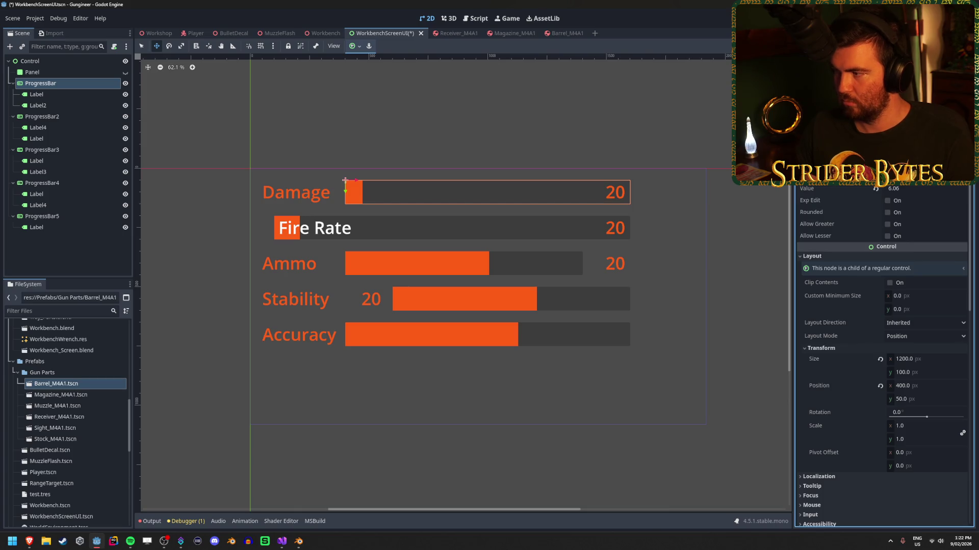
key(ctrl+z)
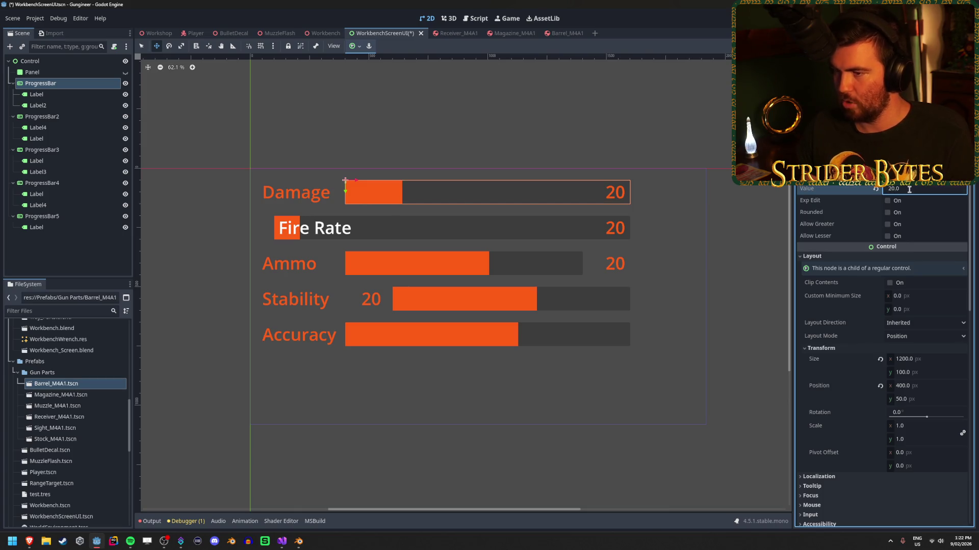
click(76, 86)
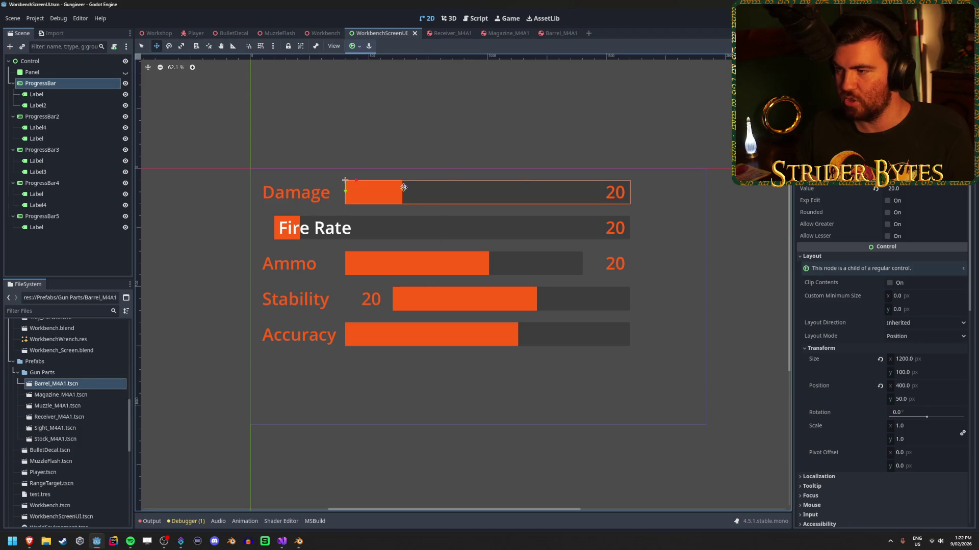
Raise the Fire Rate bar's value to 6 and save WorkbenchScreenUI.tscn.
click(53, 117)
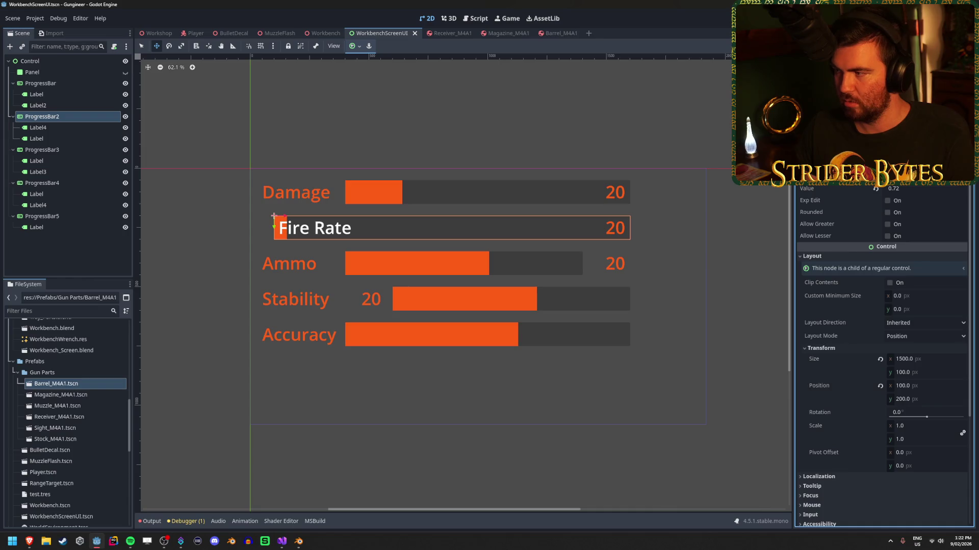
key(Return)
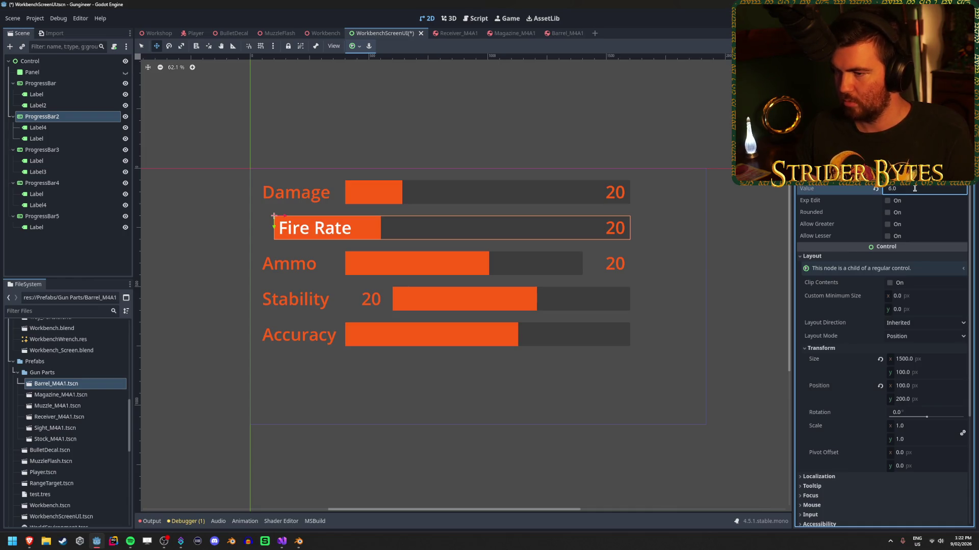
click(85, 143)
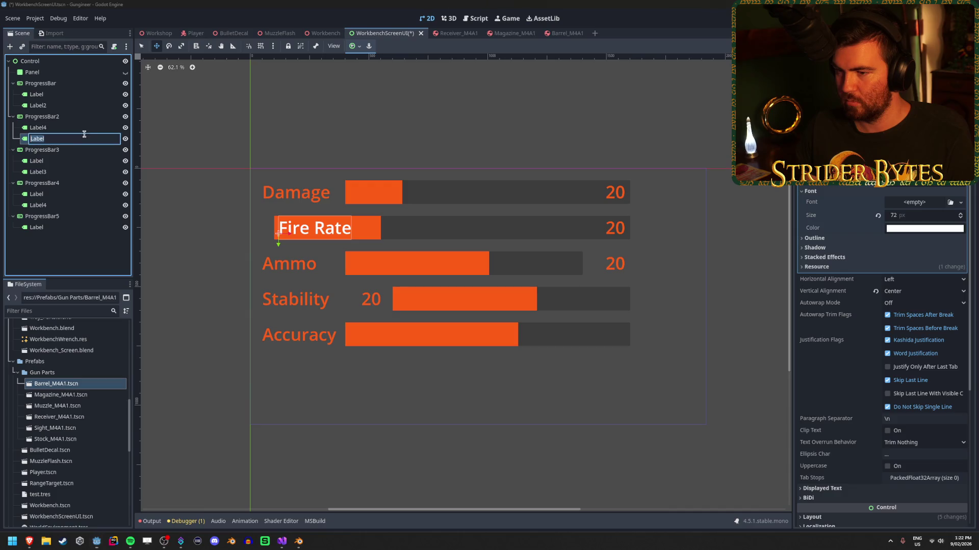
click(85, 128)
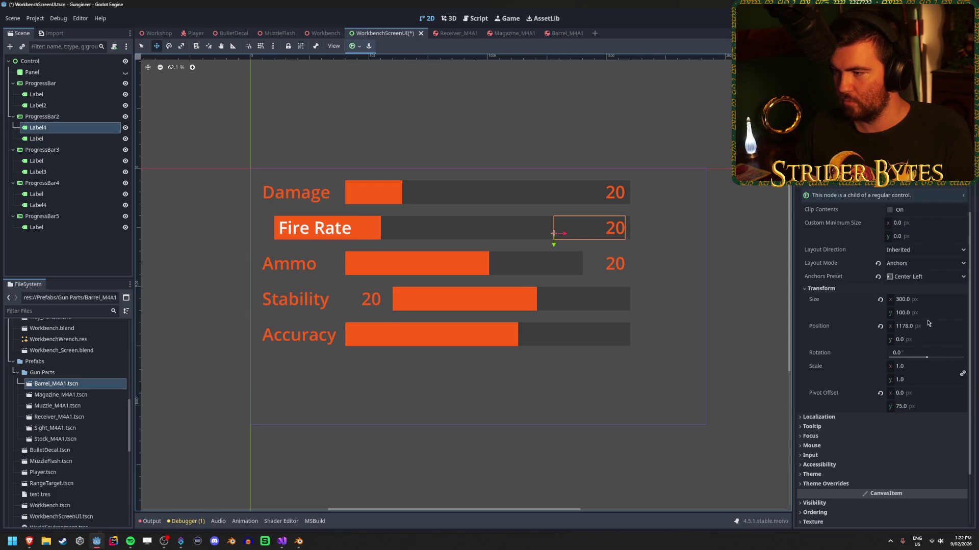
scroll(890, 259, up, 5)
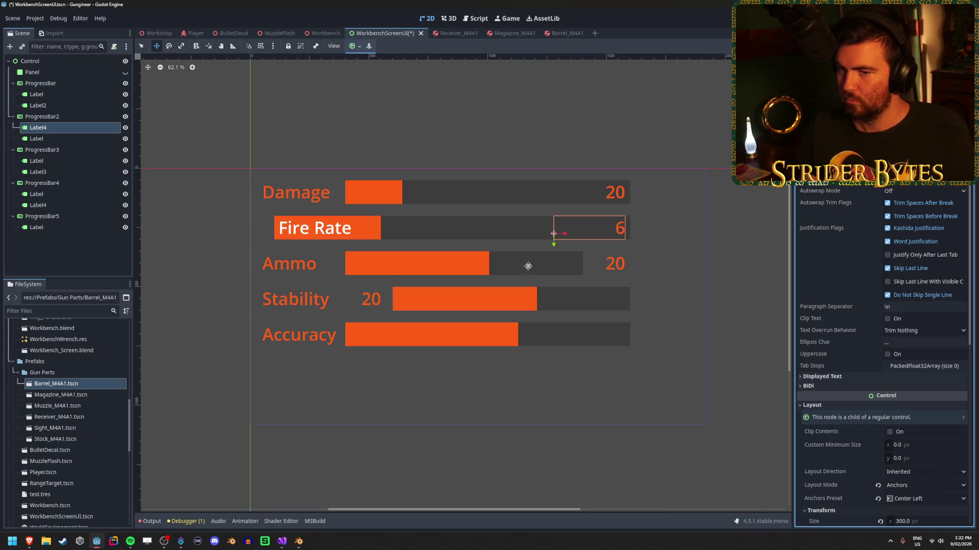
click(164, 270)
key(ctrl+s)
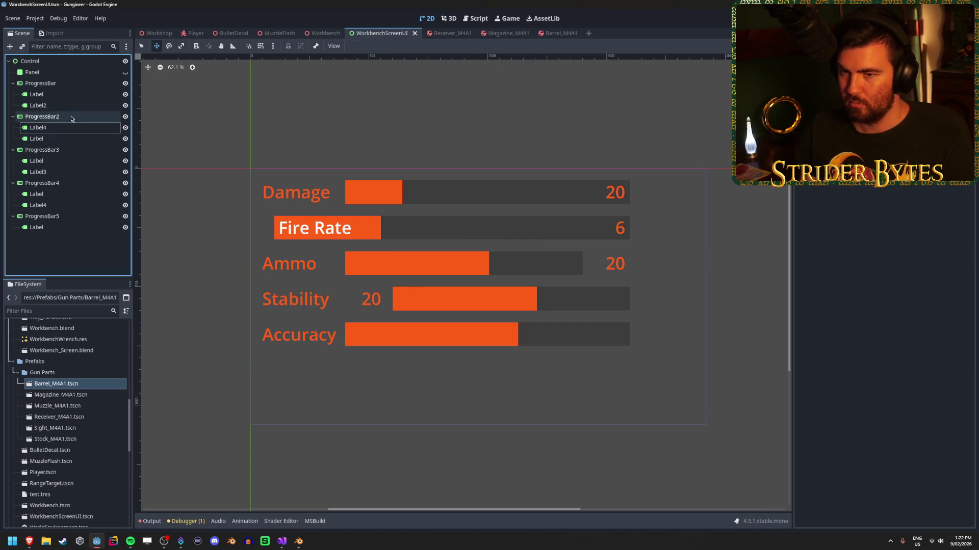
Set the Ammo progress bar's Value to 30 and save the screen UI scene.
click(63, 155)
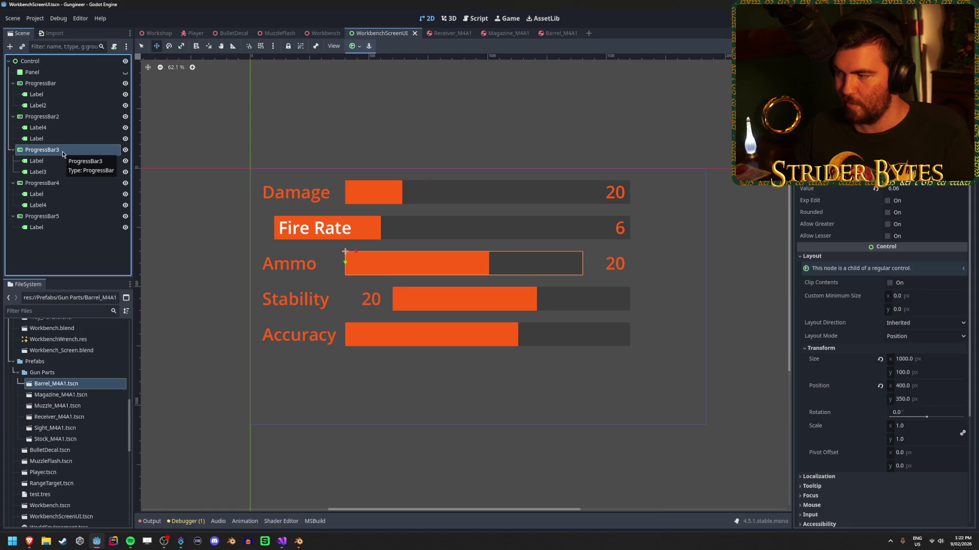
click(51, 160)
click(58, 171)
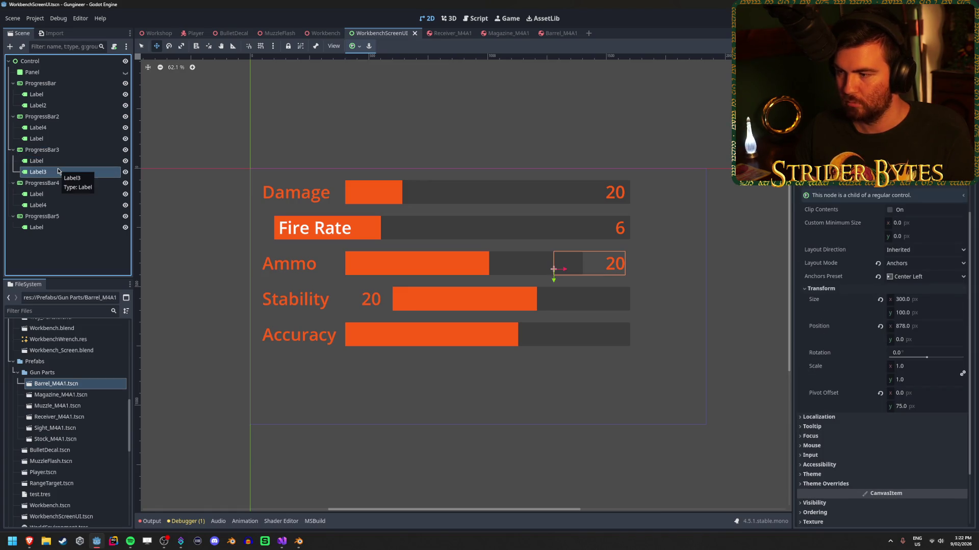
click(56, 160)
click(64, 151)
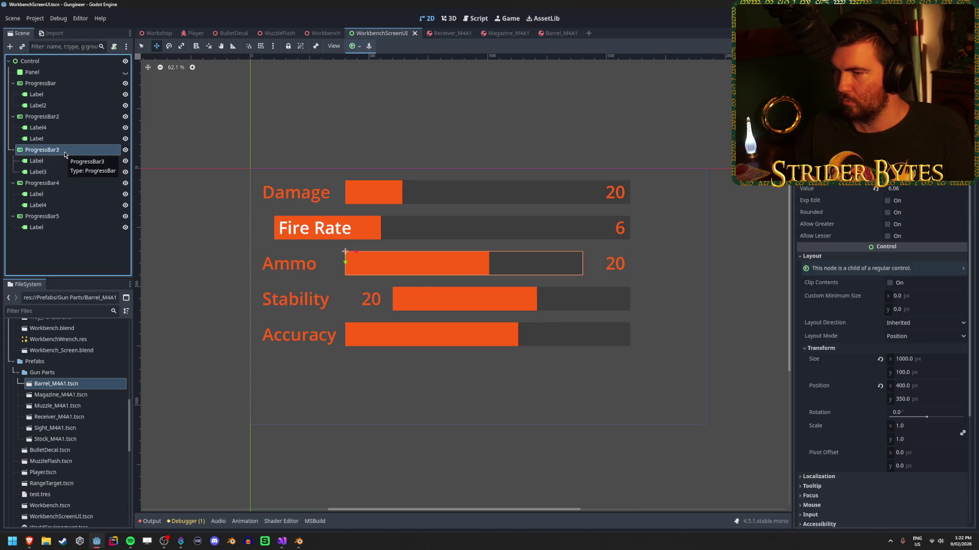
click(905, 189)
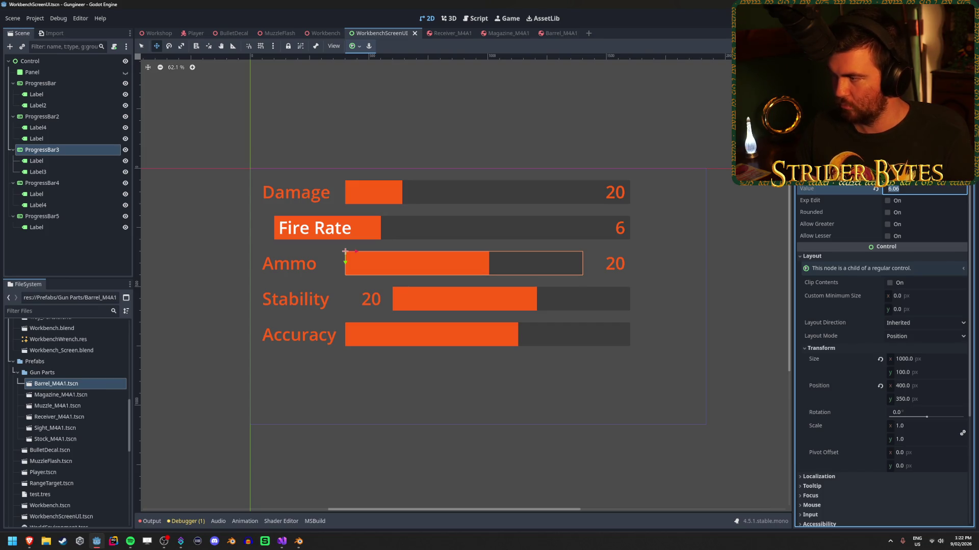
key(Return)
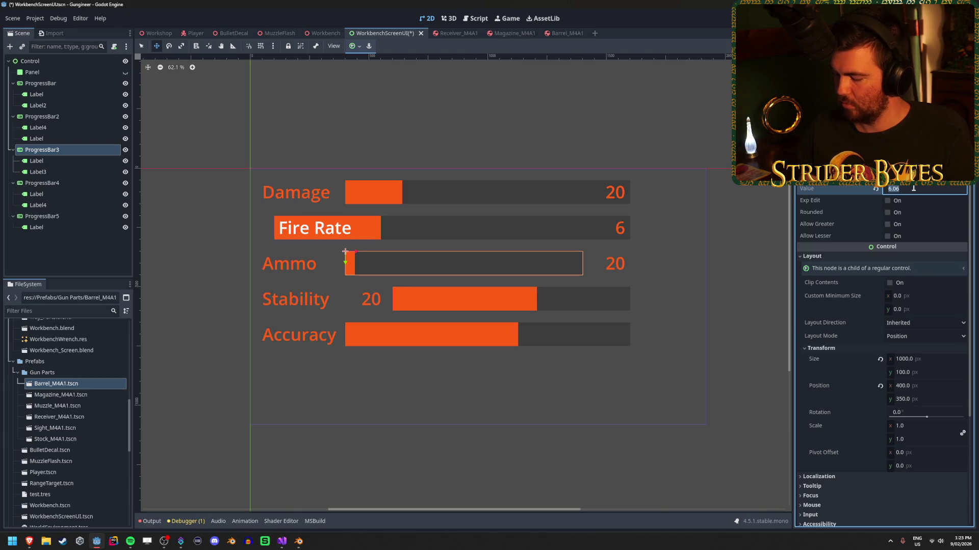
text(30)
key(Return)
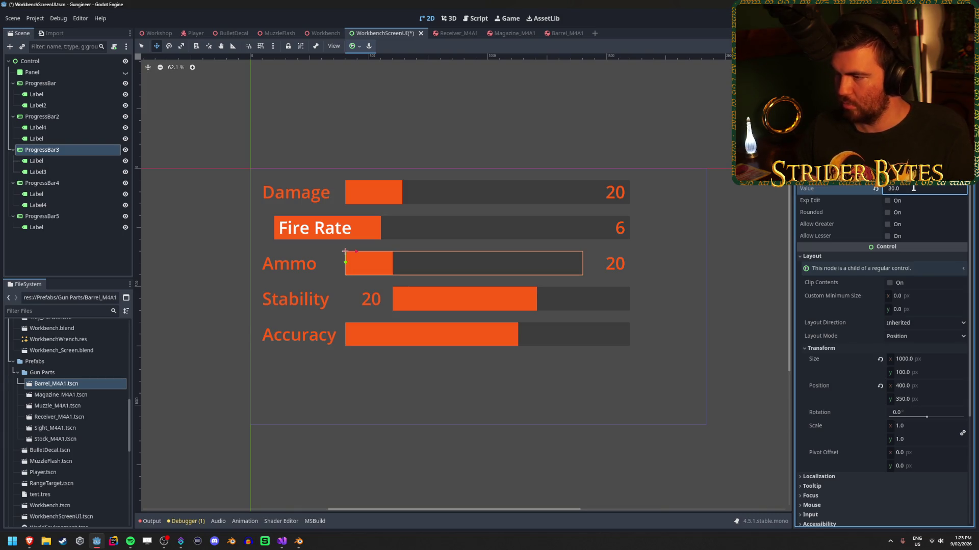
click(60, 174)
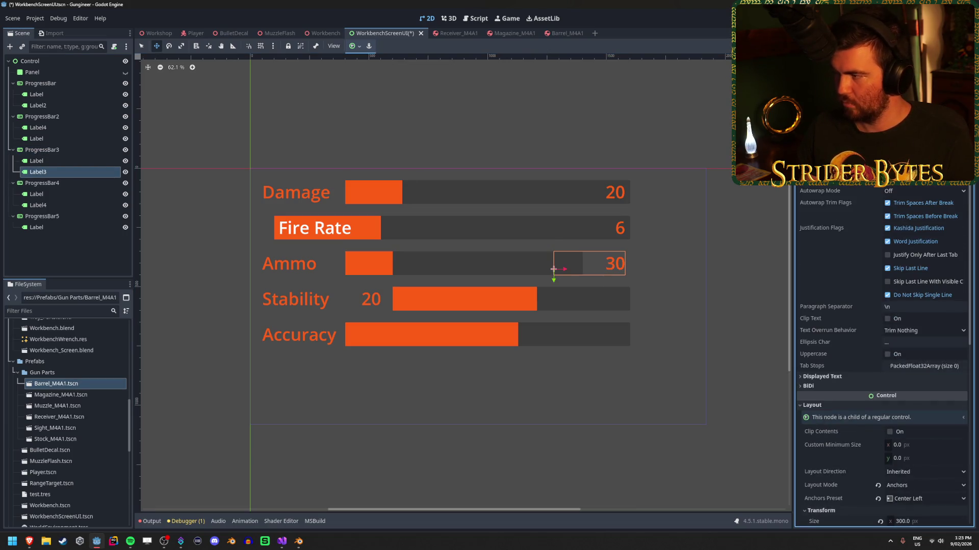
key(ctrl+s)
Set the Stability progress bar's Value to 5.
click(77, 184)
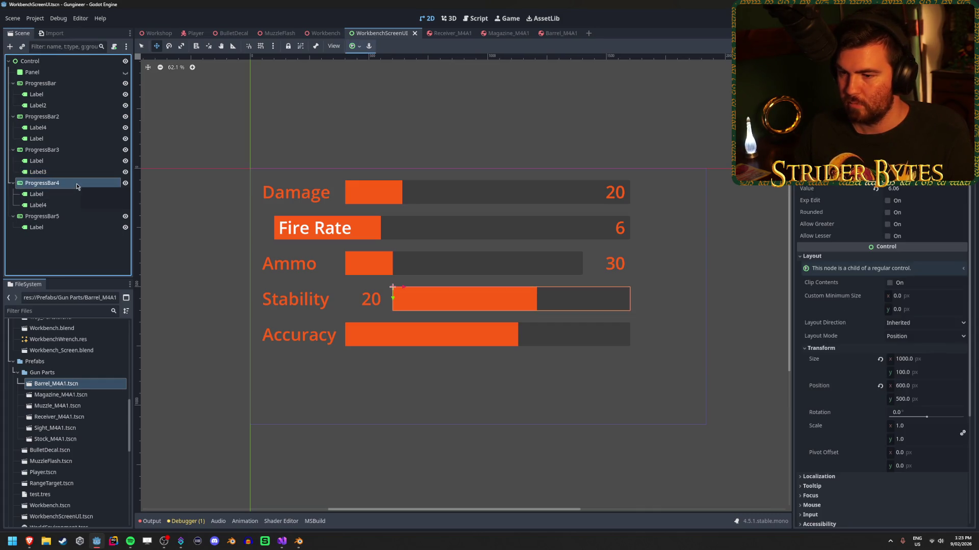
click(78, 216)
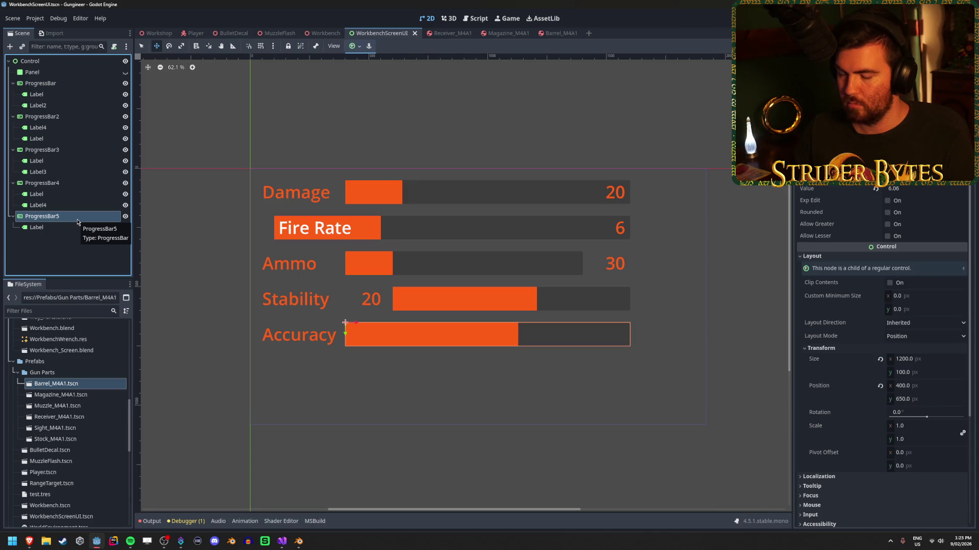
click(71, 227)
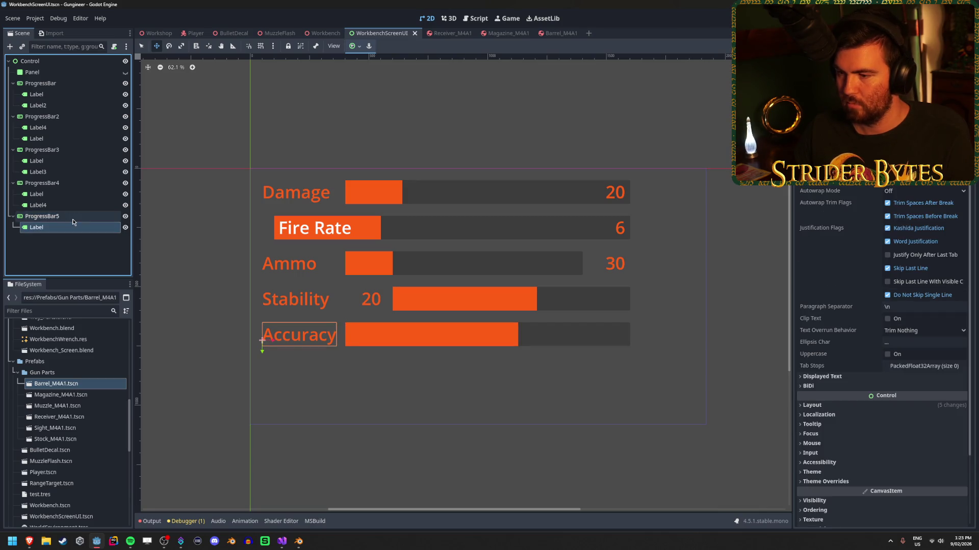
click(72, 219)
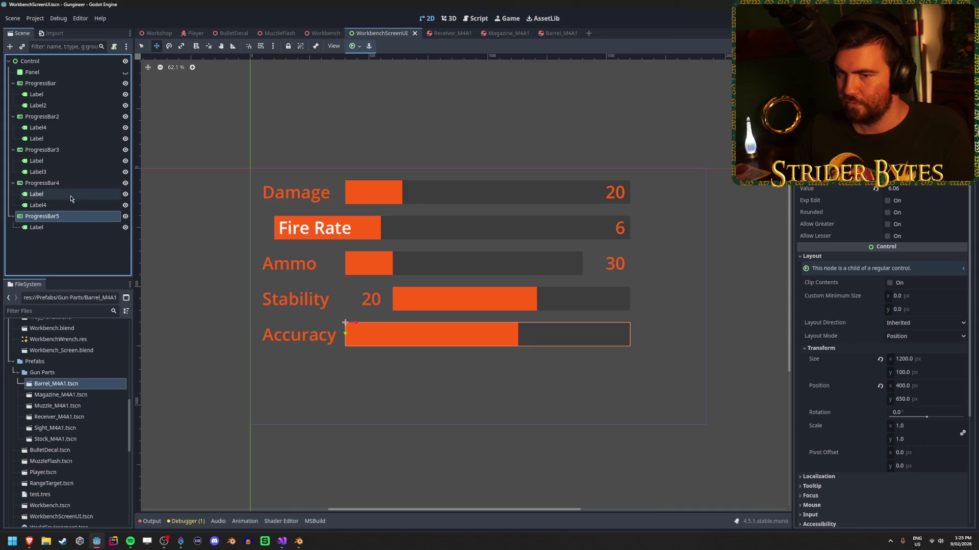
click(71, 184)
click(68, 197)
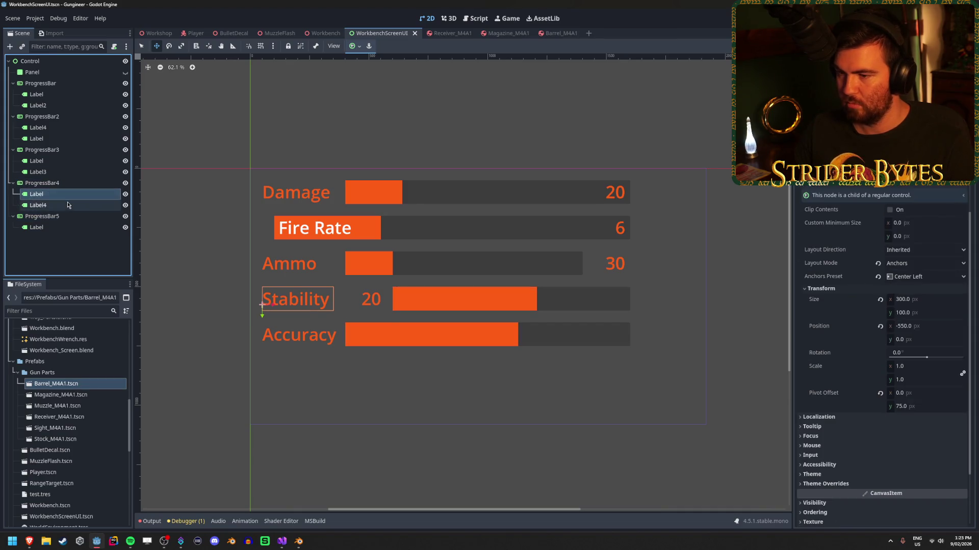
click(67, 205)
click(69, 190)
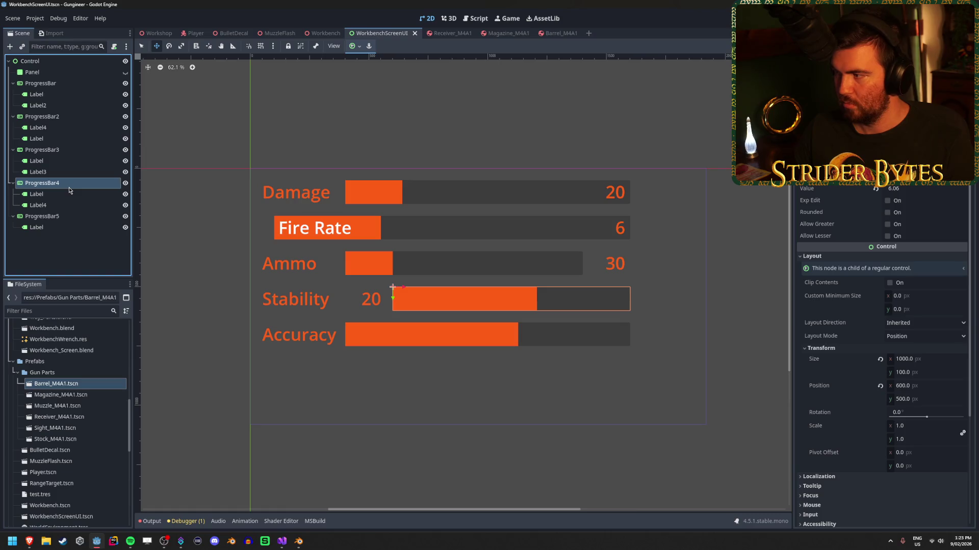
click(911, 189)
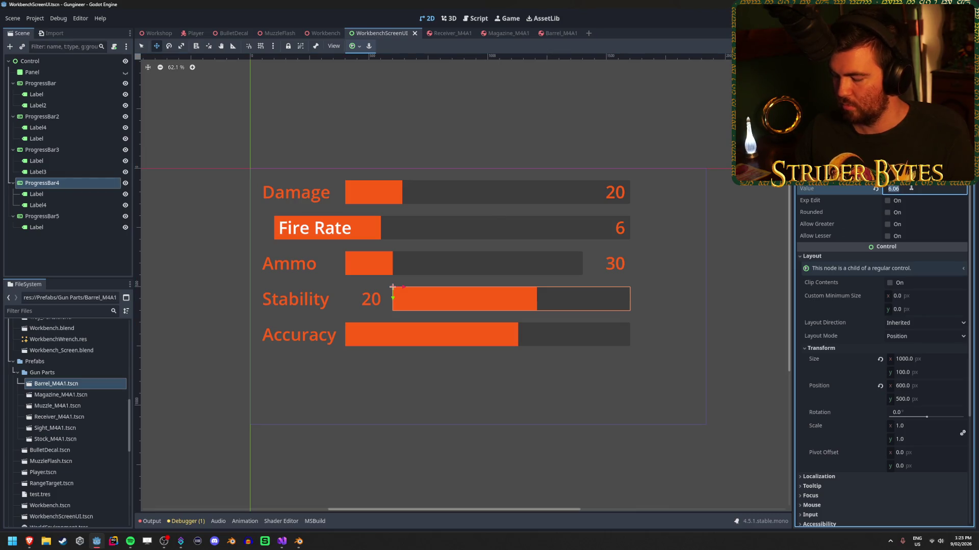
text(5)
key(Return)
Change the Stability value label's text to 5 and save the scene.
click(310, 305)
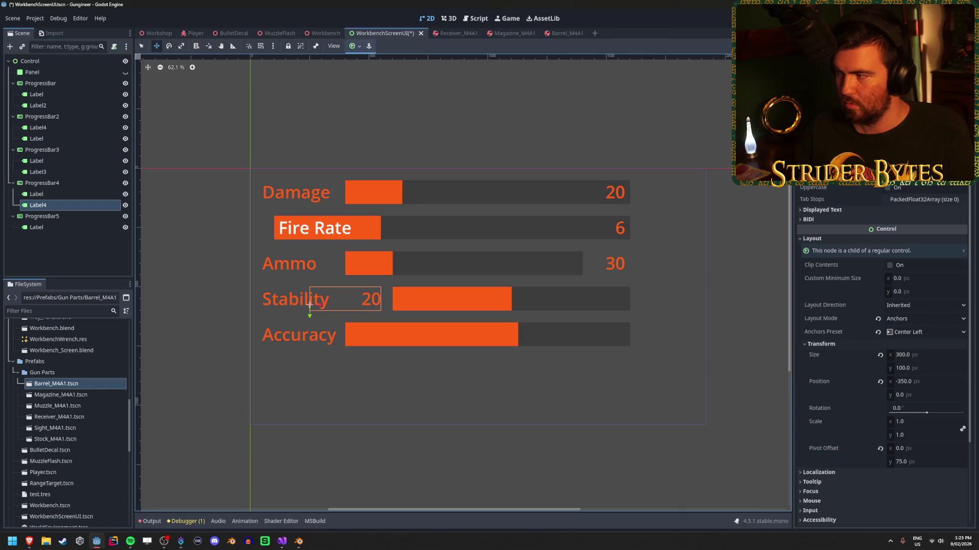
key(BackSpace)
key(BackSpace)
text(5)
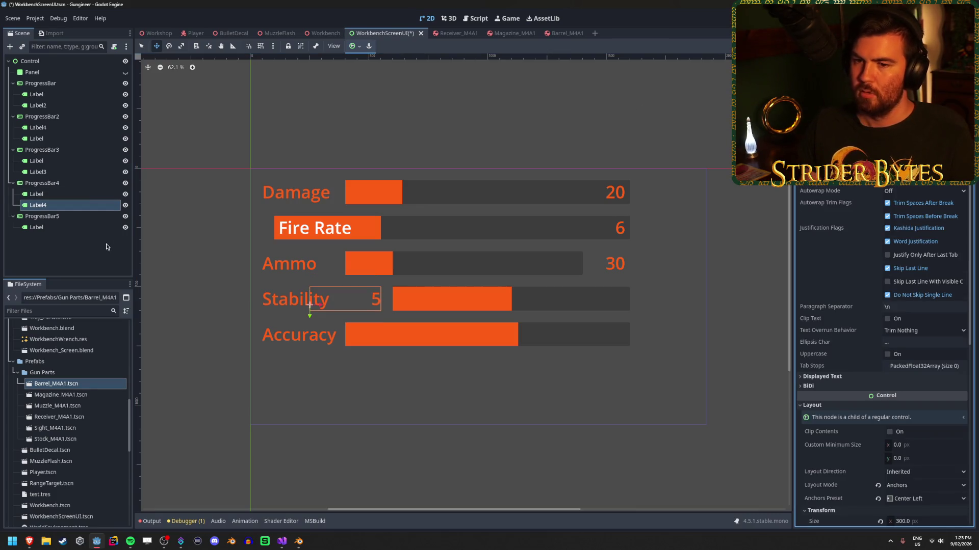
click(106, 247)
key(ctrl+s)
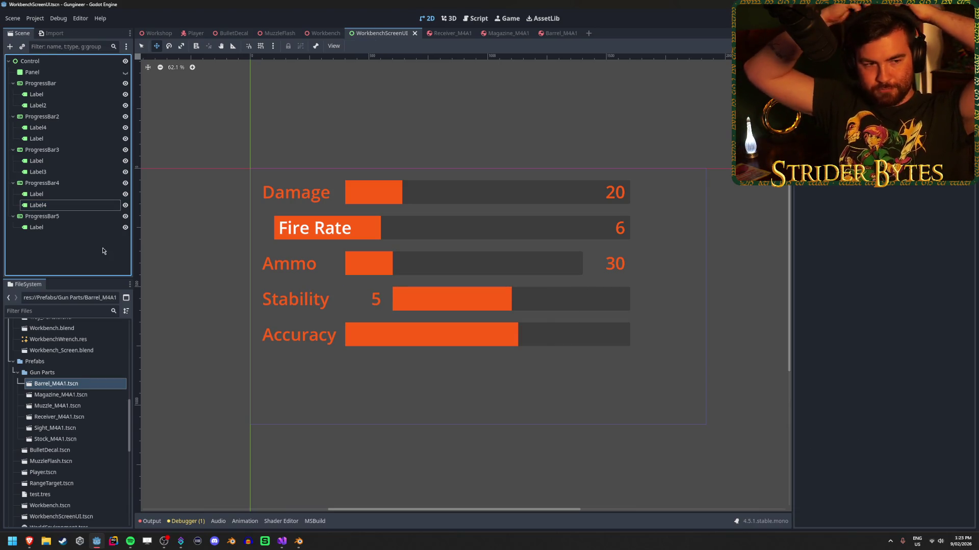
Run the Workbench scene to check the monitor's stat values, then open the Workshop scene.
click(316, 34)
key(F5)
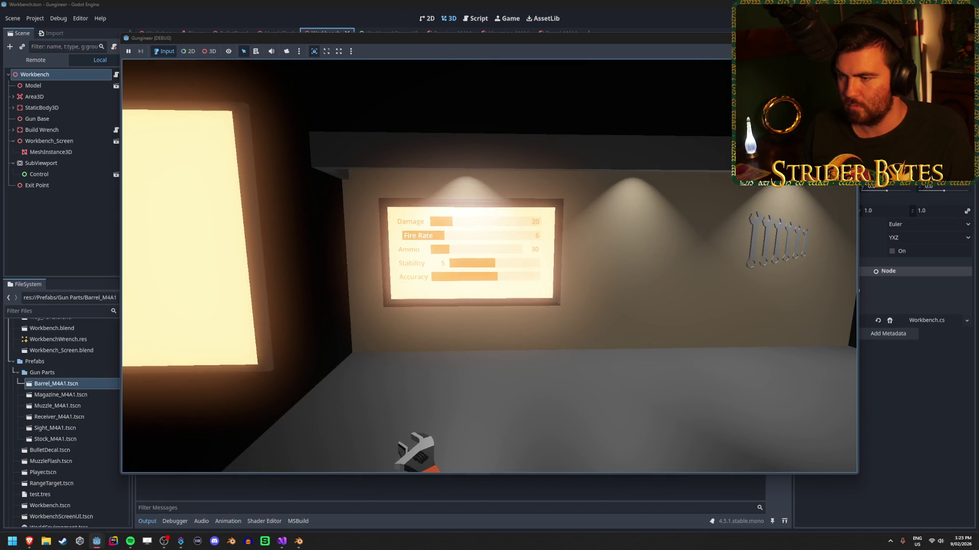
key(Escape)
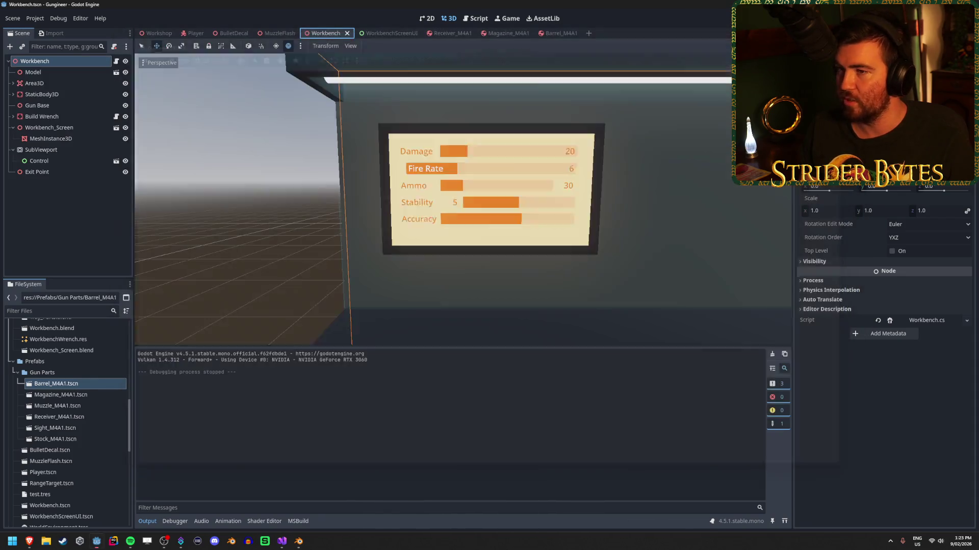
click(391, 34)
click(321, 33)
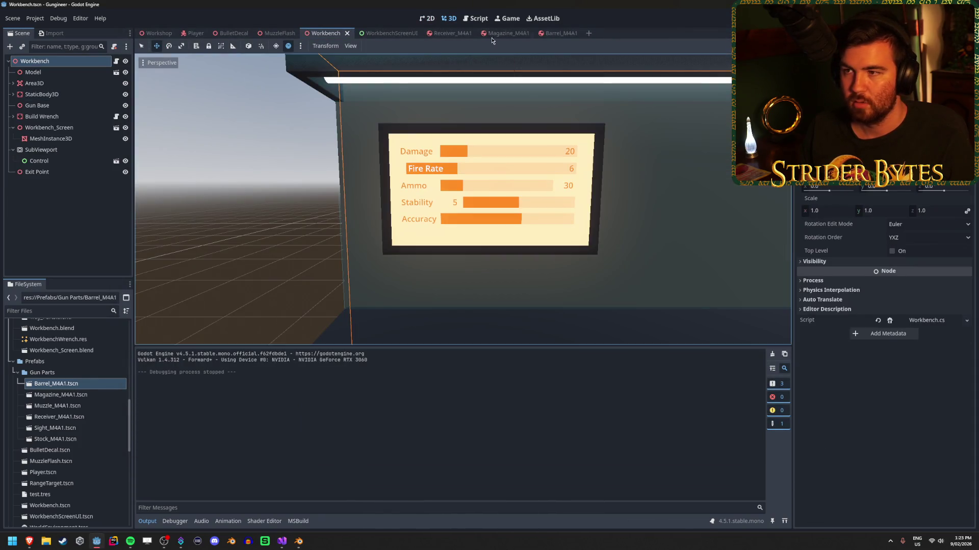
click(155, 33)
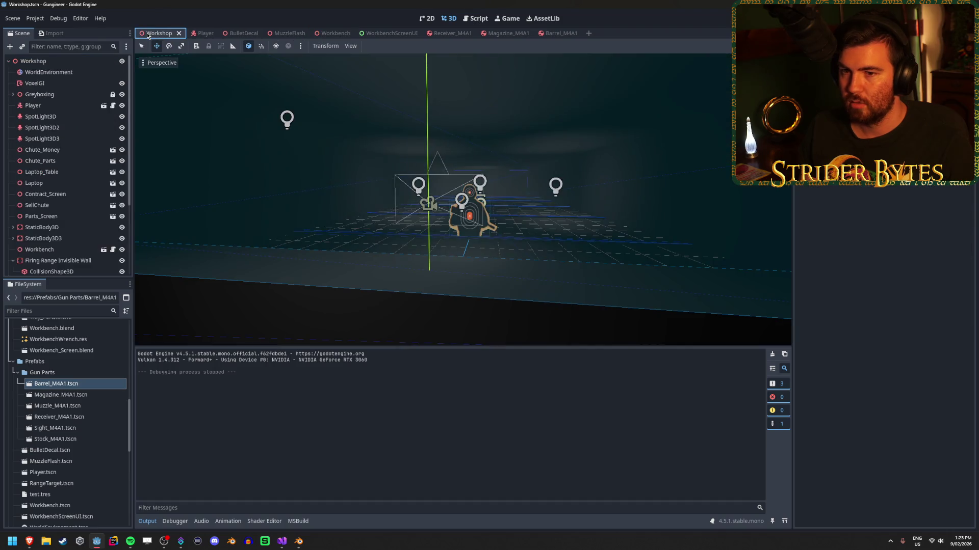
Select the three Workshop spotlights and hide them.
double_click(41, 116)
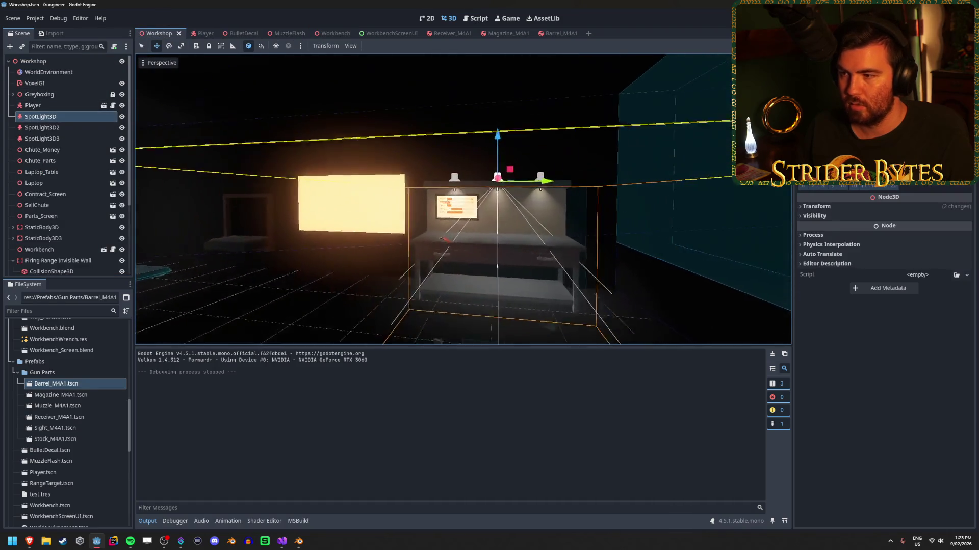
shift+click(46, 139)
click(122, 138)
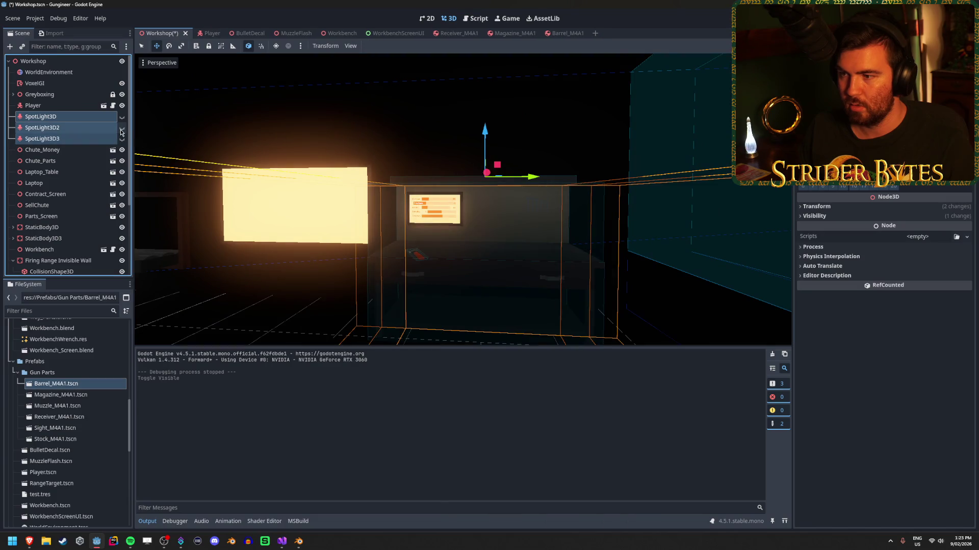
scroll(591, 225, up, 3)
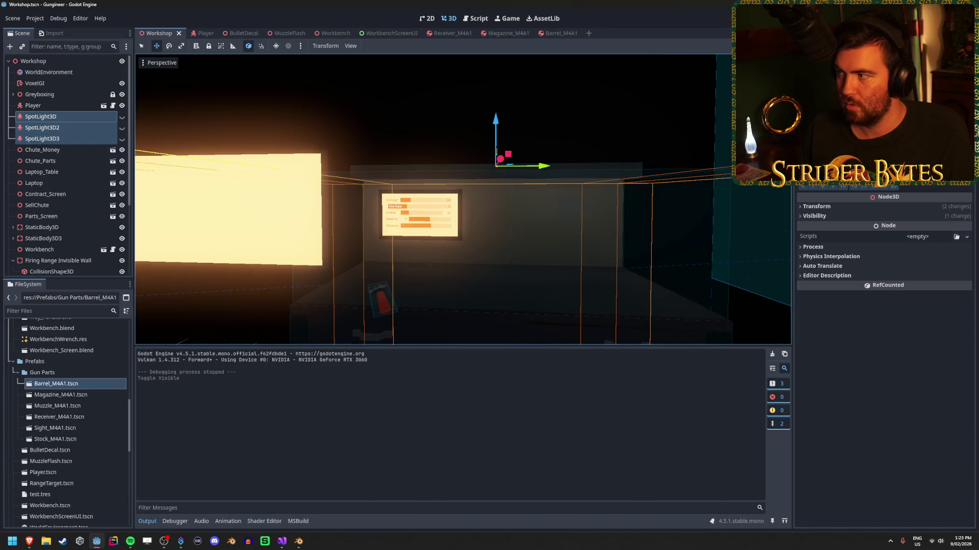
Play-test the game, walking up to view the workbench stat screen without spotlights.
key(F5)
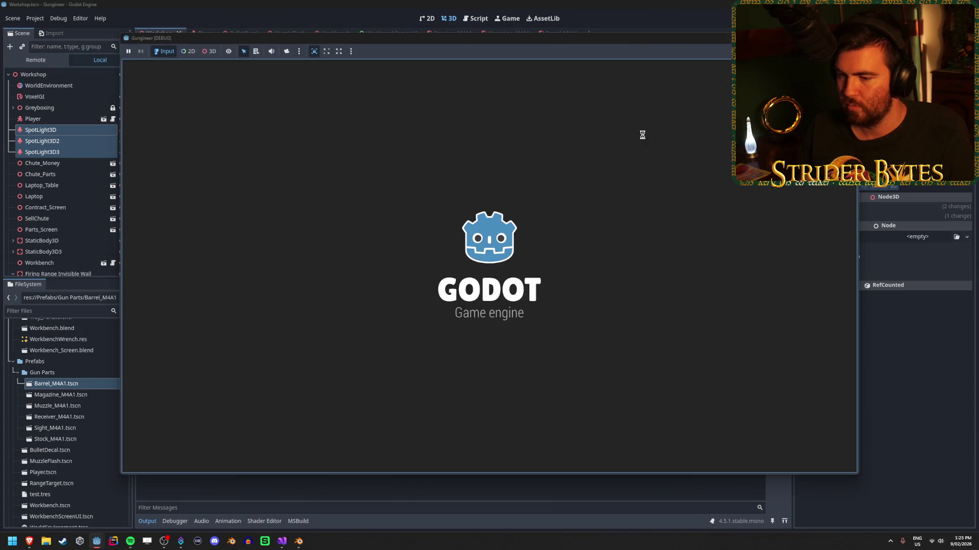
key(w)
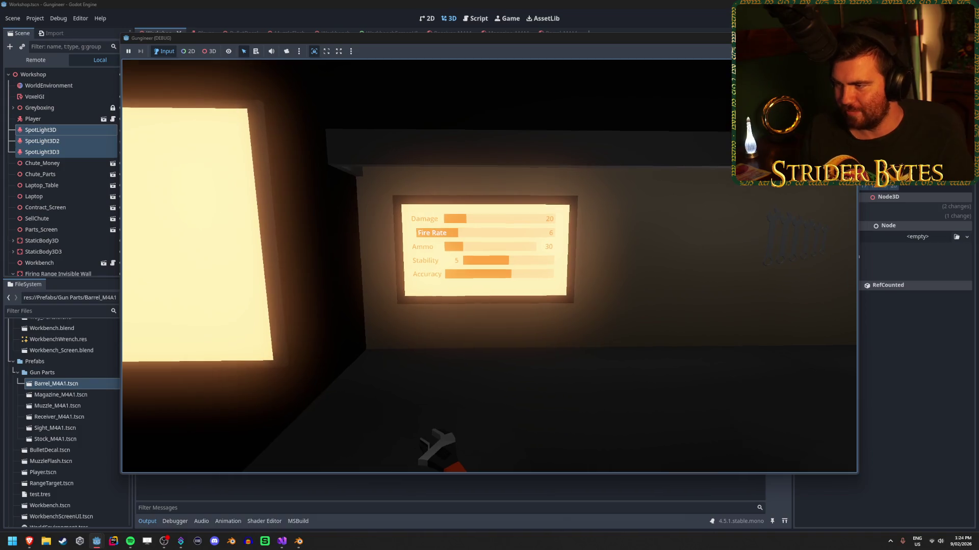
key(s)
key(w)
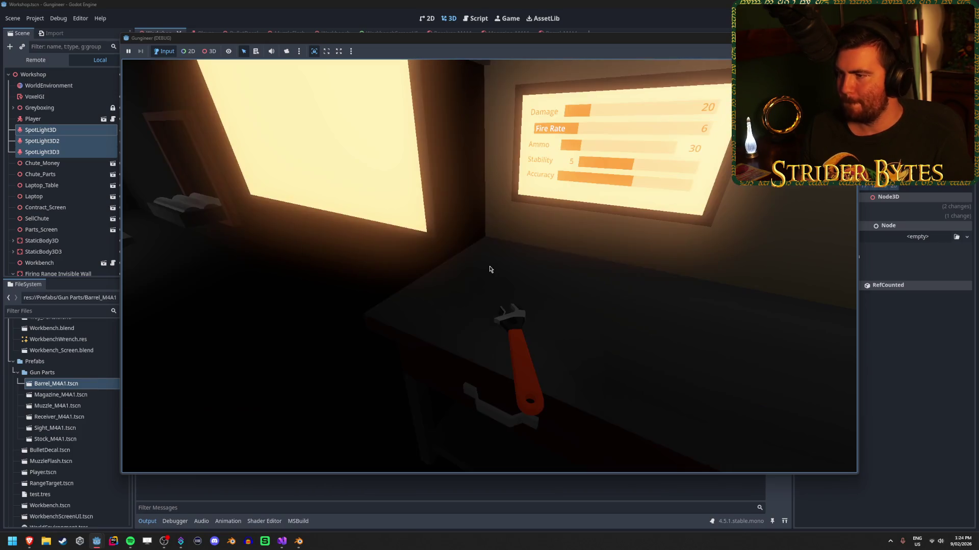
key(F8)
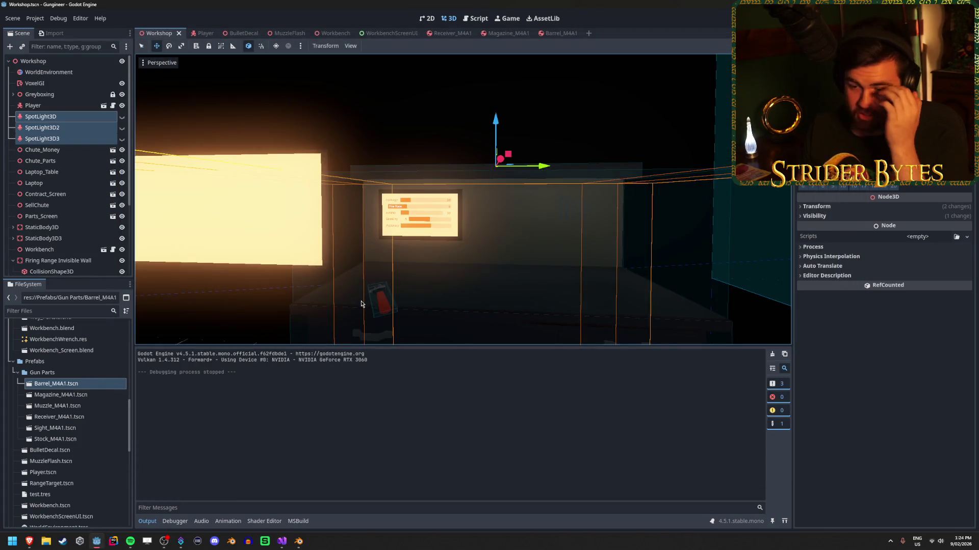
click(301, 544)
Open recent Workbench_Screen.blend and set the screen material's Emission Strength to 1.
click(17, 14)
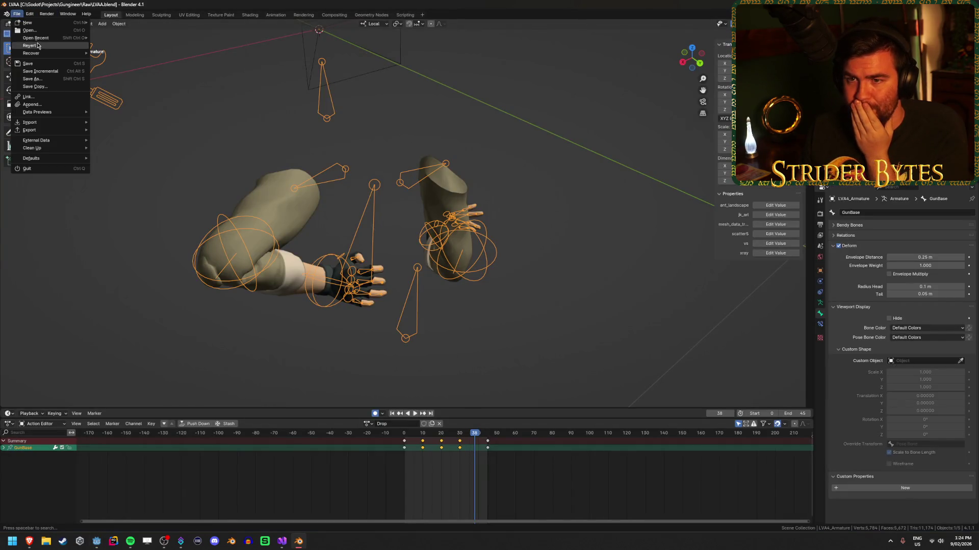
mouse_move(40, 39)
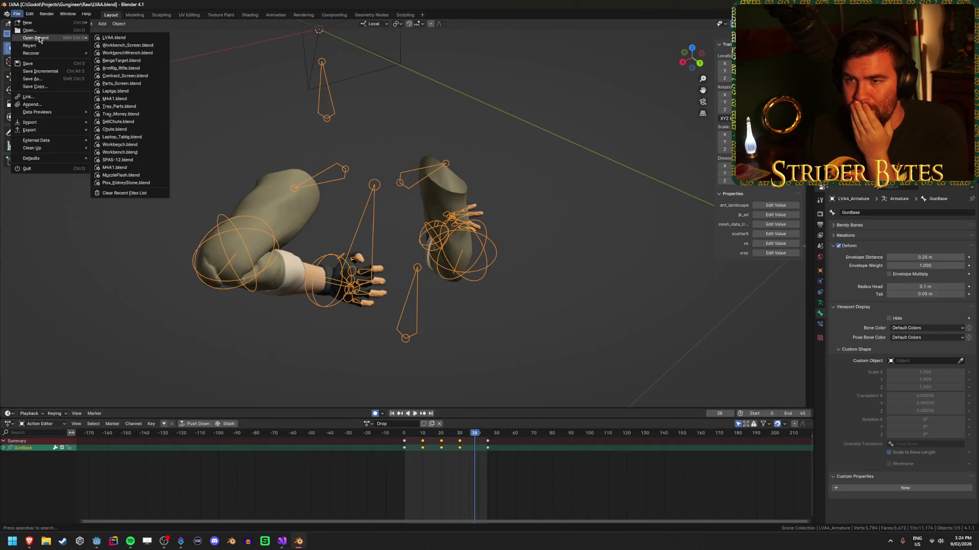
click(154, 45)
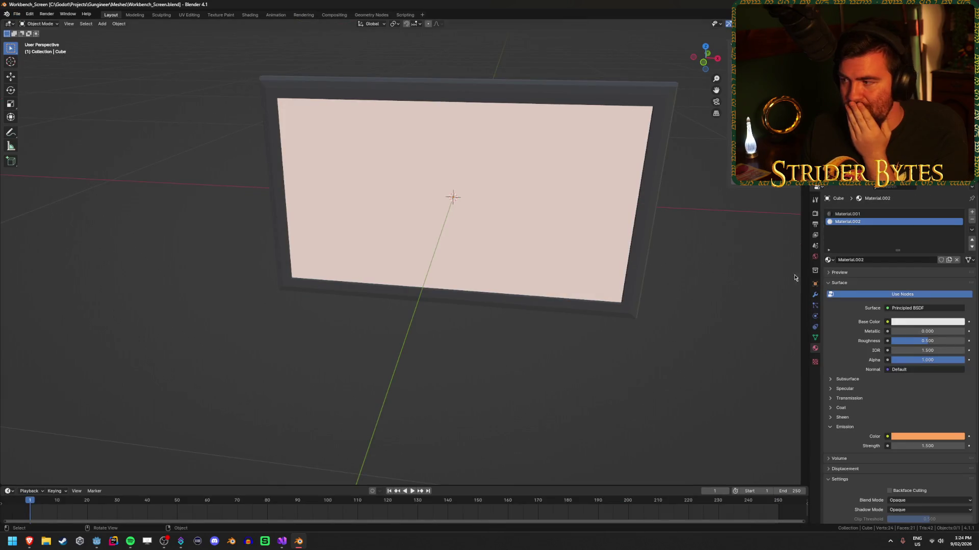
text(1)
key(Return)
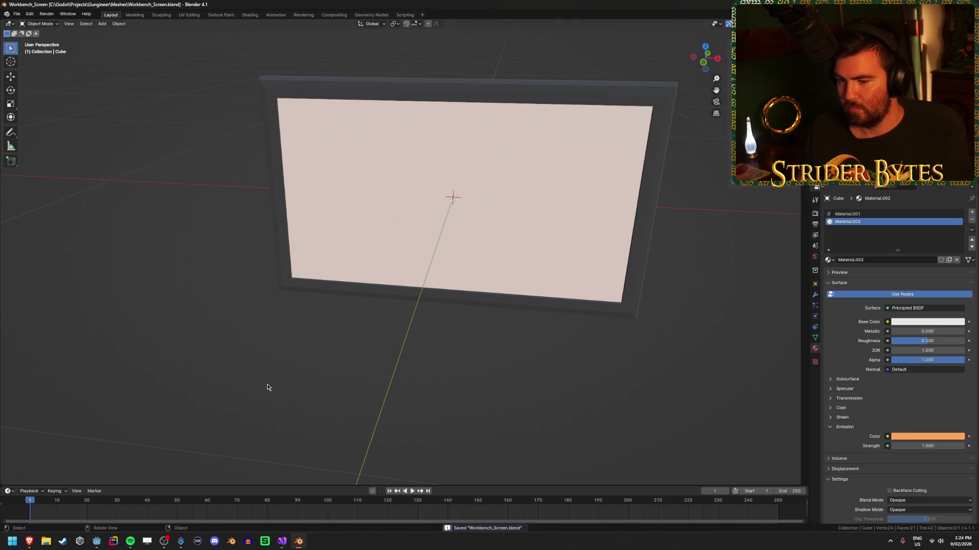
key(alt+Tab)
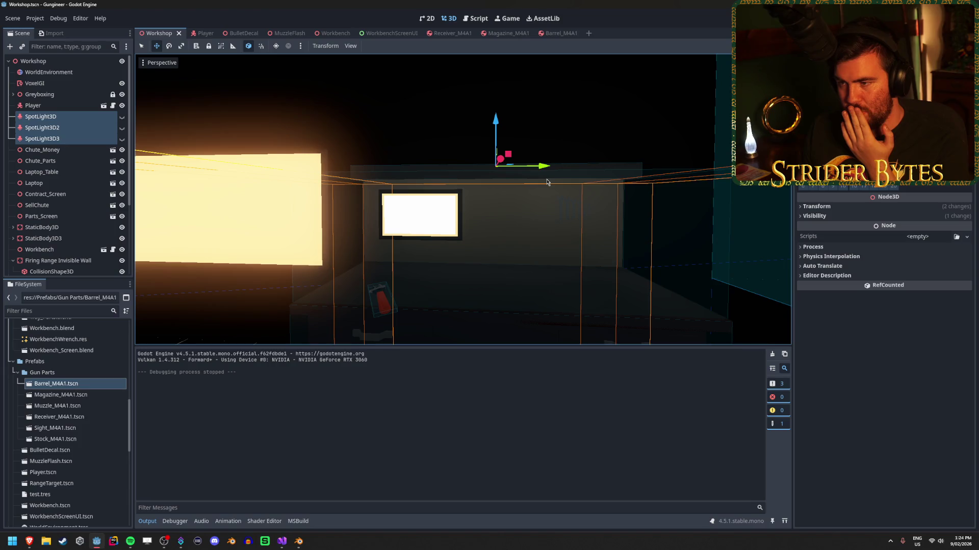
Fly the viewport toward the workbench screen and play-test the game to view the stats monitor.
right_click(547, 182)
key(w)
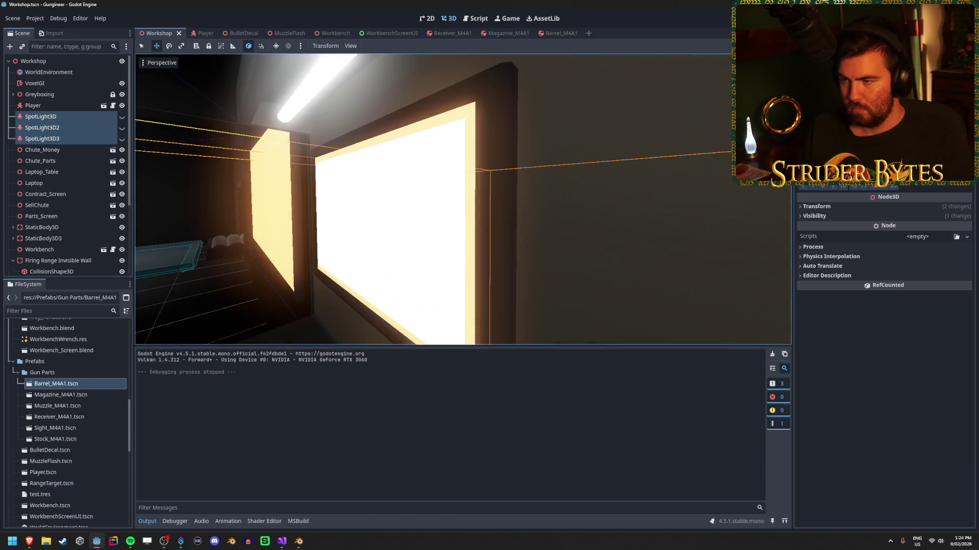
key(s)
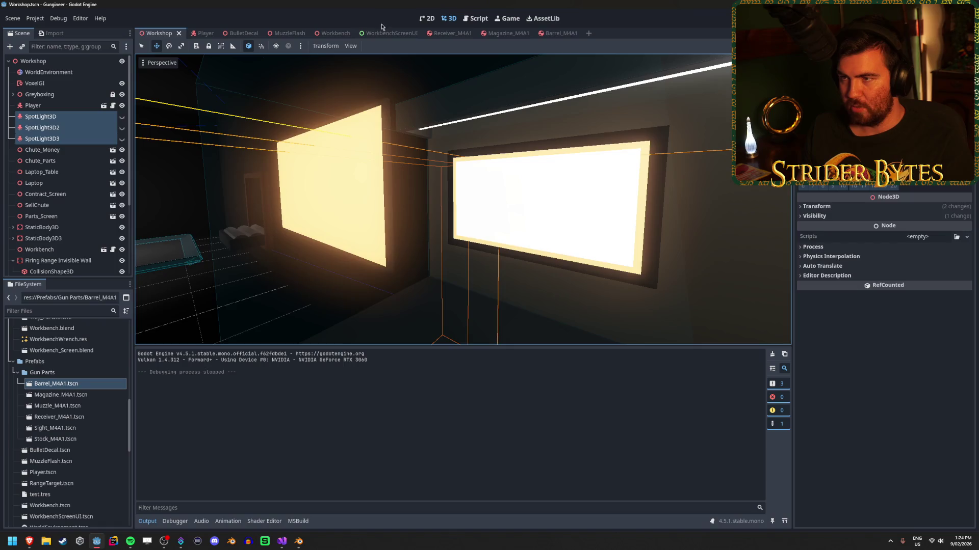
click(382, 29)
mouse_move(382, 29)
mouse_down()
mouse_move(324, 59)
mouse_move(328, 34)
mouse_move(385, 38)
mouse_up()
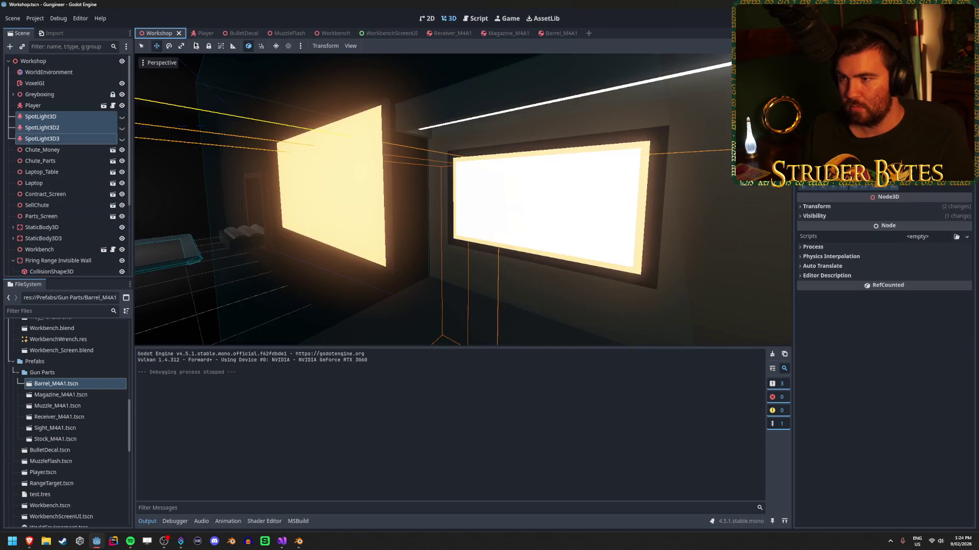
click(155, 33)
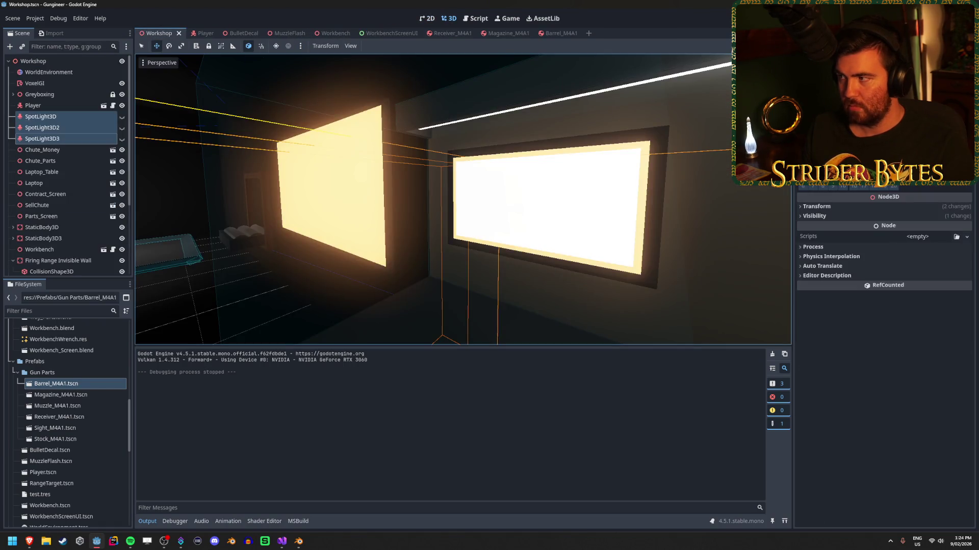
key(F5)
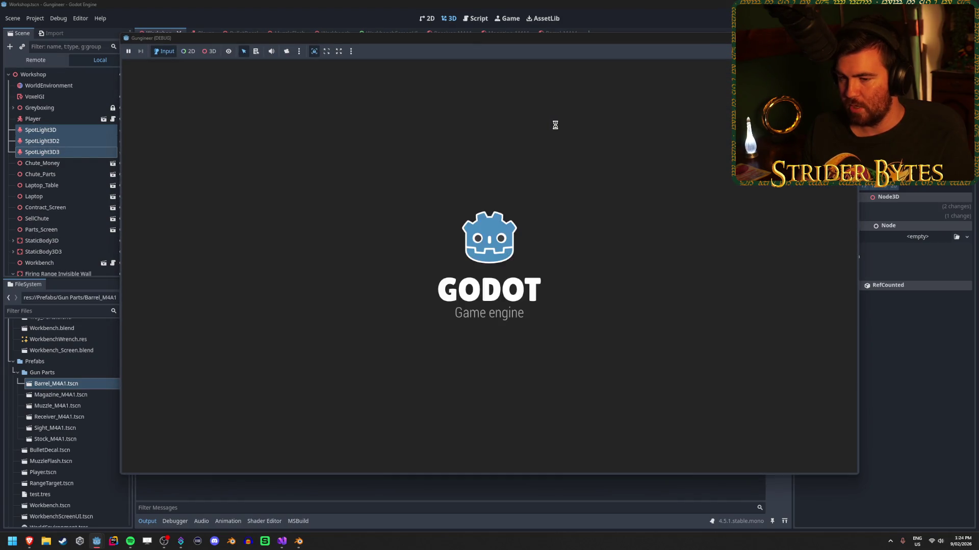
key(w)
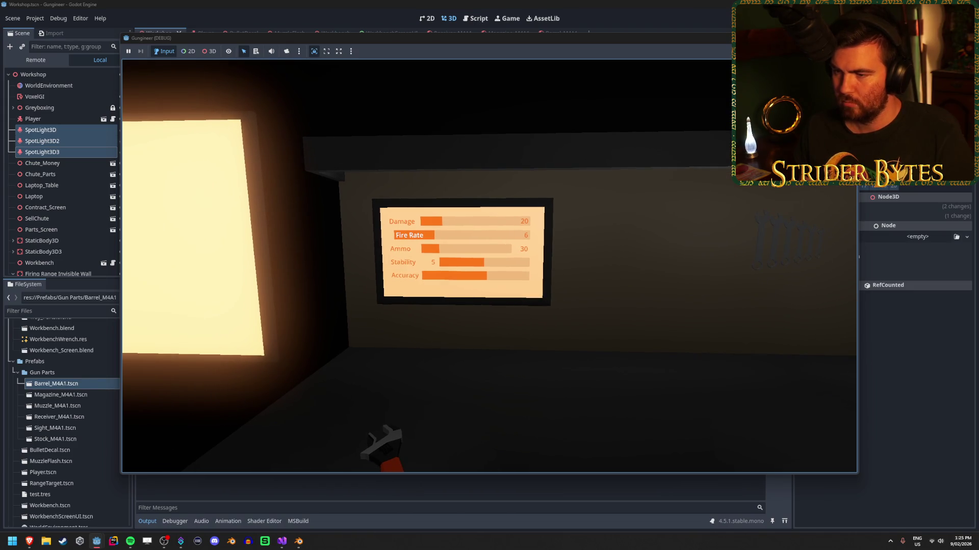
key(Escape)
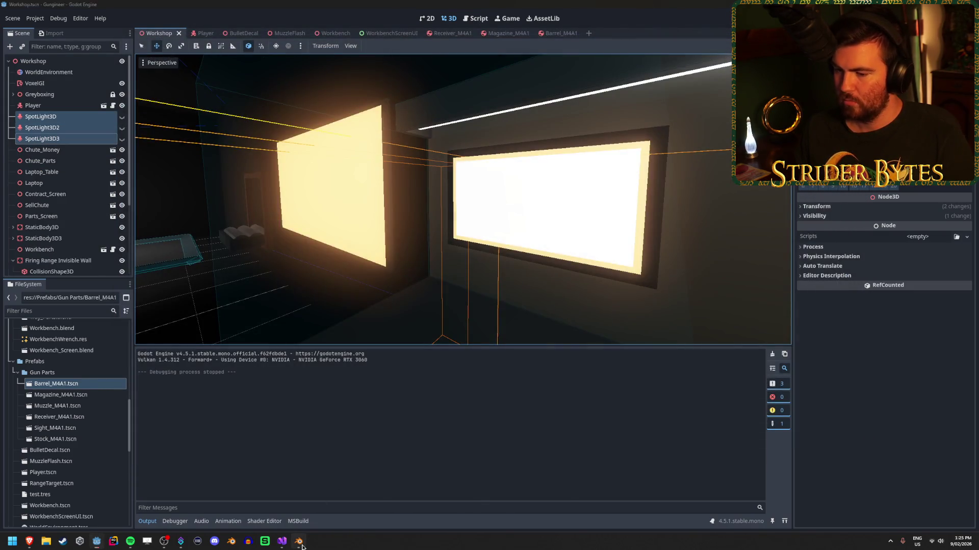
In Blender, set the screen's Emission Strength to 1.25 and save the file.
click(301, 547)
click(930, 447)
text(1.2)
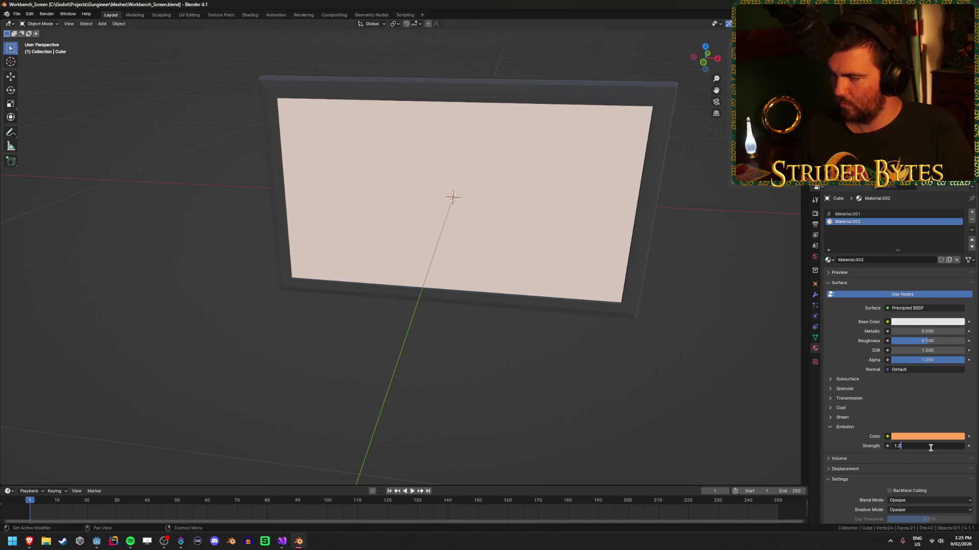
text(5)
key(Return)
key(ctrl+s)
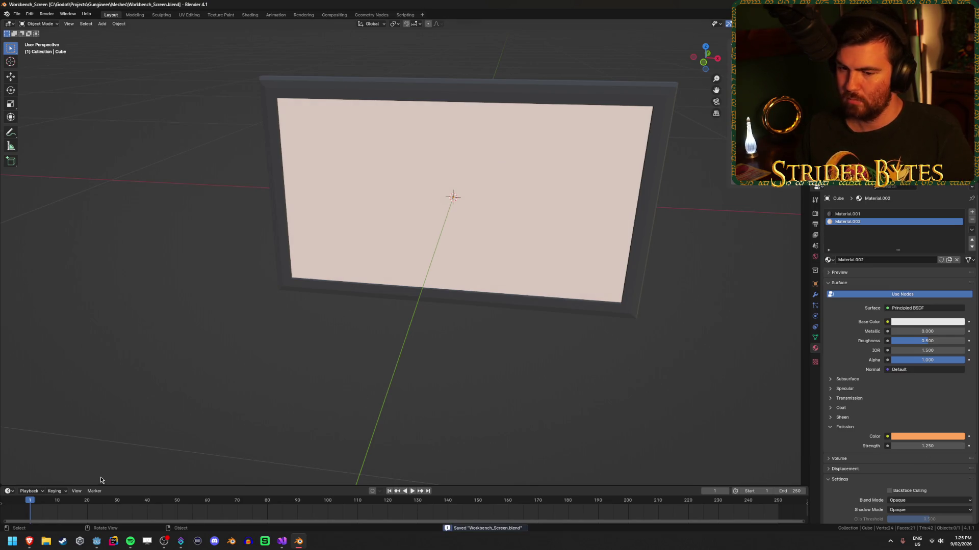
mouse_move(32, 545)
click(98, 543)
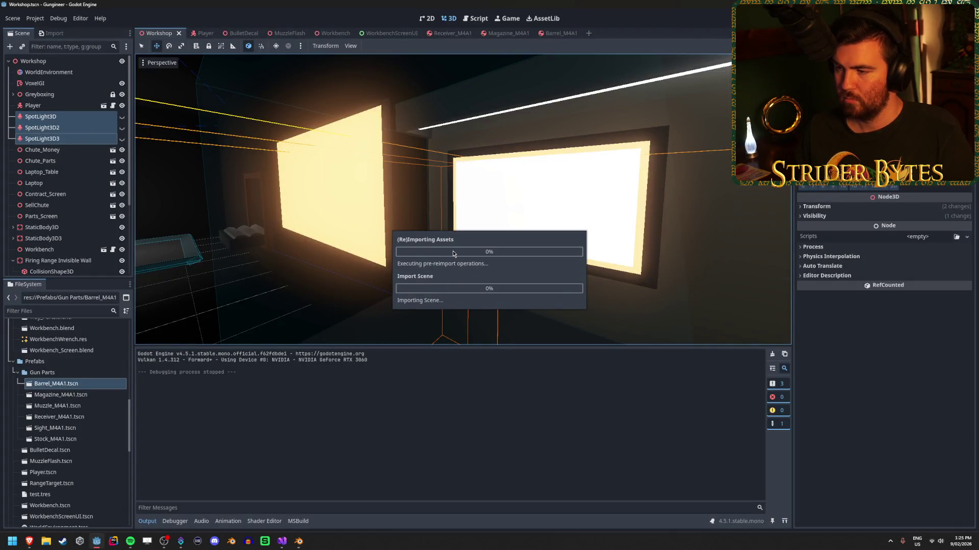
Play-test the game to inspect the monitor at emission 1.25, then bring Blender back.
key(F5)
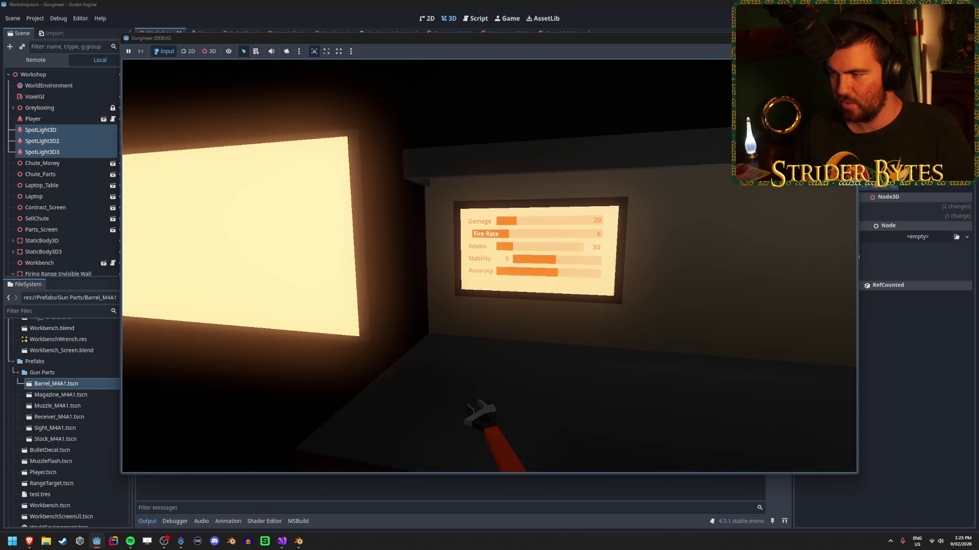
key(F8)
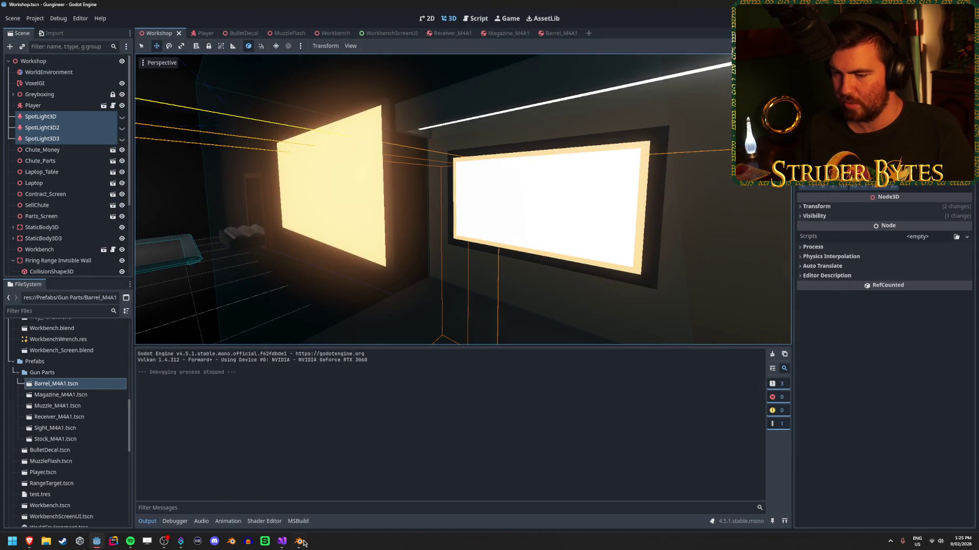
click(302, 543)
mouse_move(278, 548)
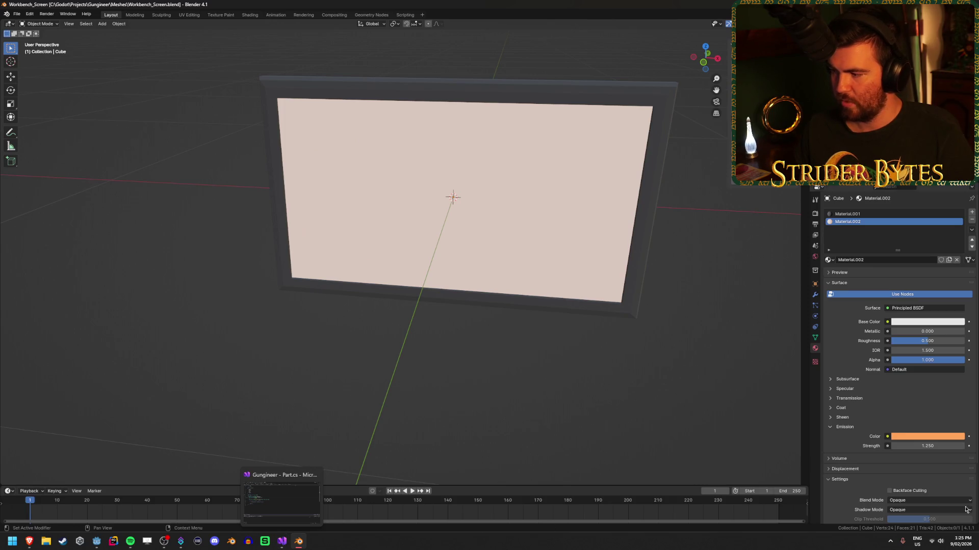
Set the monitor material's Emission Strength to 1.5 and save Workbench_Screen.blend.
click(923, 445)
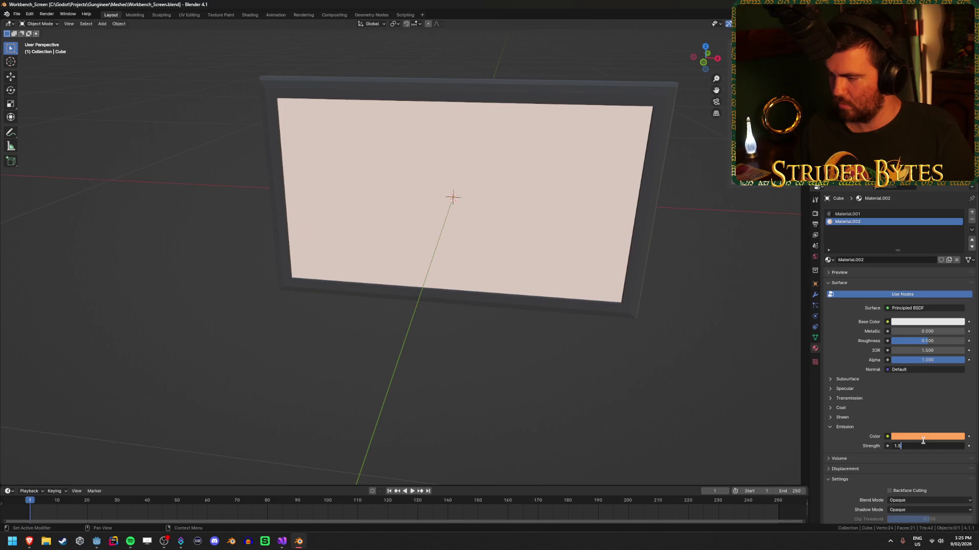
key(Return)
key(ctrl+s)
key(alt+Tab)
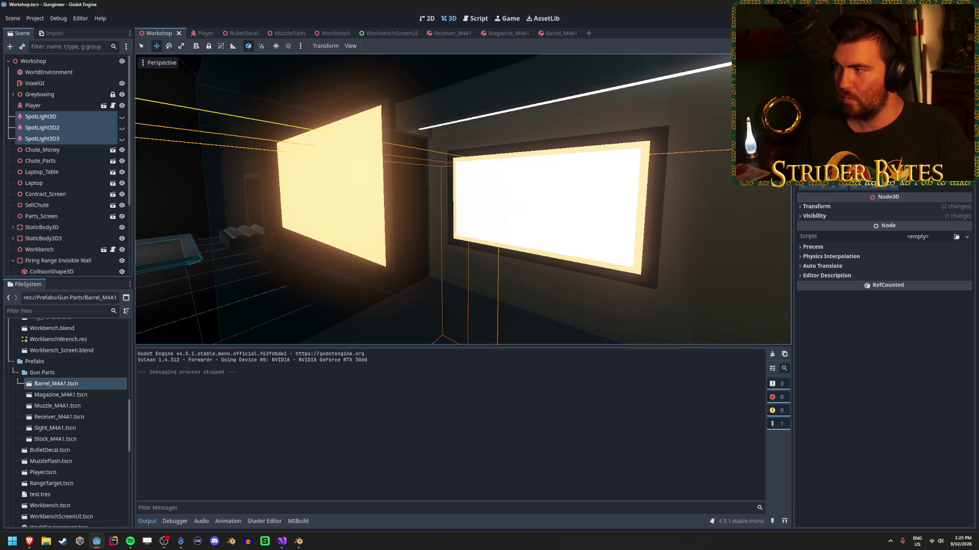
Play-test the monitor at emission 1.5, then reopen the WorkbenchScreenUI scene.
key(F5)
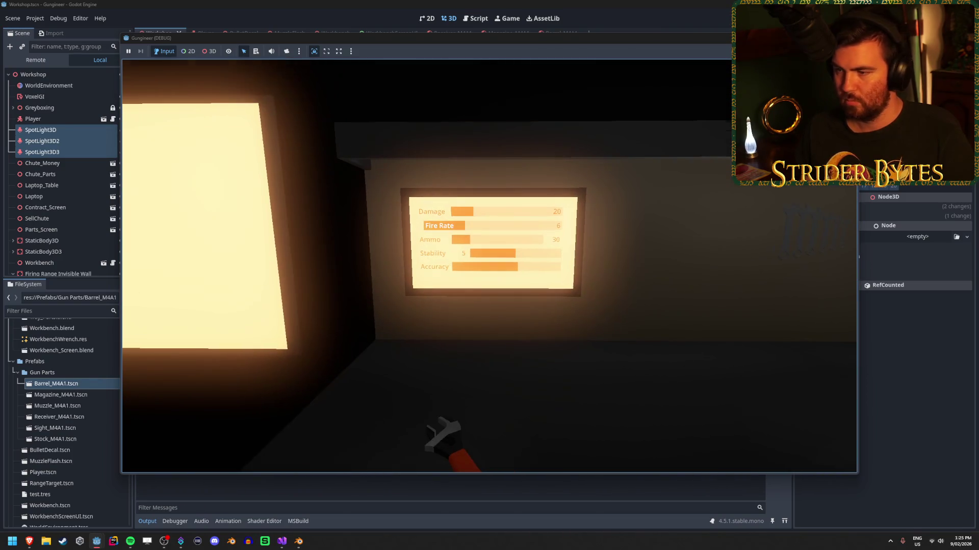
key(s)
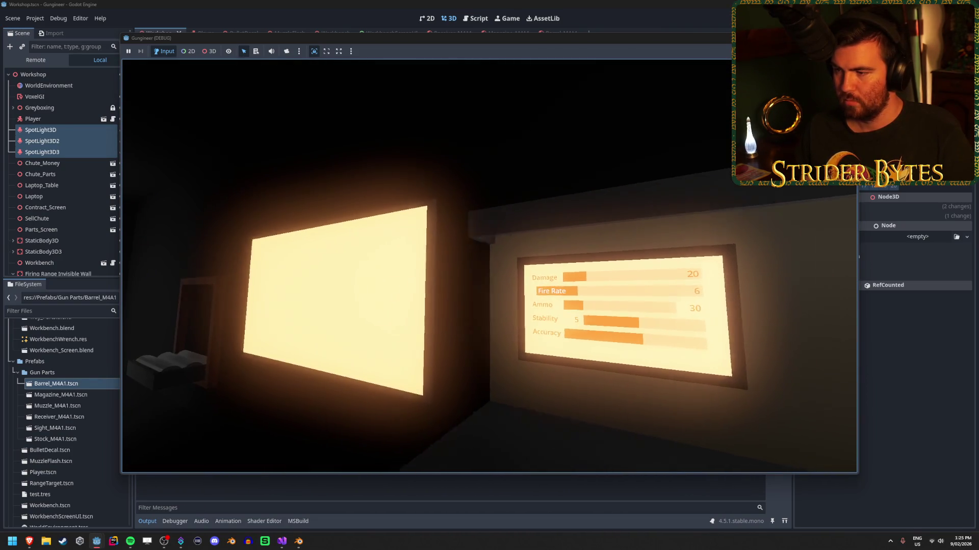
key(w)
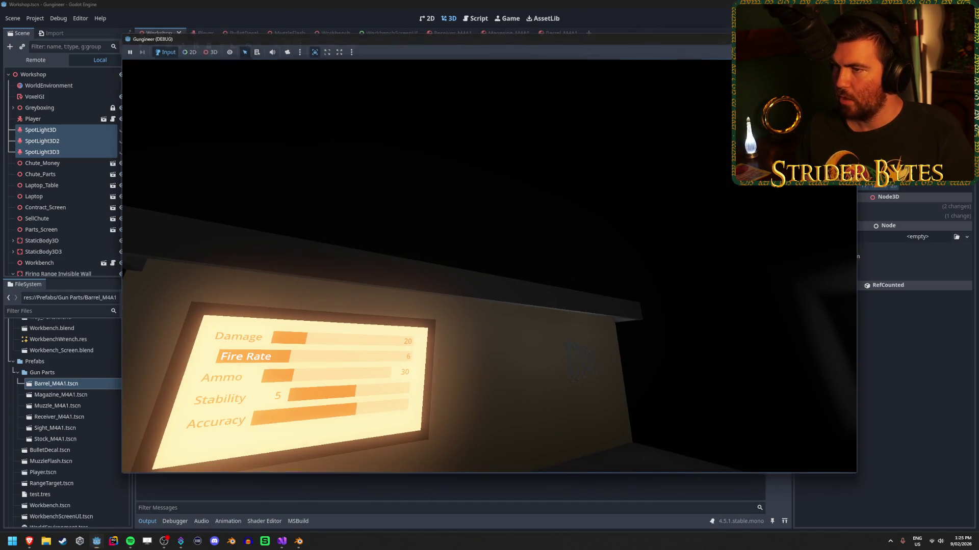
key(F8)
click(409, 35)
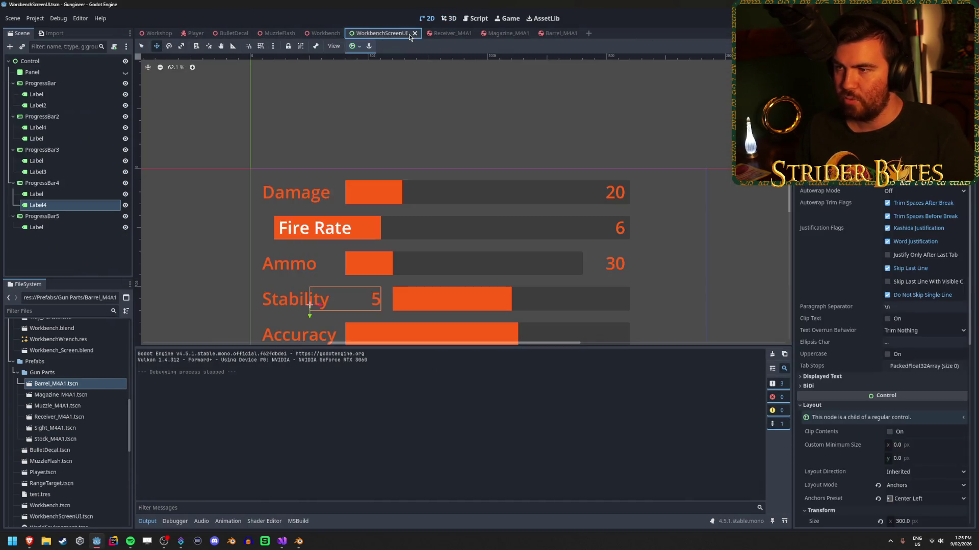
Make the Panel visible, apply the Full Rect anchor preset, and save the scene.
click(125, 72)
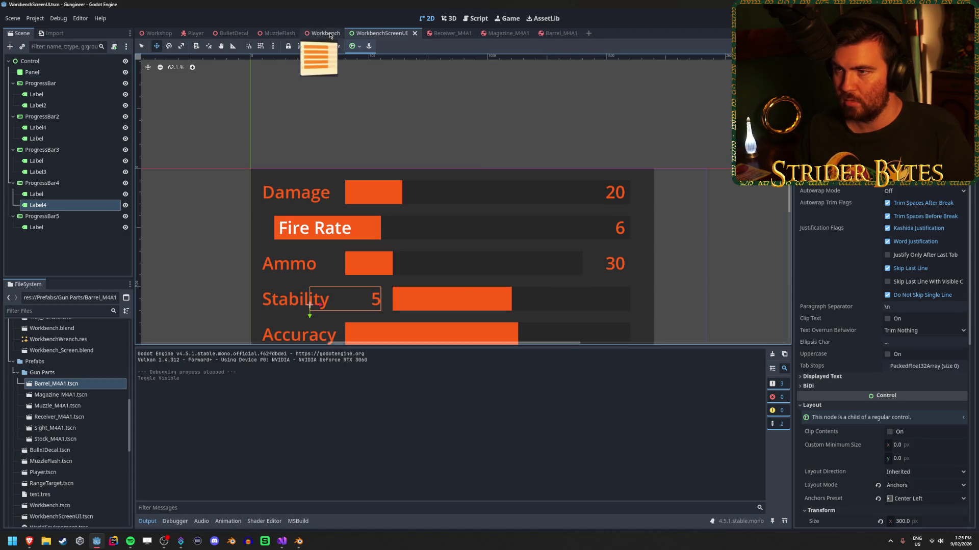
click(326, 33)
click(388, 33)
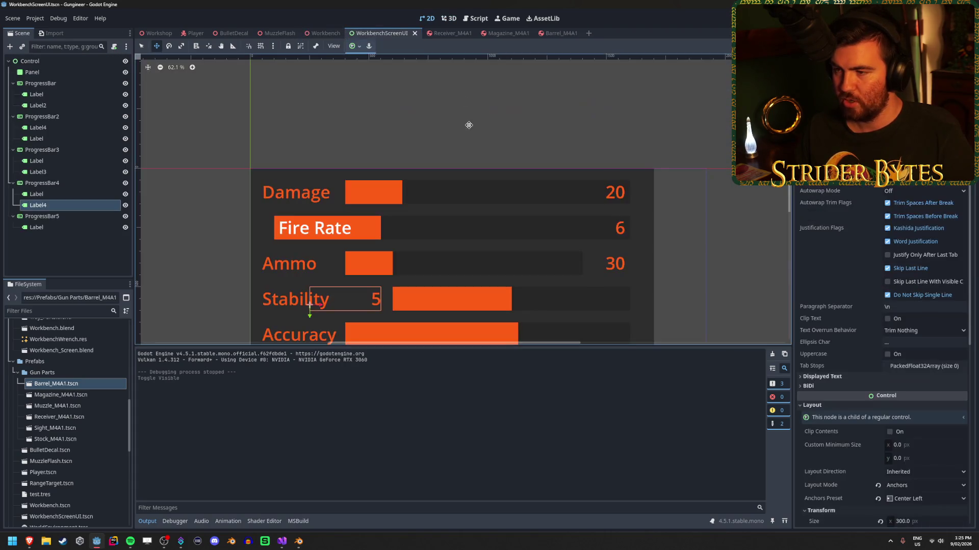
scroll(330, 160, down, 4)
click(330, 160)
click(265, 268)
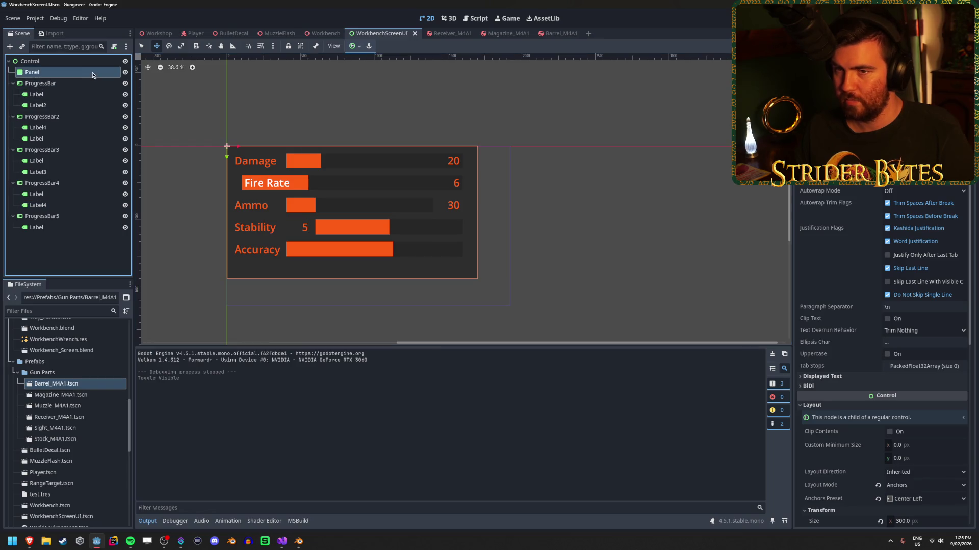
click(352, 46)
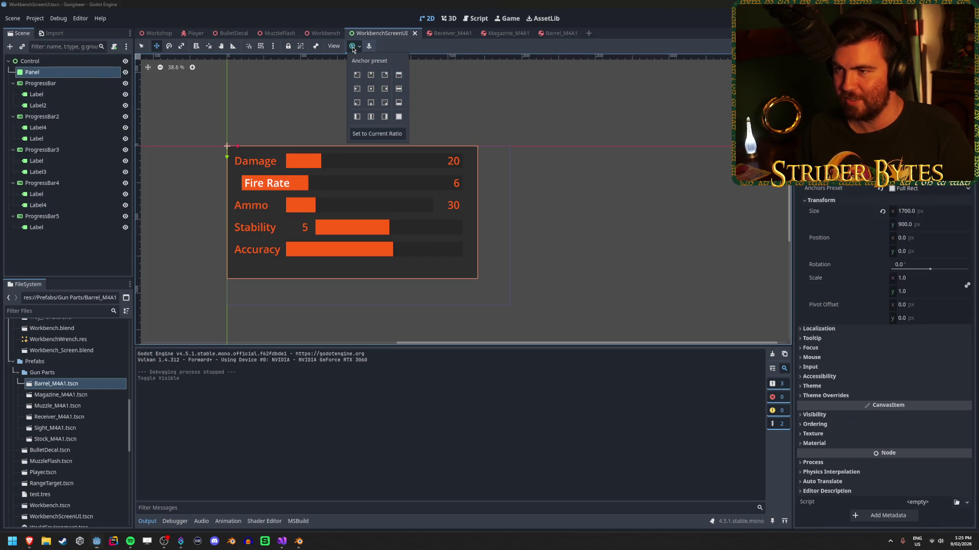
click(398, 117)
key(ctrl+s)
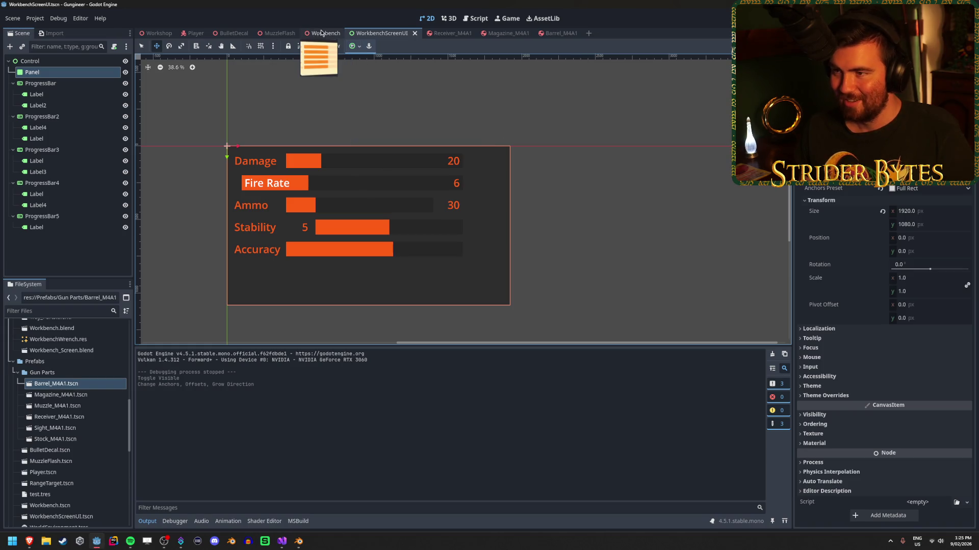
Play-test the Workbench scene to see the full-screen panel on the monitor.
click(323, 33)
key(F5)
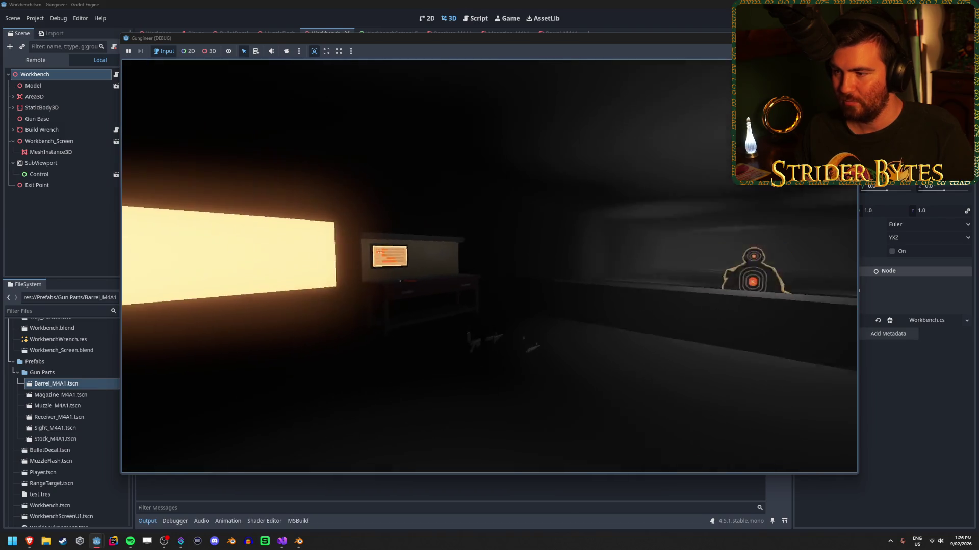
key(w)
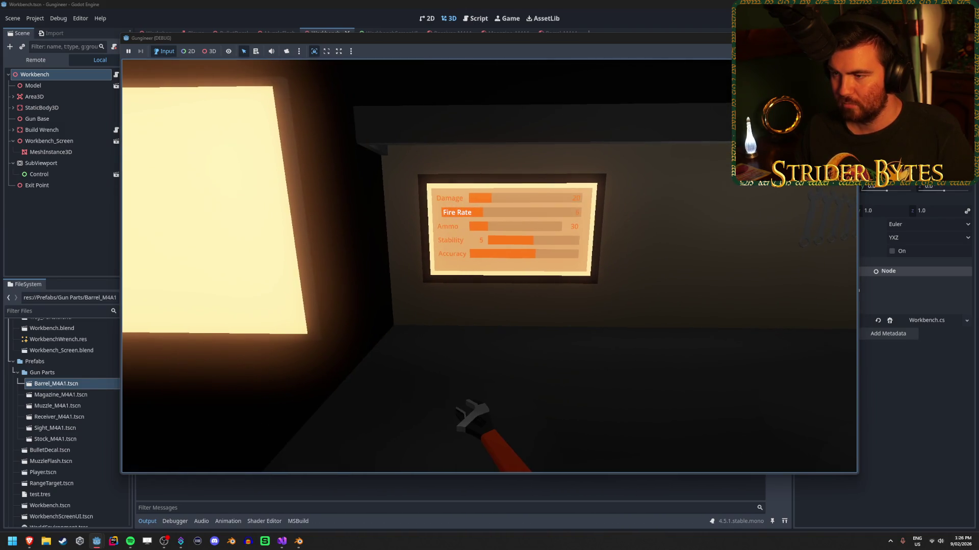
mouse_move(489, 267)
key(s)
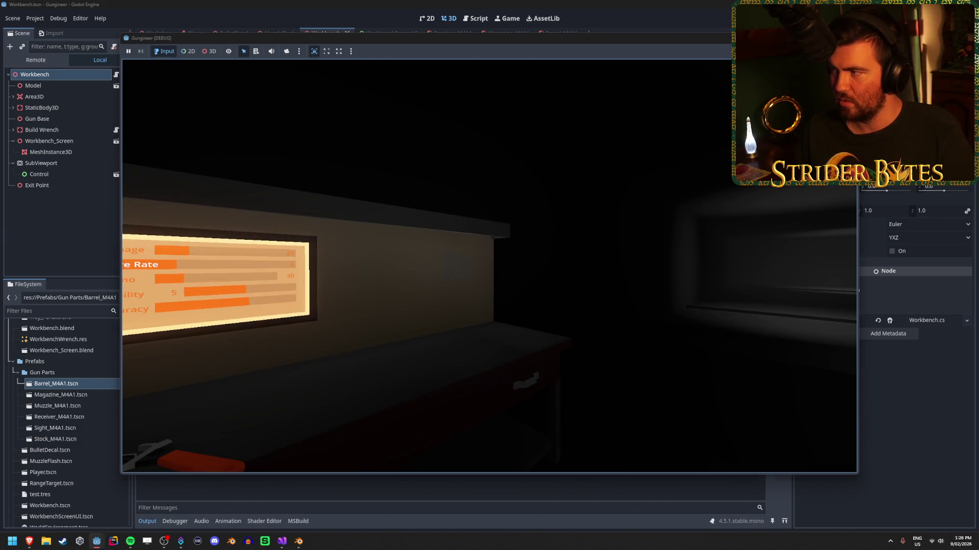
key(F8)
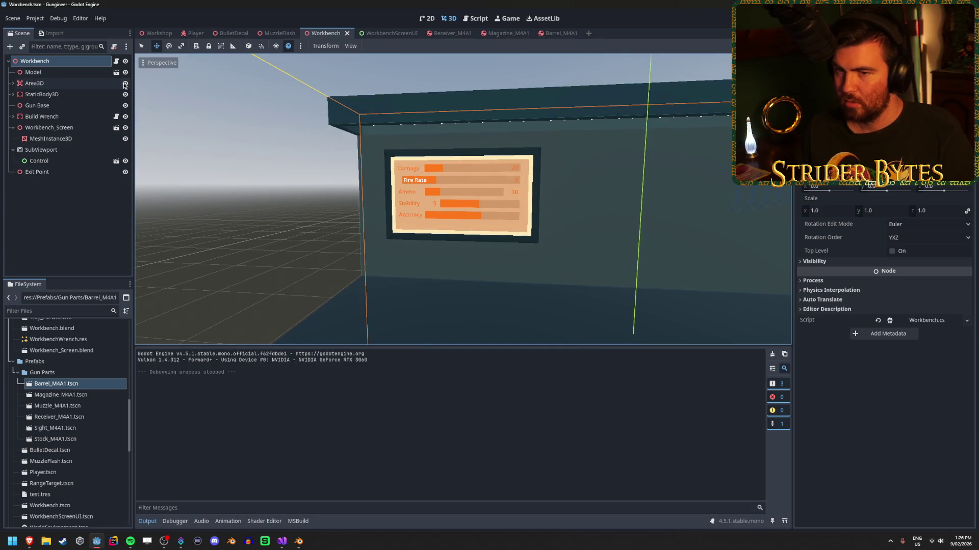
Set the screen mesh material's Cull Mode to Disabled and save.
click(126, 138)
click(126, 138)
click(94, 139)
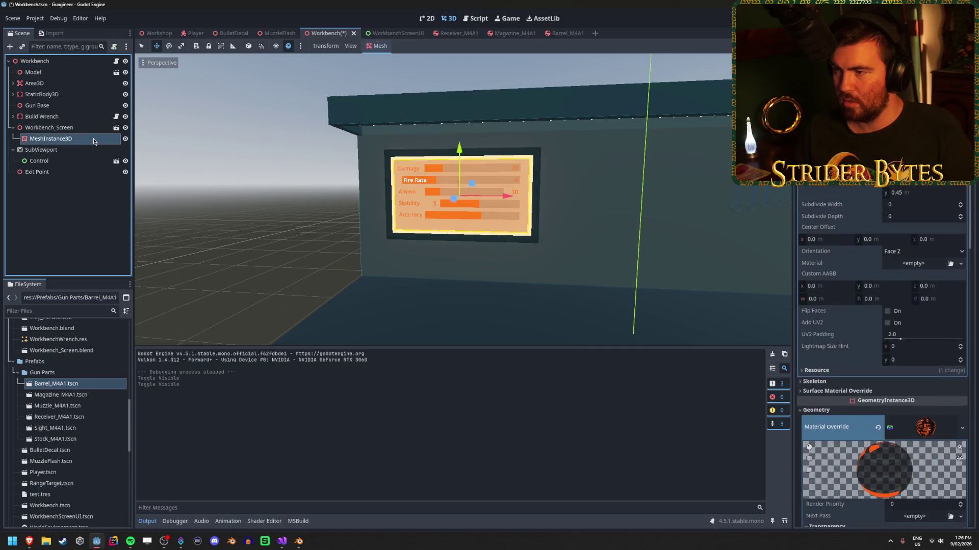
scroll(833, 192, down, 6)
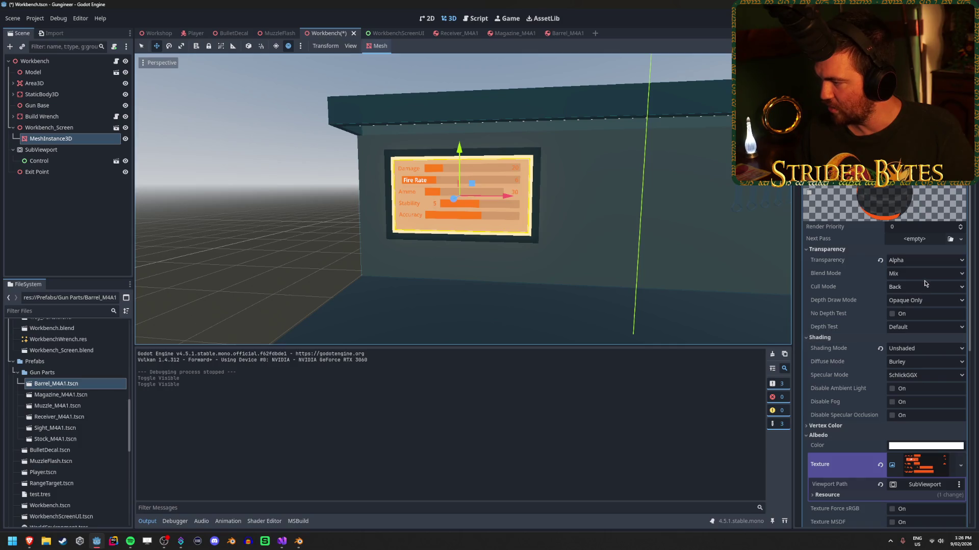
click(925, 287)
click(907, 321)
key(ctrl+s)
Set the material's Depth Draw Mode to Never, leaving depth test and occlusion culling unchanged.
click(922, 298)
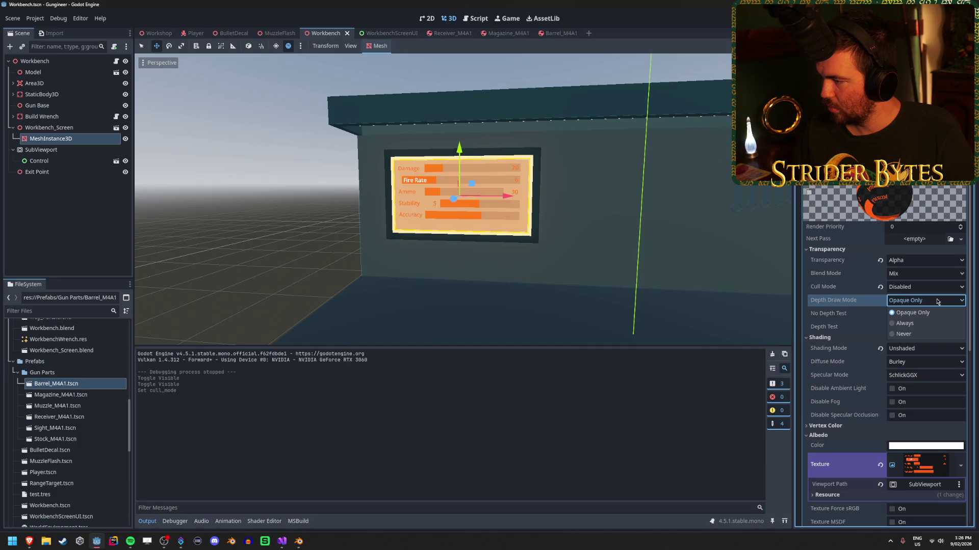
click(919, 334)
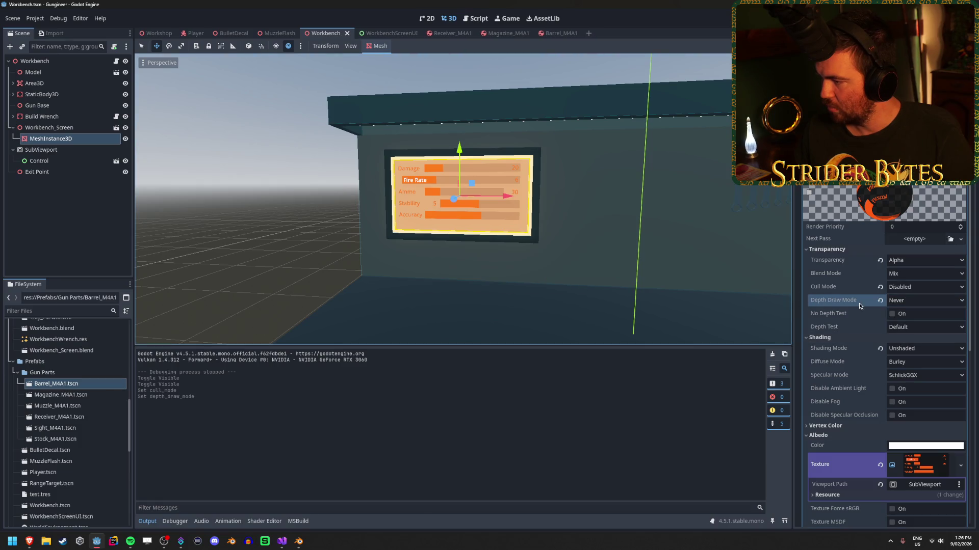
click(925, 327)
click(912, 336)
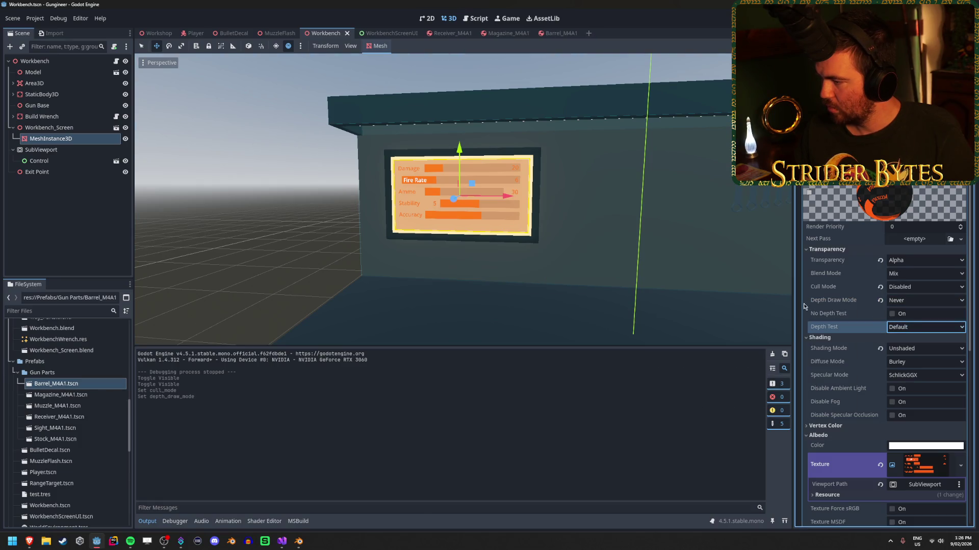
scroll(843, 277, down, 3)
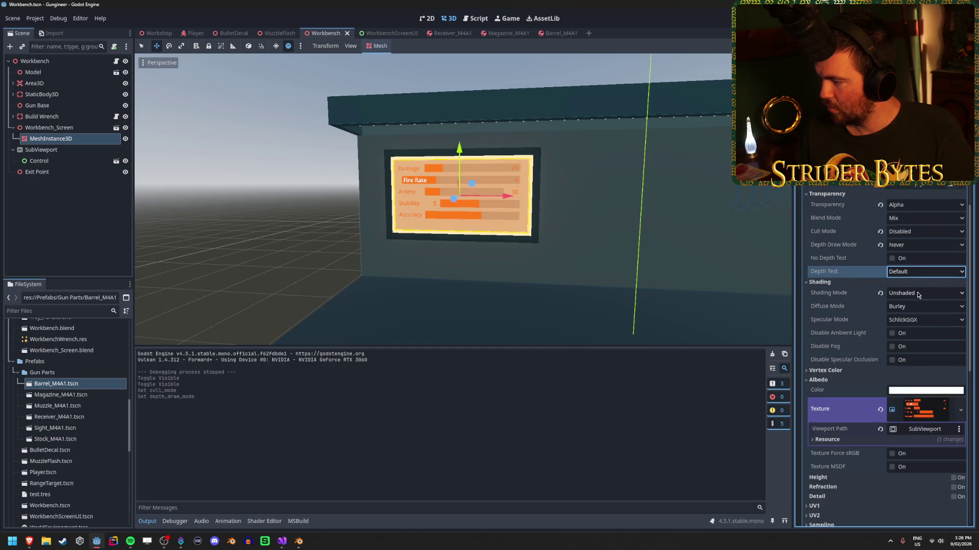
scroll(915, 293, down, 15)
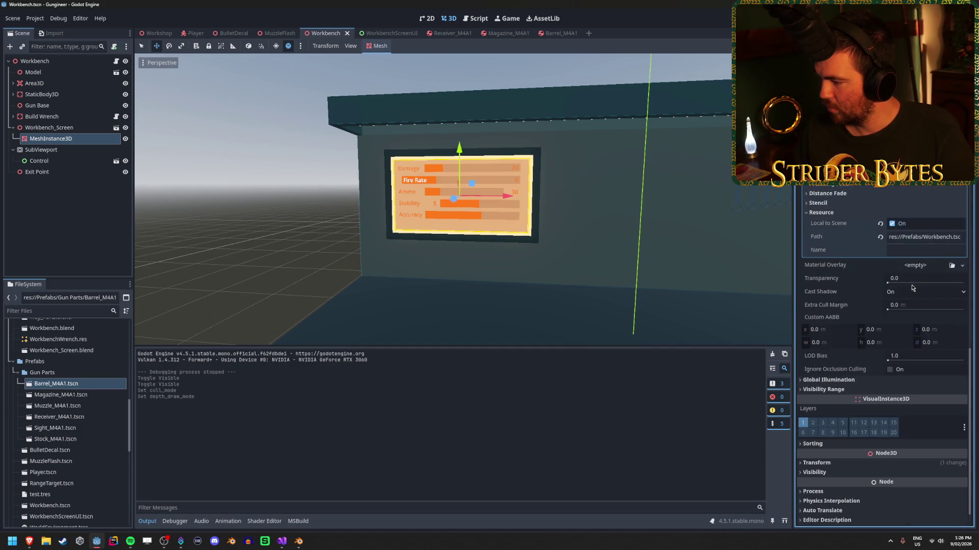
scroll(912, 288, down, 2)
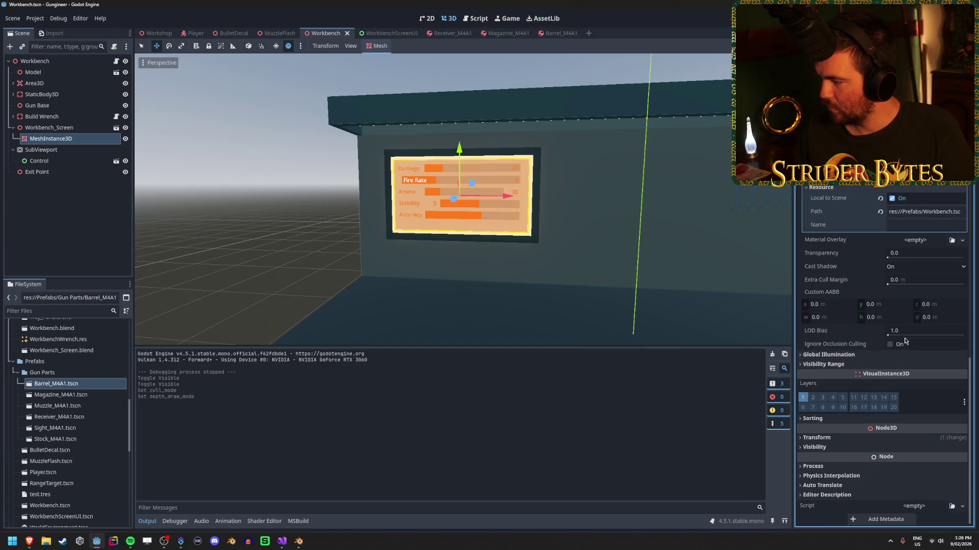
click(918, 345)
key(ctrl+s)
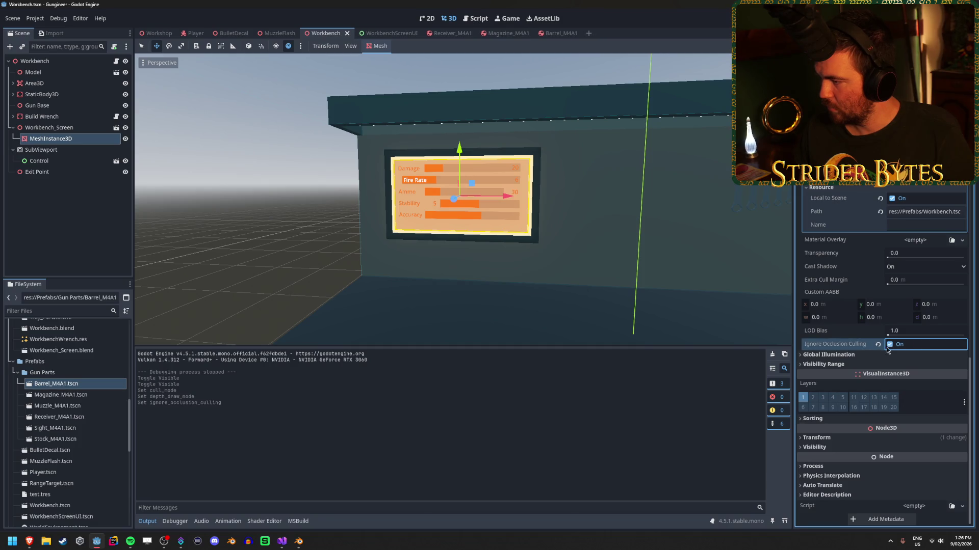
click(890, 345)
Set the screen mesh's Cast Shadow to Off, adjust its transparency, and save.
click(925, 267)
click(920, 282)
key(ctrl+s)
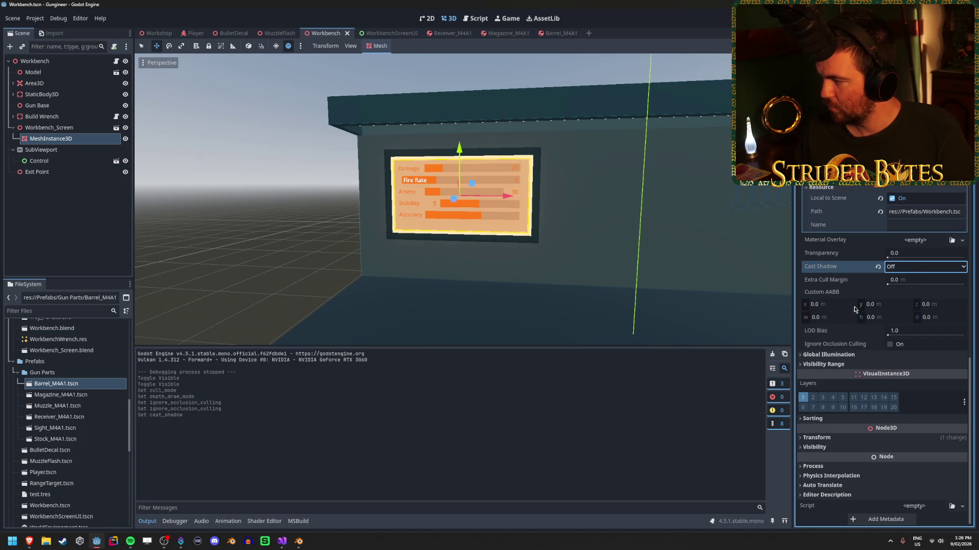
mouse_move(890, 261)
mouse_down()
mouse_move(938, 258)
mouse_move(886, 258)
mouse_up()
scroll(876, 277, up, 4)
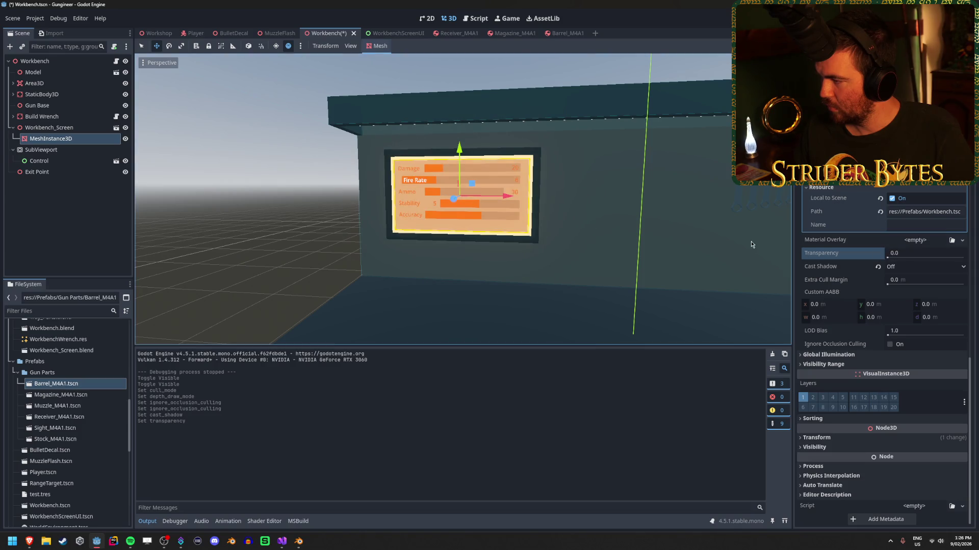
key(ctrl+s)
scroll(877, 277, up, 4)
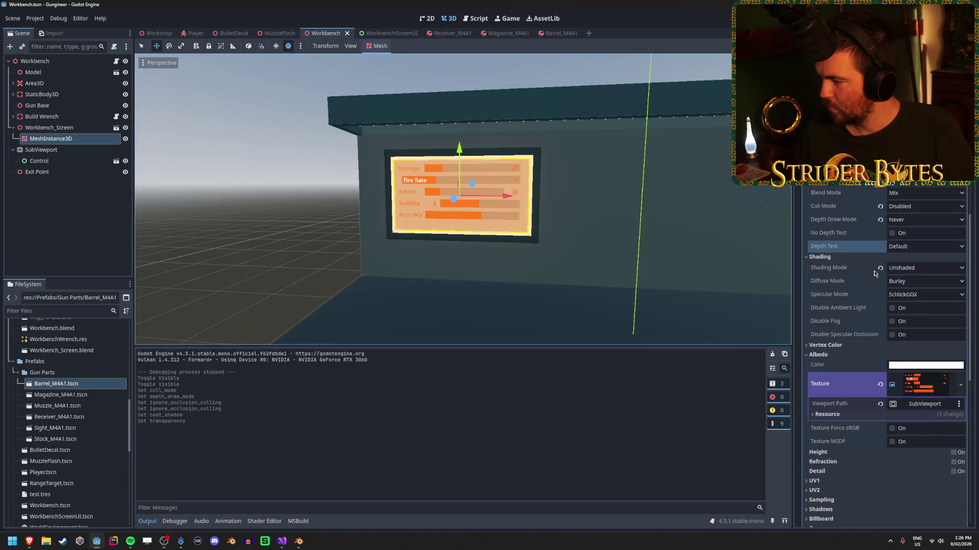
scroll(872, 271, up, 15)
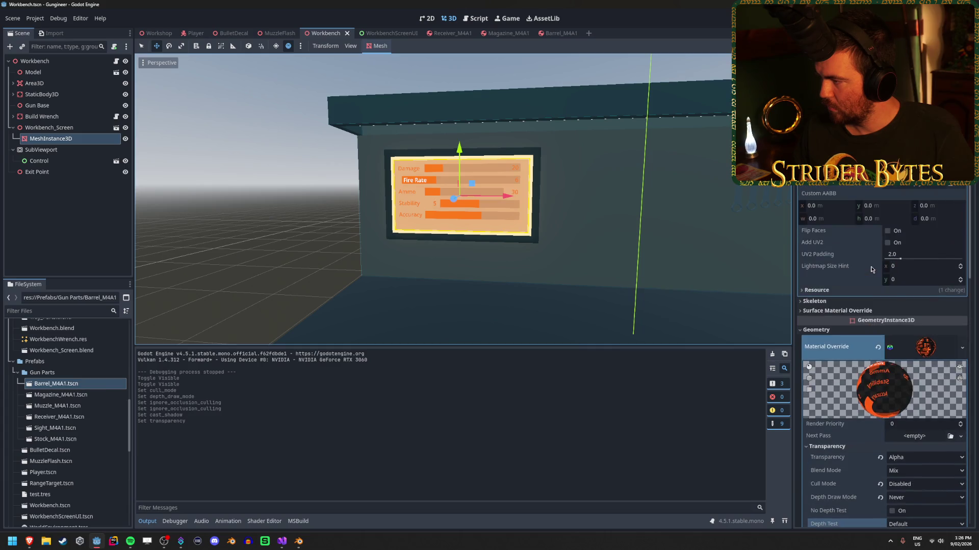
After a quick play-test, hide the background Panel in WorkbenchScreenUI and save the scene.
key(F5)
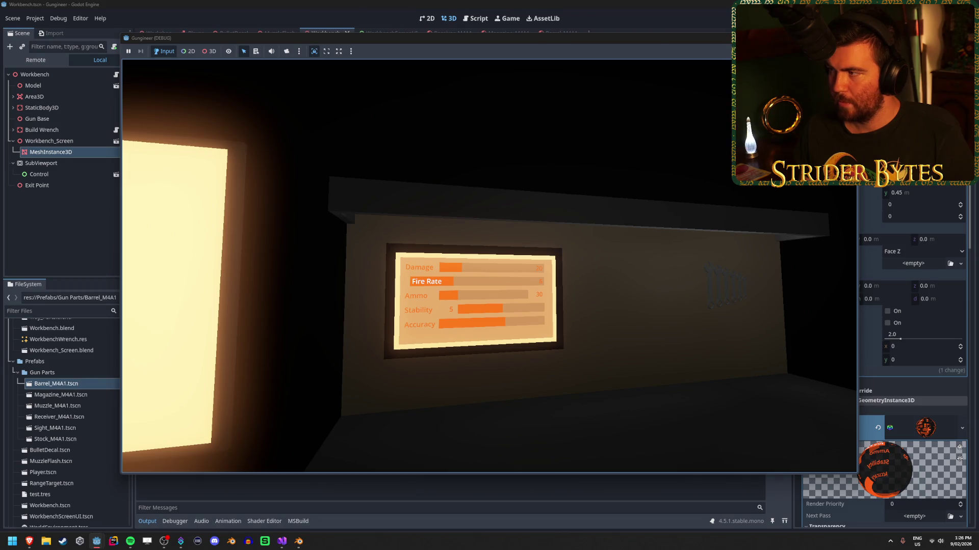
key(F8)
click(390, 33)
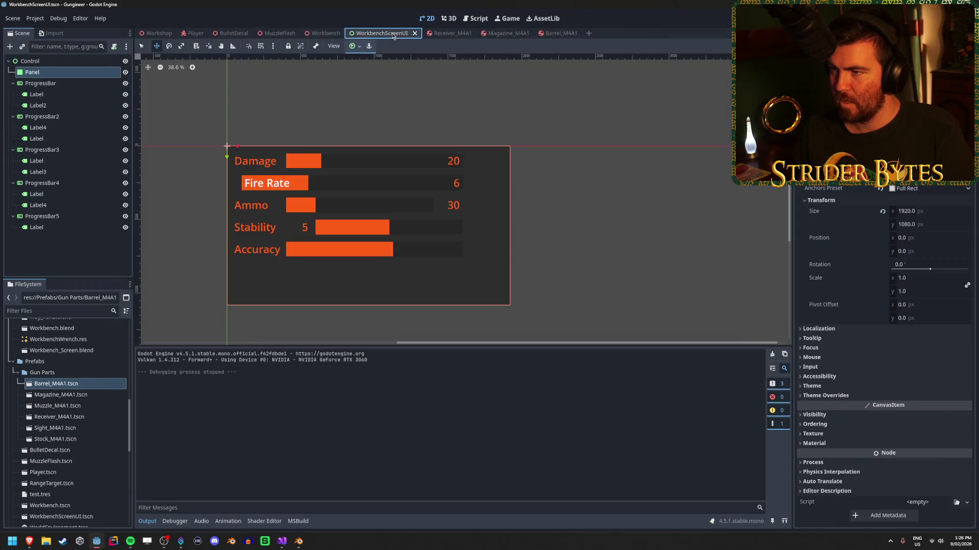
click(124, 72)
key(ctrl+s)
Run the game again and walk toward the workbench screen to check the bars.
key(F5)
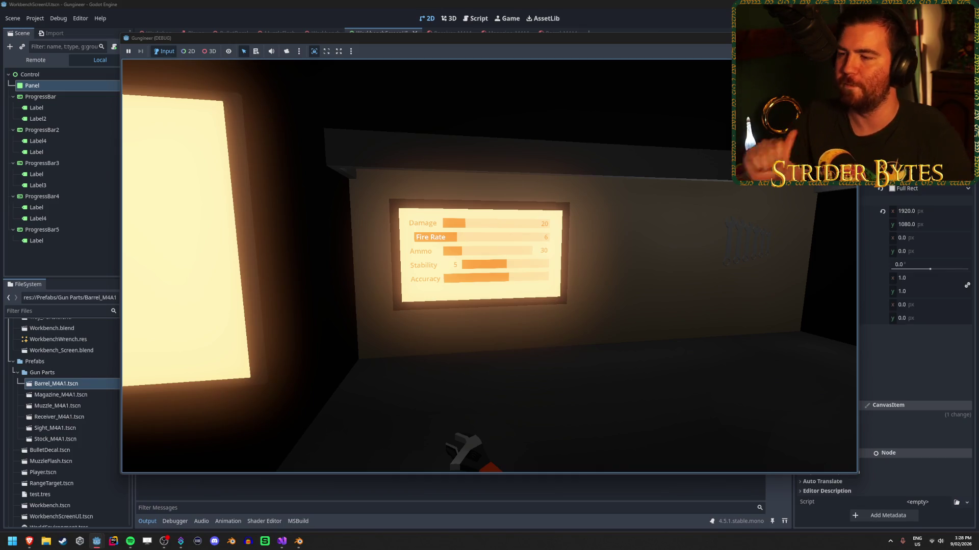
key(d)
key(F8)
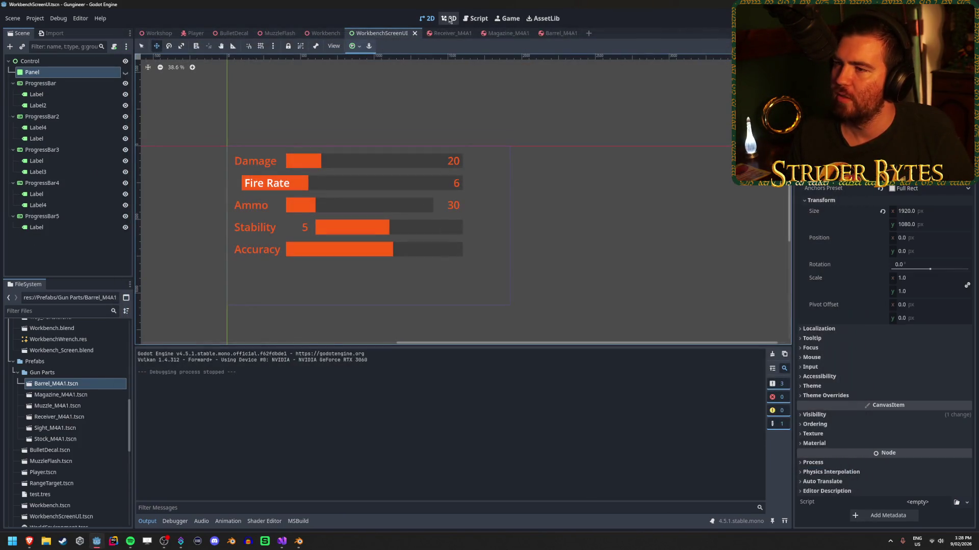
Set the Damage ProgressBar's Value to 100.
click(71, 86)
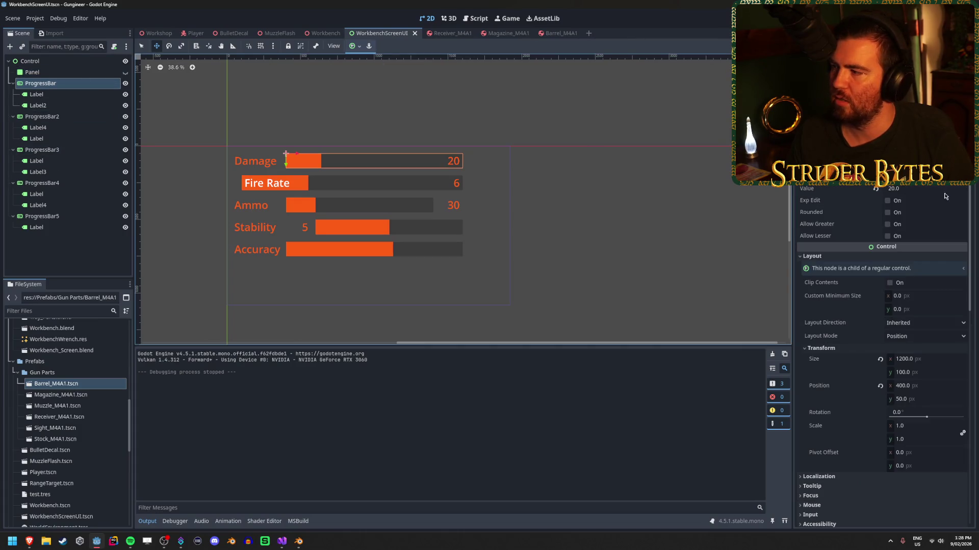
click(912, 192)
text(100)
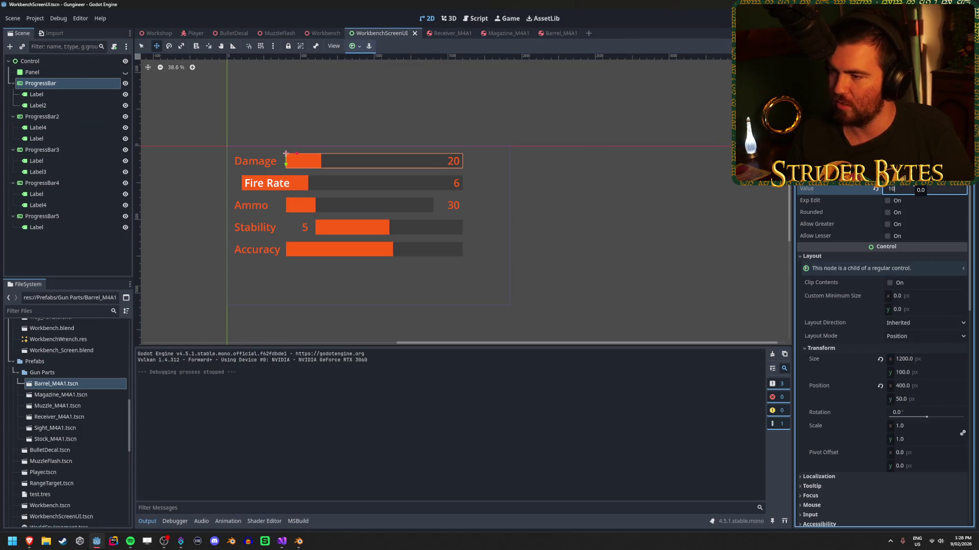
key(Return)
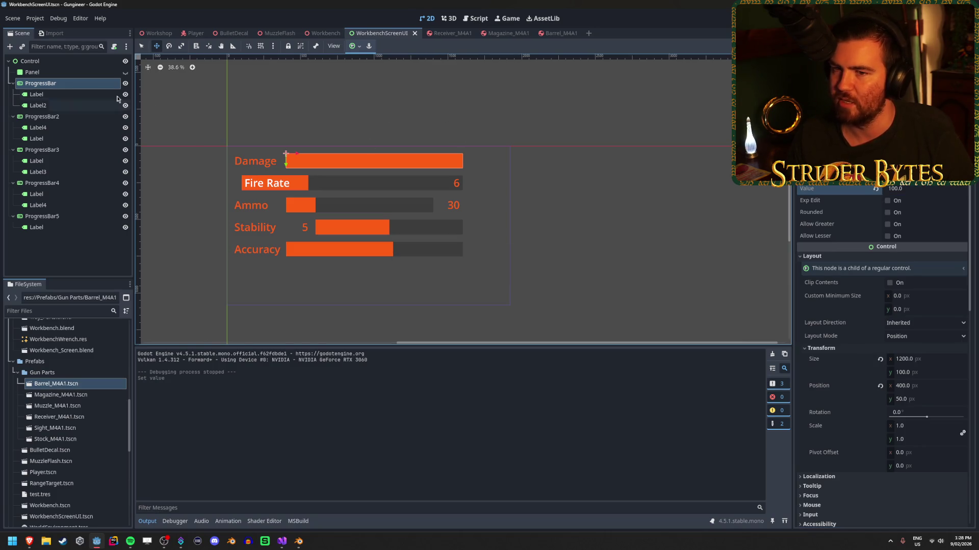
Select Label2, the Damage number label, and bring up its Font settings in the Inspector.
click(62, 94)
click(68, 104)
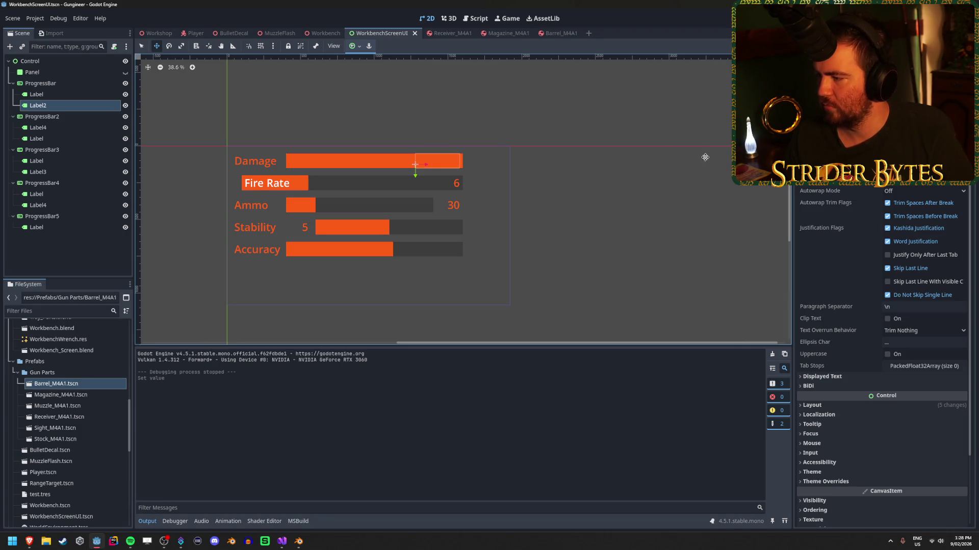
scroll(448, 166, up, 10)
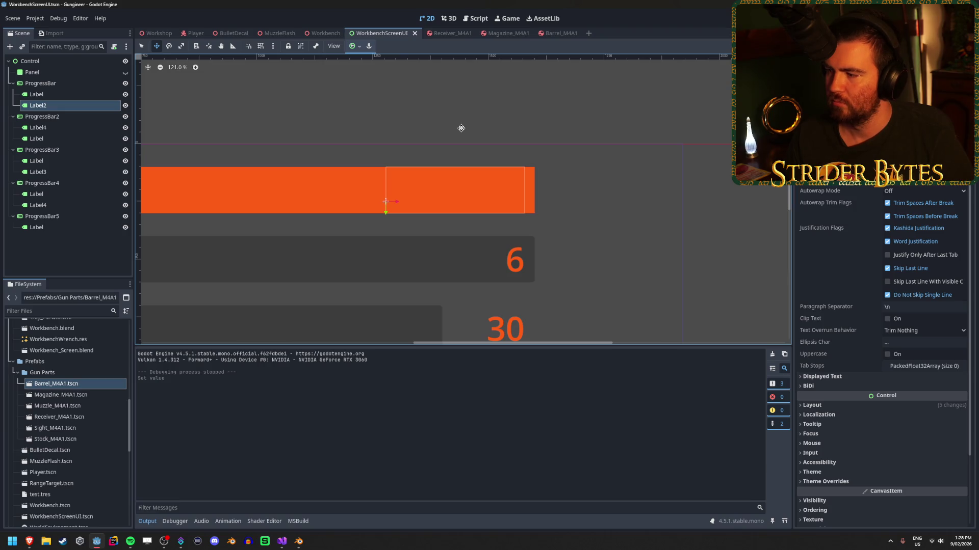
click(881, 378)
click(882, 377)
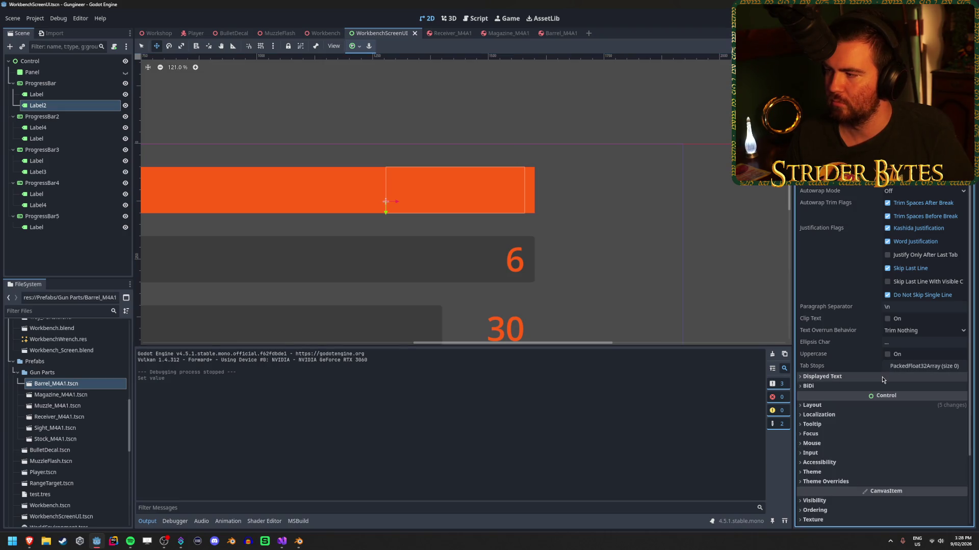
scroll(881, 357, up, 3)
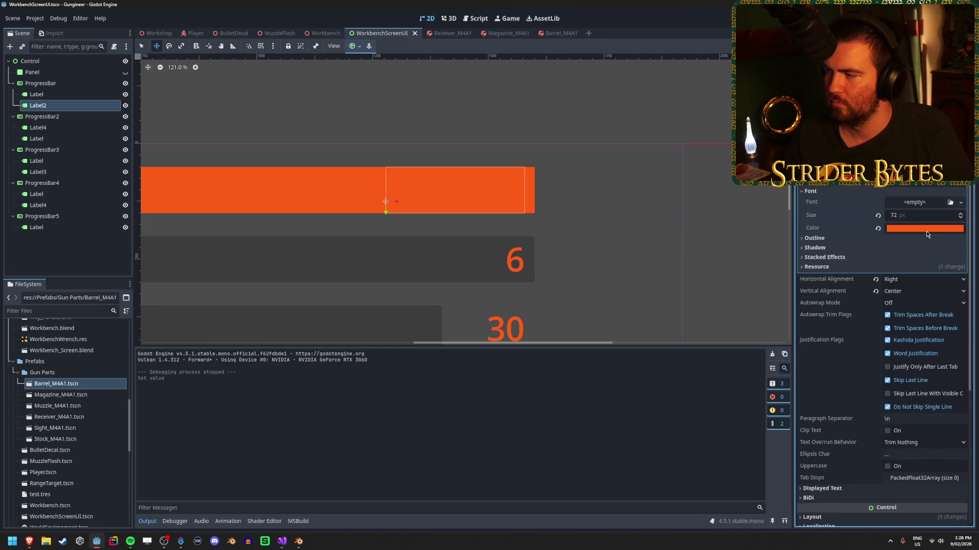
Try a 10 px white outline on the number label, then remove it.
click(890, 238)
drag(907, 249, 943, 249)
text(10)
key(Return)
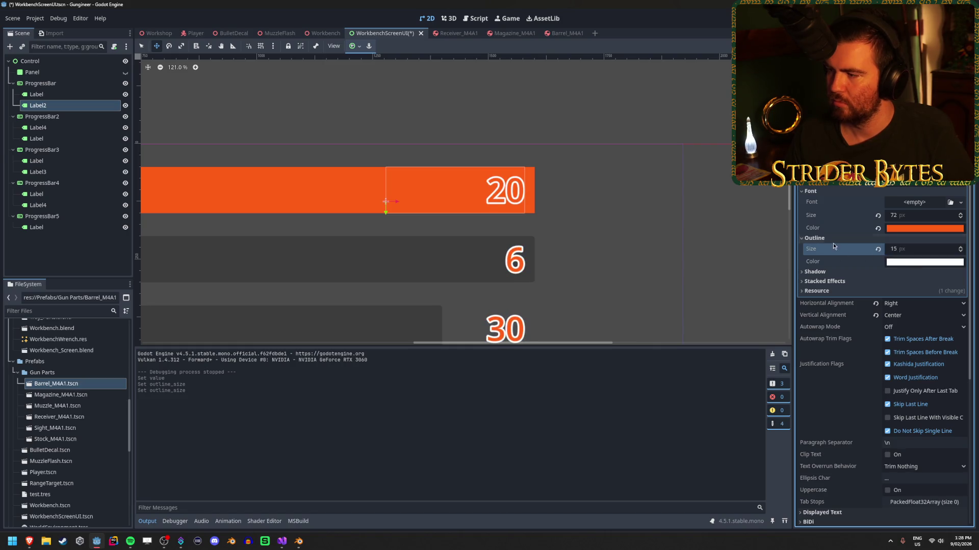
click(815, 272)
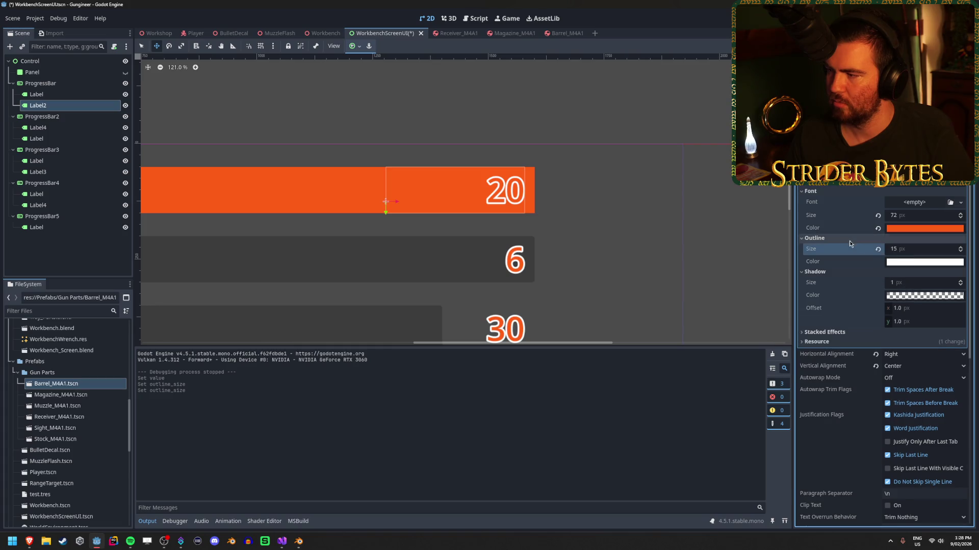
click(878, 248)
click(815, 239)
Make the text shadow fully opaque black with a size of 10 px.
mouse_move(918, 262)
mouse_down()
mouse_move(958, 262)
mouse_move(917, 262)
mouse_up()
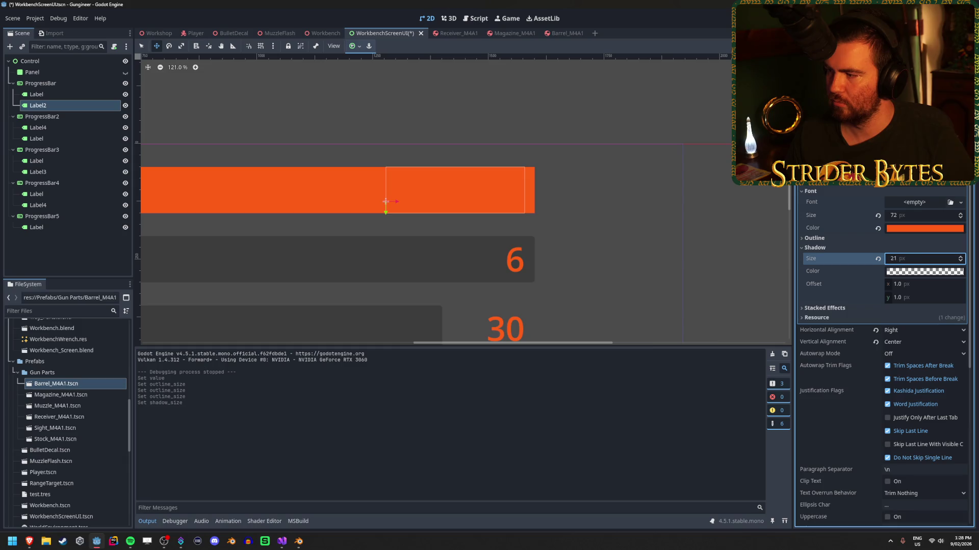
click(915, 272)
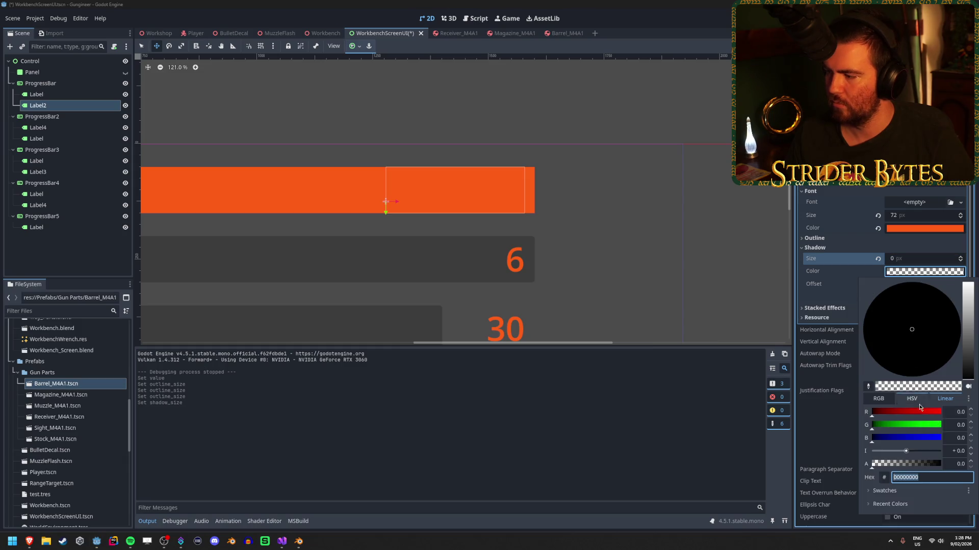
click(922, 465)
drag(921, 468, 974, 466)
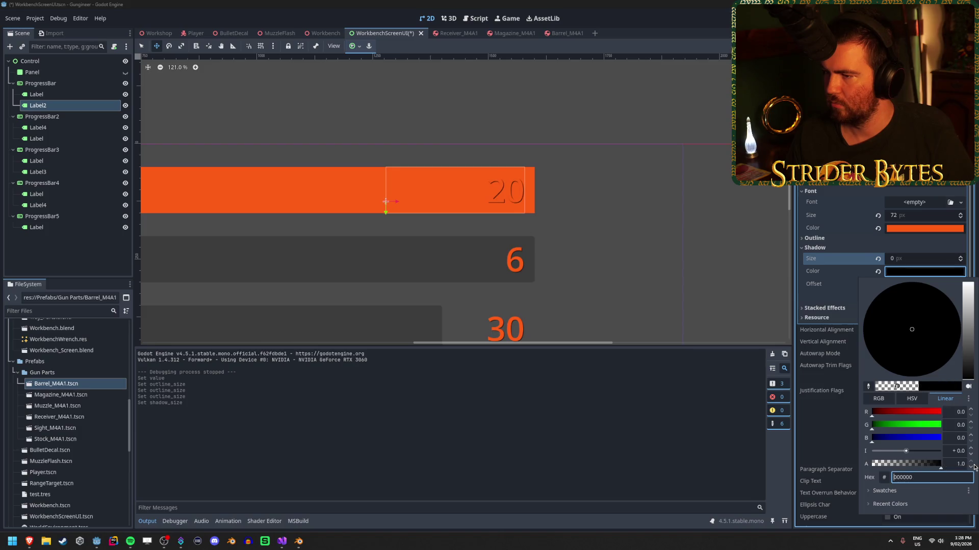
click(904, 261)
click(903, 259)
mouse_move(903, 258)
mouse_down()
mouse_move(948, 259)
mouse_move(904, 258)
mouse_move(913, 258)
mouse_move(908, 284)
mouse_move(926, 284)
mouse_up()
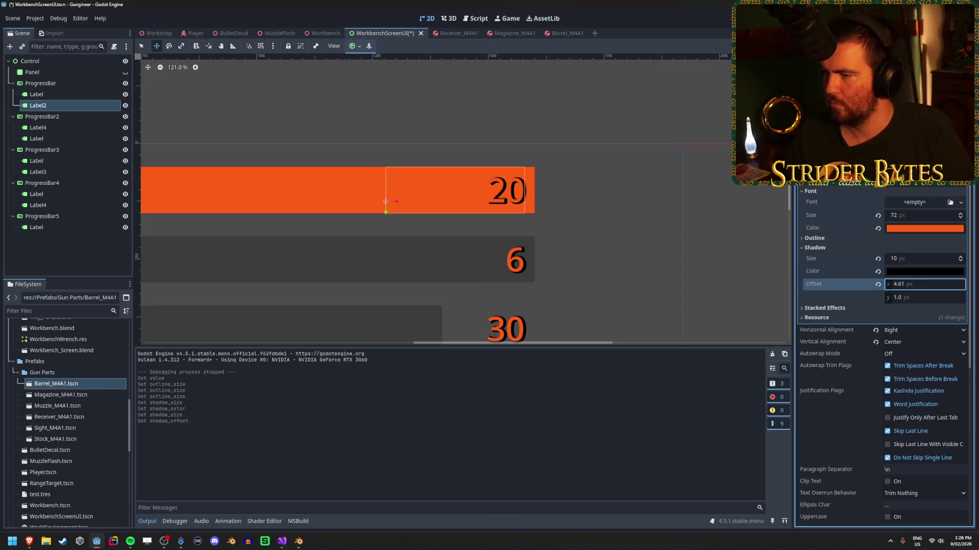
Set the shadow offset to 4, 4 and reduce the shadow size to 5.
click(923, 284)
text(4)
key(Tab)
text(4)
scroll(510, 194, up, 10)
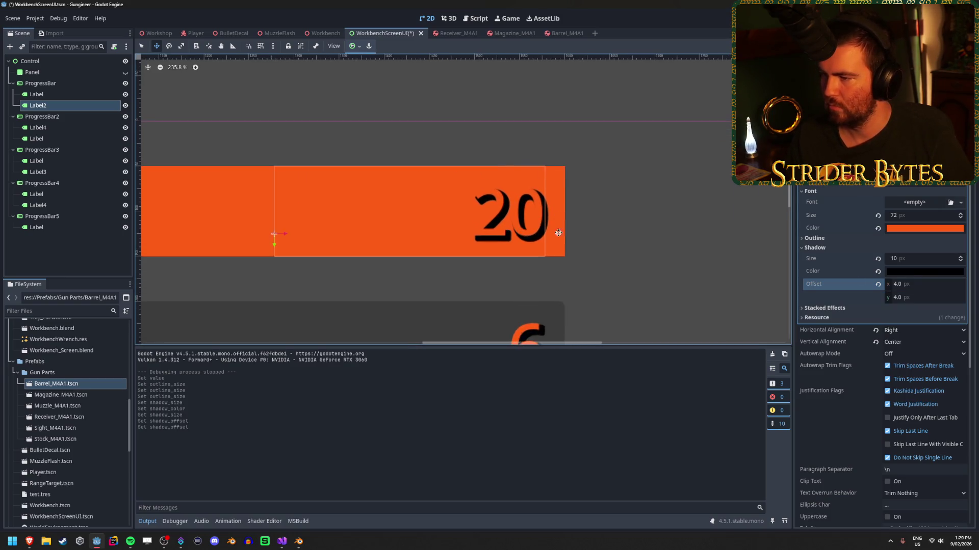
scroll(527, 216, up, 2)
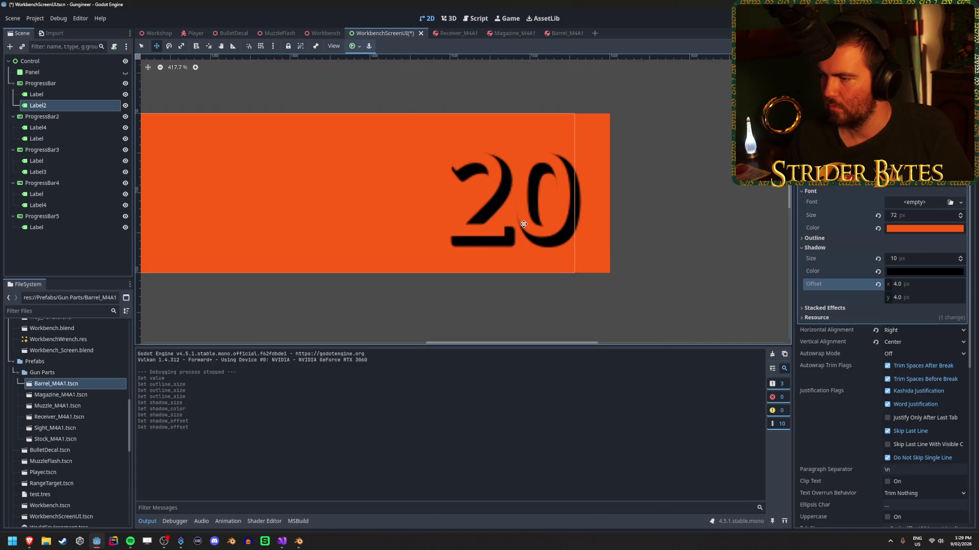
click(923, 260)
text(5)
key(Return)
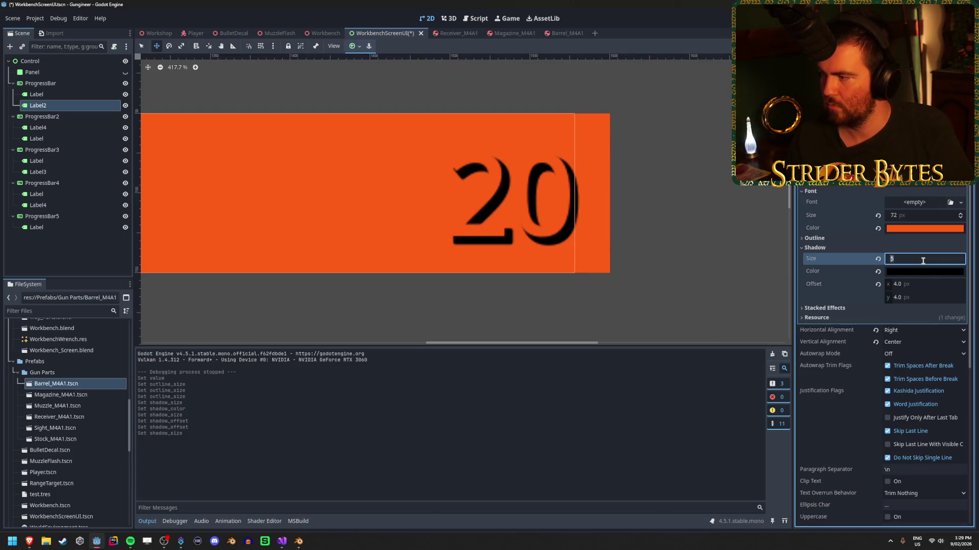
Try shadow offsets of 2 px and then 4 px.
click(923, 271)
click(924, 276)
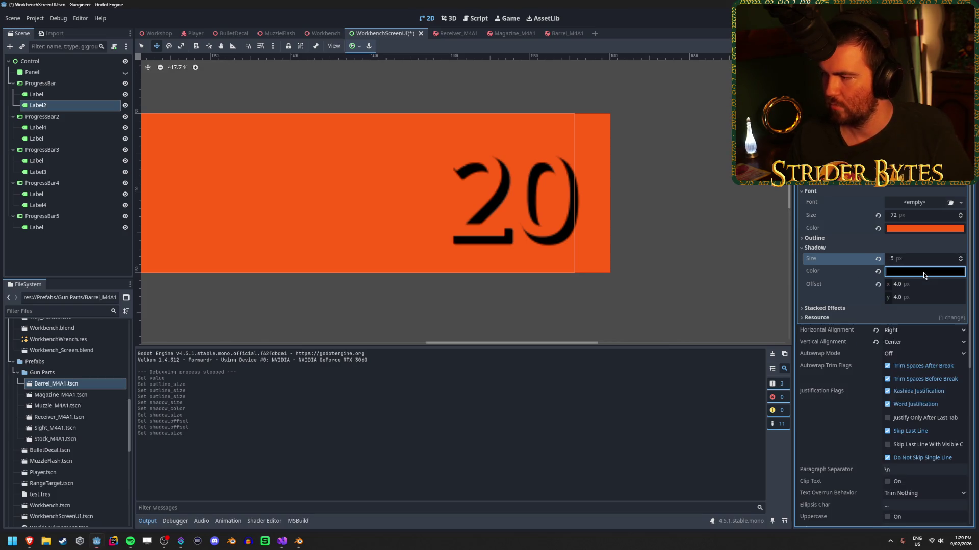
click(919, 286)
key(Tab)
text(2)
key(Return)
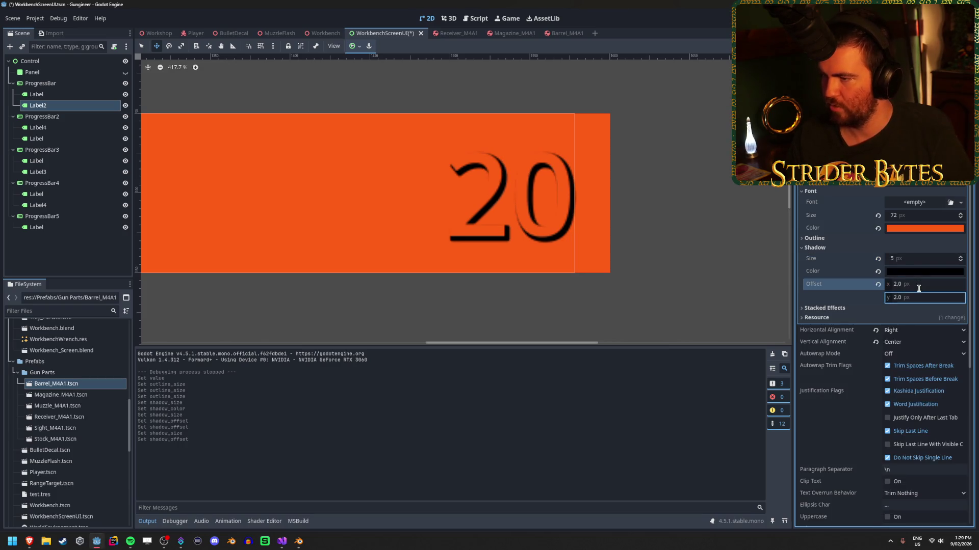
click(918, 288)
text(4)
key(Tab)
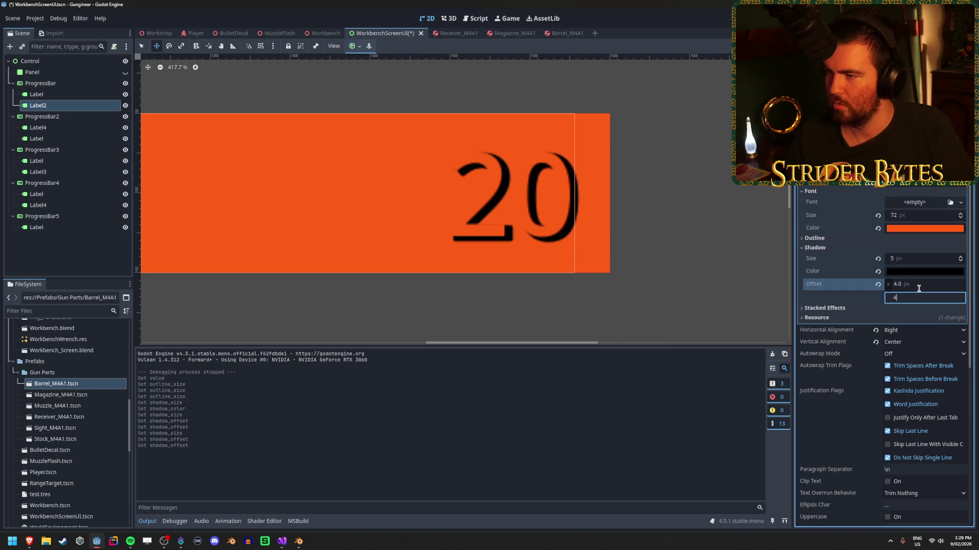
key(Return)
Try a 3 px shadow offset, then settle on 5 px.
click(918, 289)
text(3)
key(Tab)
text(3)
key(Return)
click(919, 288)
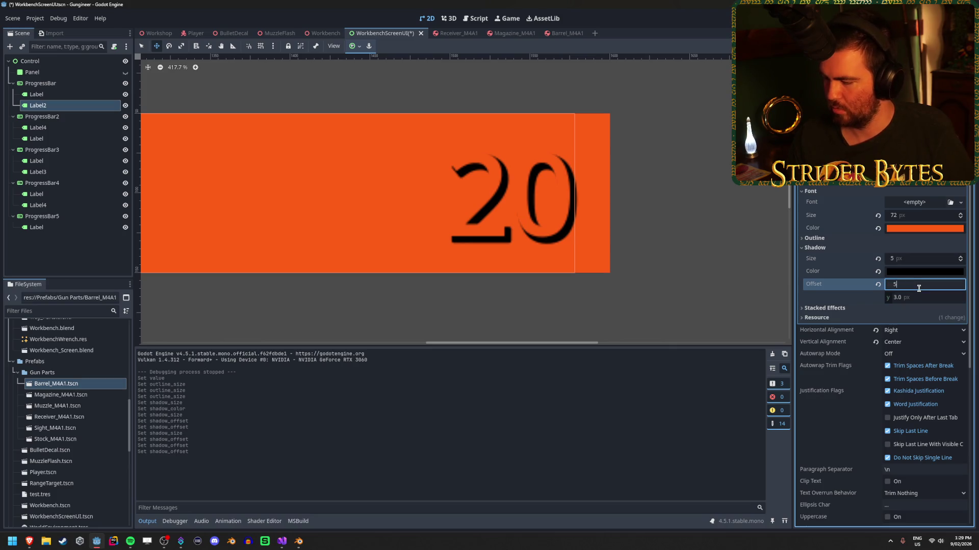
key(Tab)
text(5)
key(Tab)
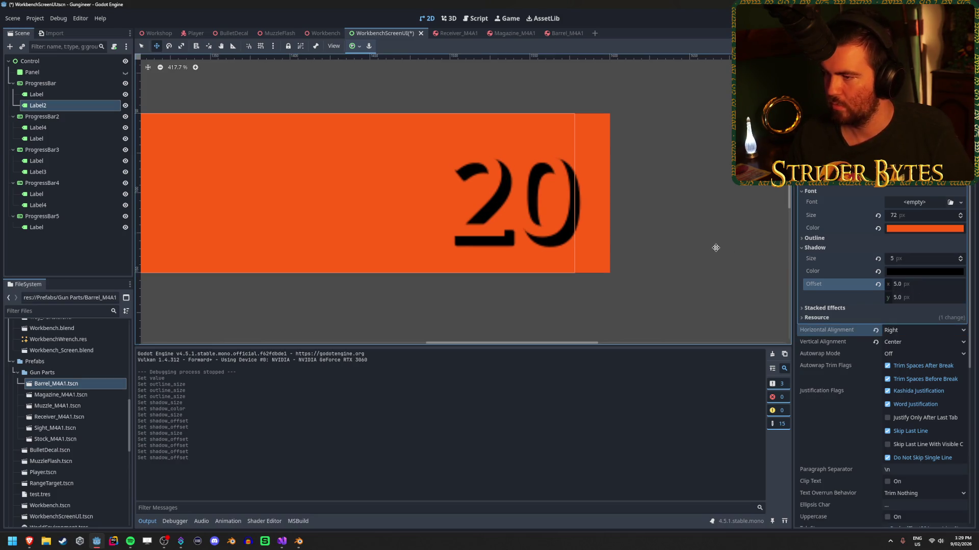
Review the Inspector's Shadow section and bring up the shadow colour picker.
scroll(673, 255, down, 10)
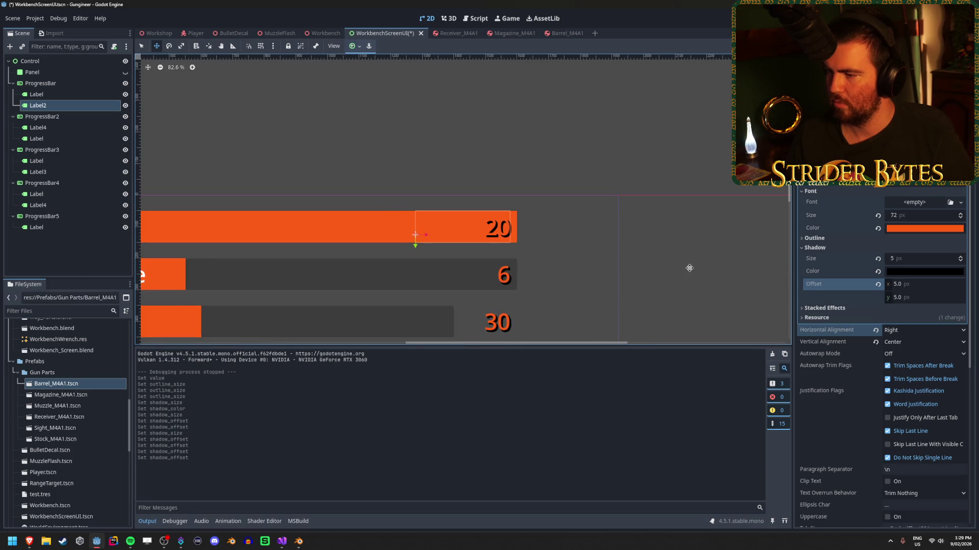
scroll(689, 268, down, 2)
scroll(534, 291, up, 10)
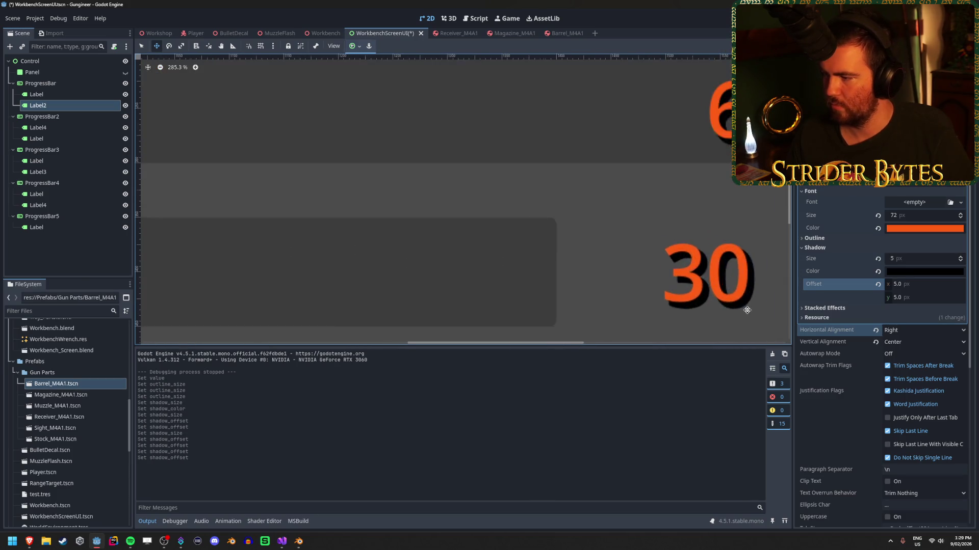
scroll(747, 310, right, 5)
scroll(632, 140, up, 6)
scroll(600, 251, up, 1)
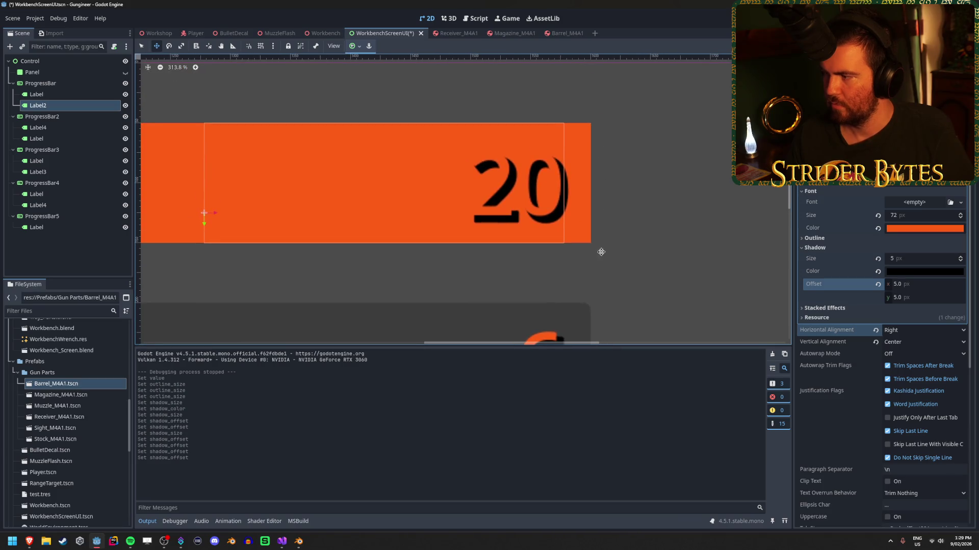
click(909, 271)
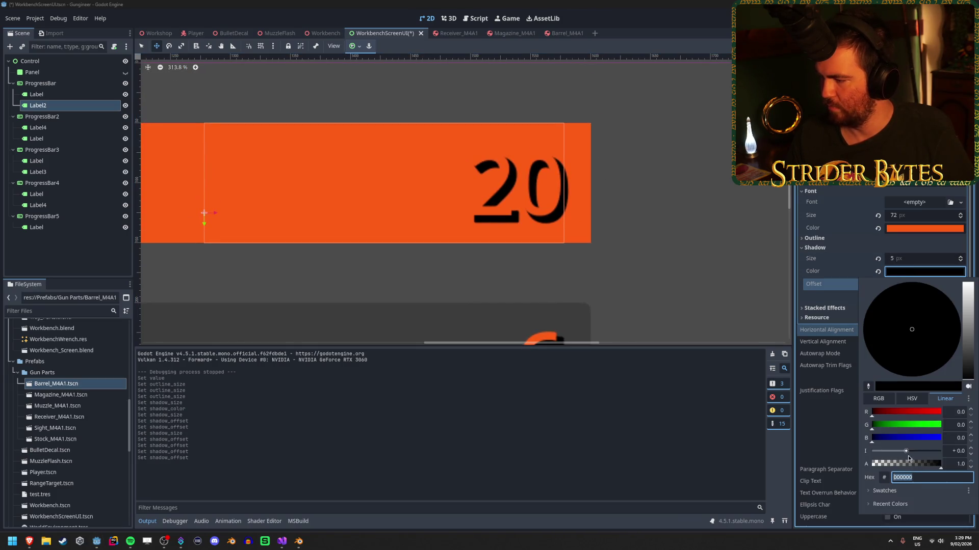
Lower the shadow colour's opacity and try, then remove, an extra stacked shadow.
mouse_move(934, 468)
mouse_down()
mouse_move(887, 467)
mouse_move(880, 479)
mouse_move(962, 465)
mouse_up()
click(824, 308)
click(832, 329)
click(891, 341)
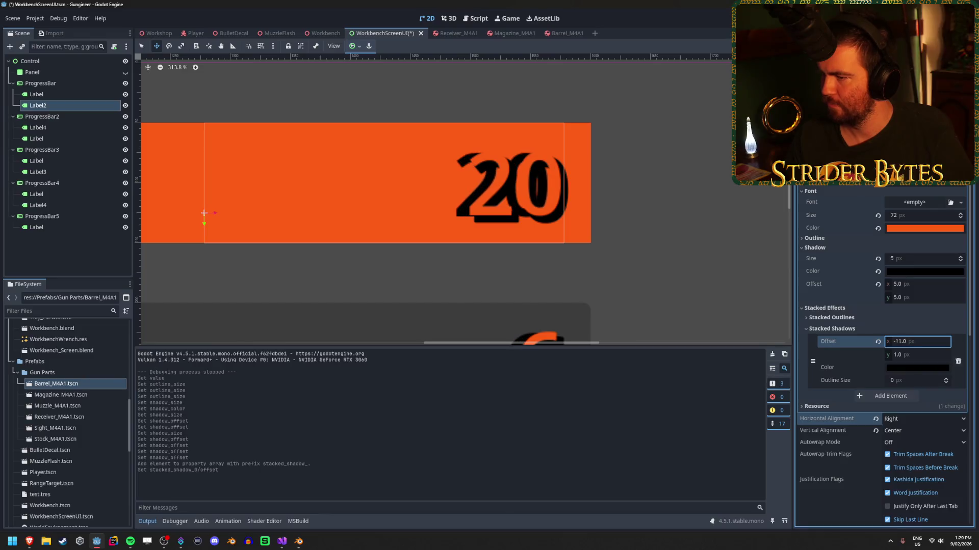
click(949, 363)
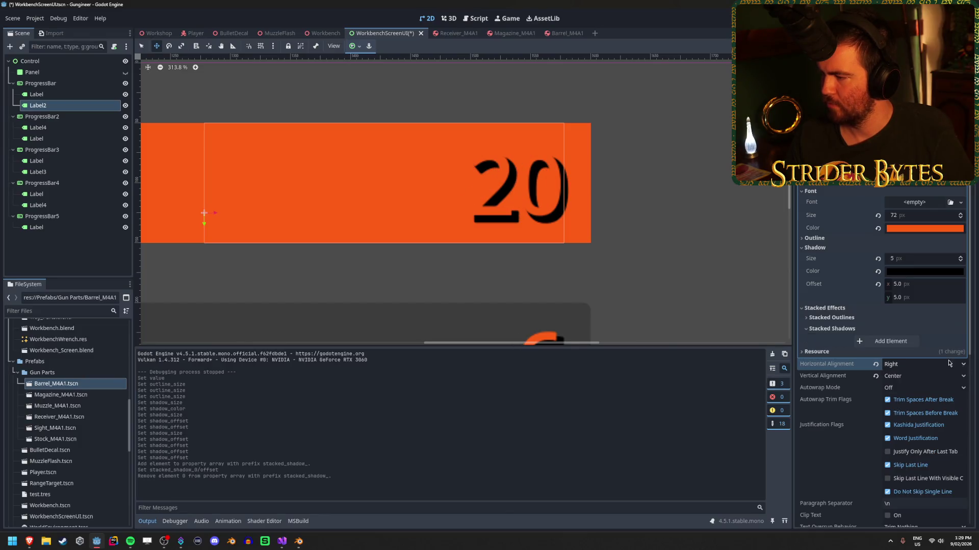
click(824, 308)
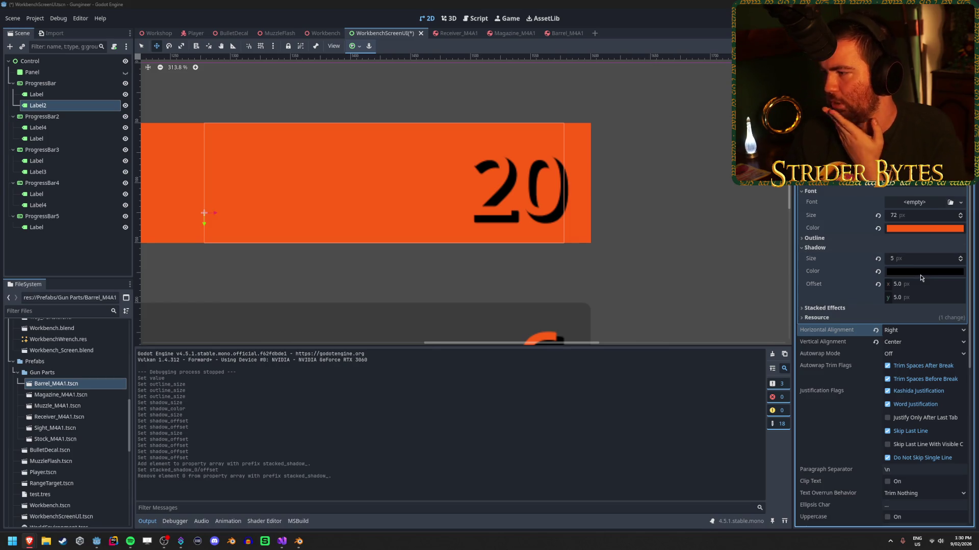
Pan the view to the Stability and Accuracy bars and save the WorkbenchScreenUI scene.
scroll(561, 263, down, 5)
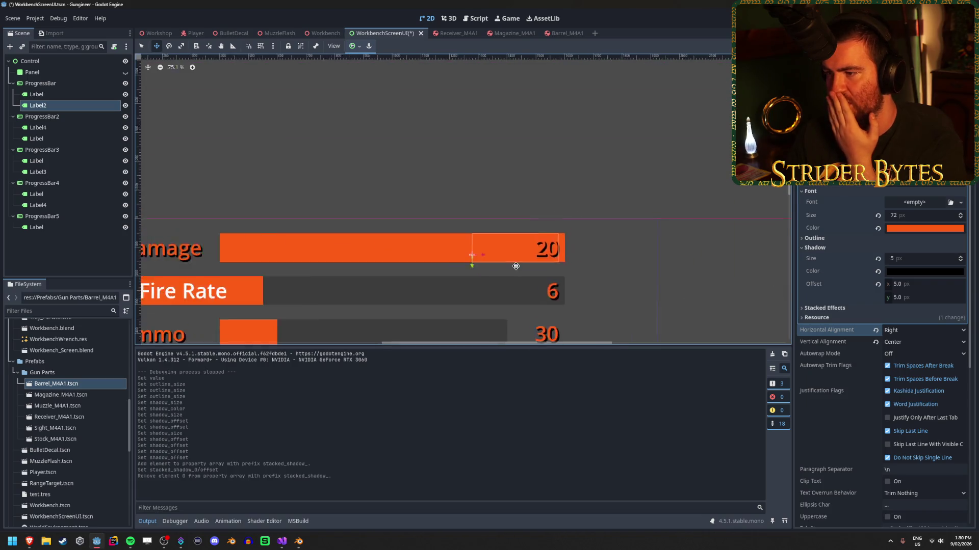
click(54, 94)
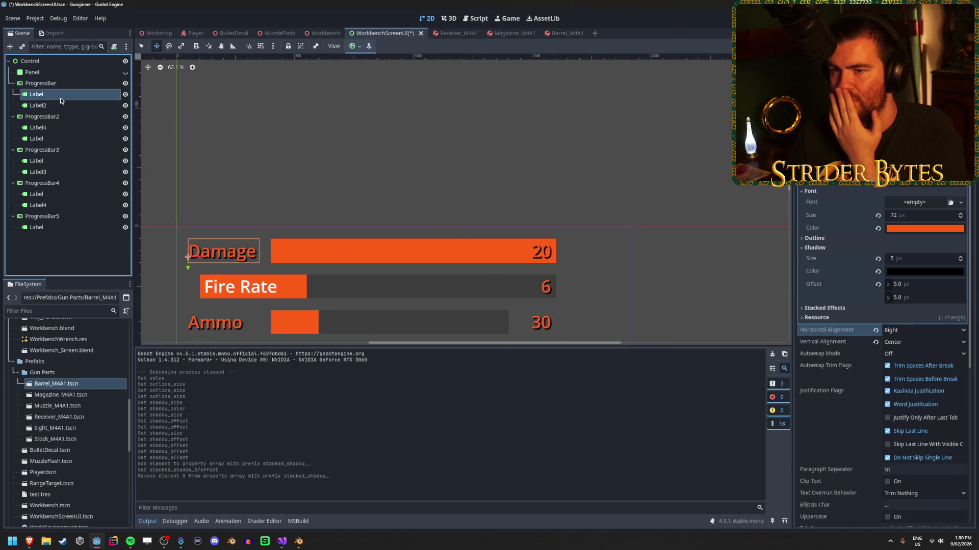
click(52, 265)
mouse_move(291, 288)
mouse_down()
mouse_move(301, 204)
mouse_move(282, 182)
mouse_move(334, 190)
mouse_up()
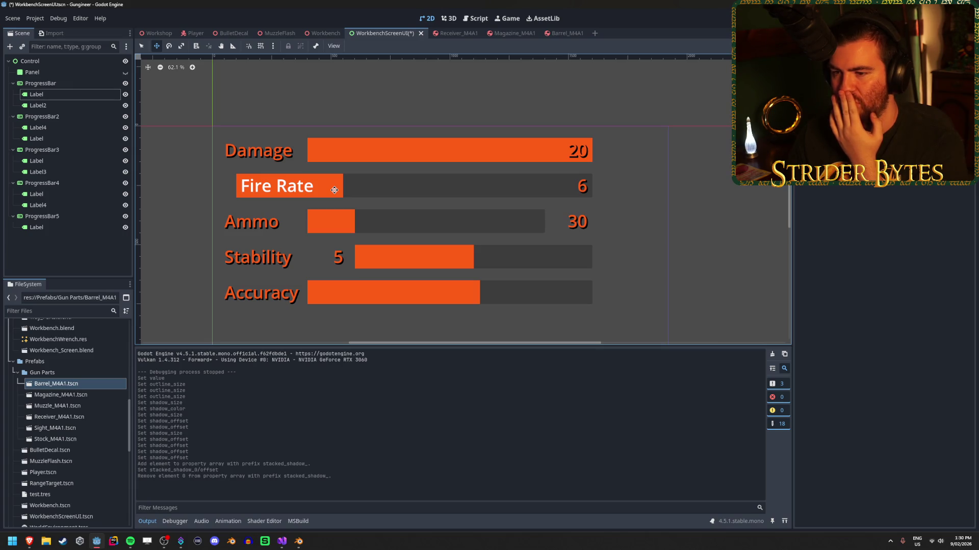
key(ctrl+s)
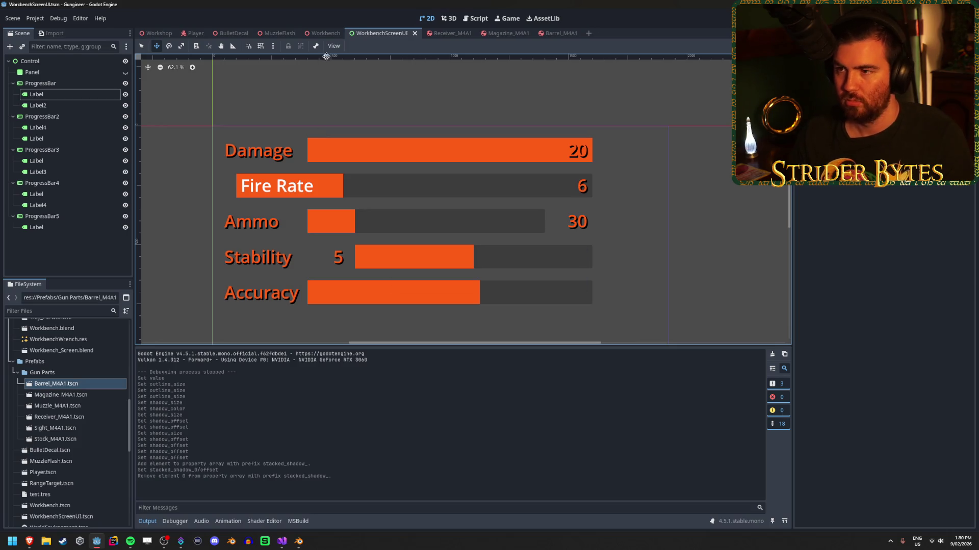
Play-test from the Workbench 3D scene, then fly the camera close to the monitor's stat screen.
click(329, 35)
scroll(249, 207, up, 5)
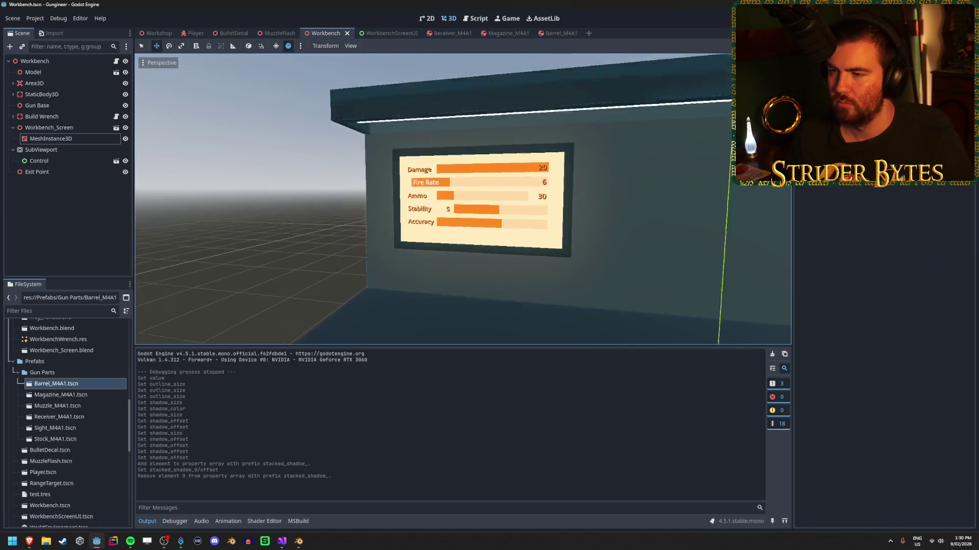
scroll(459, 199, down, 3)
scroll(458, 199, up, 2)
scroll(261, 212, up, 2)
scroll(261, 212, down, 2)
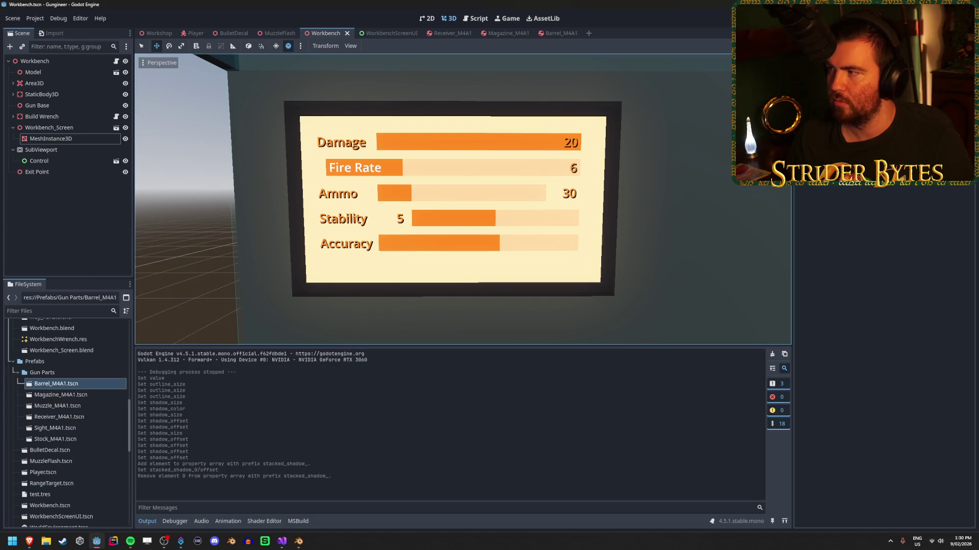
click(871, 18)
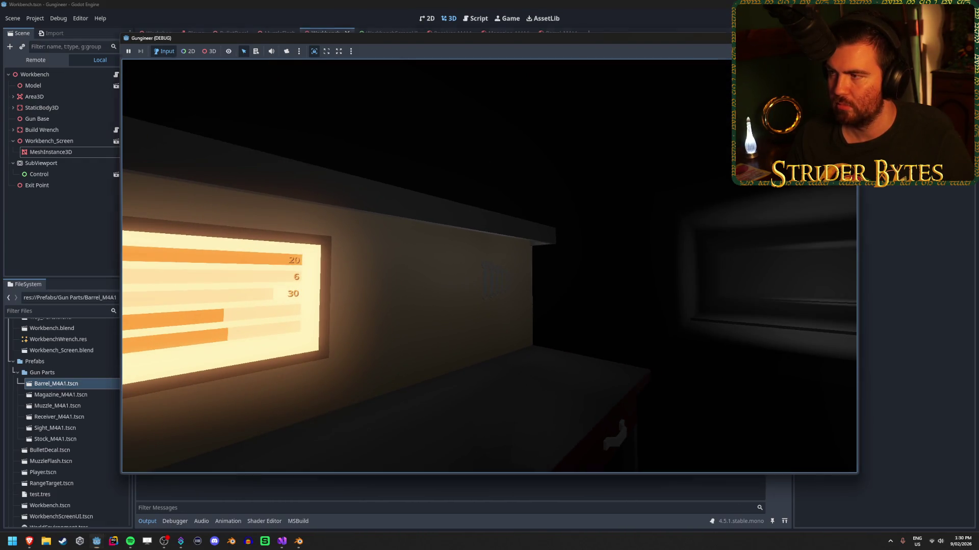
key(F8)
mouse_move(590, 209)
mouse_down()
mouse_move(560, 219)
mouse_move(571, 194)
mouse_move(601, 204)
mouse_move(518, 222)
mouse_up()
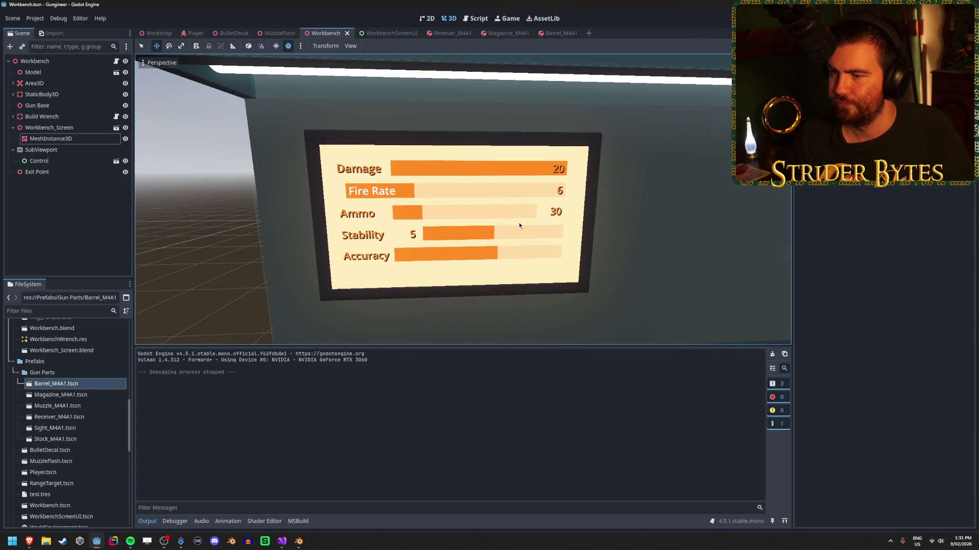
click(391, 33)
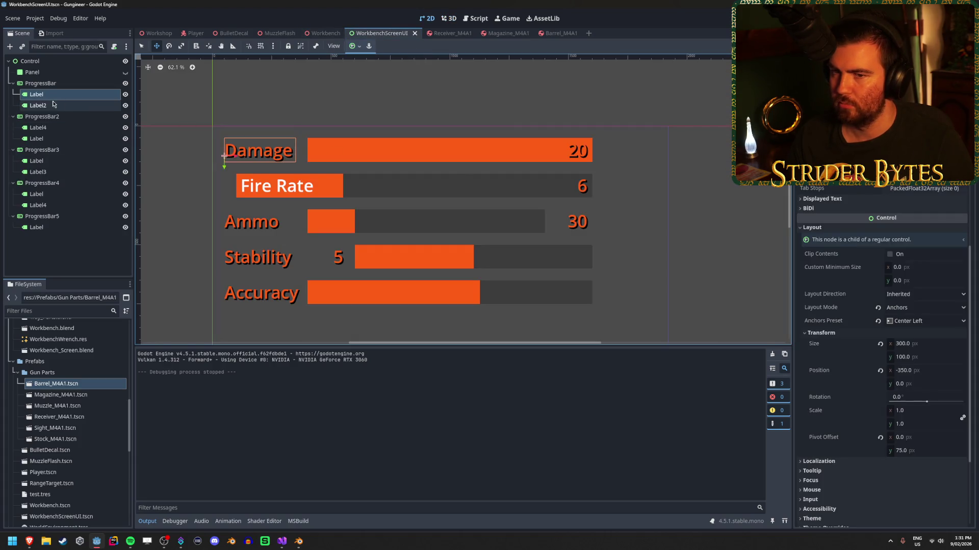
Select ProgressBar2, the Fire Rate bar, in the Scene tree.
click(53, 117)
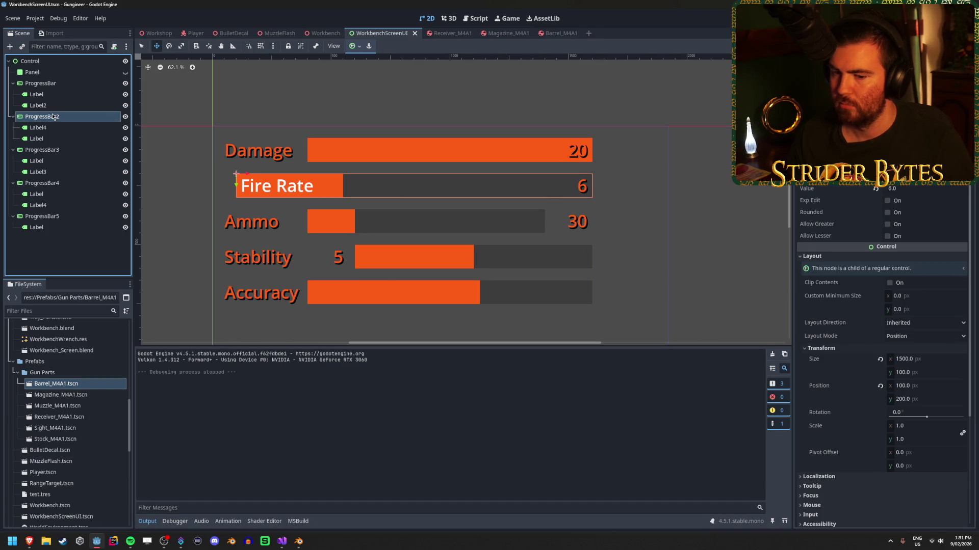
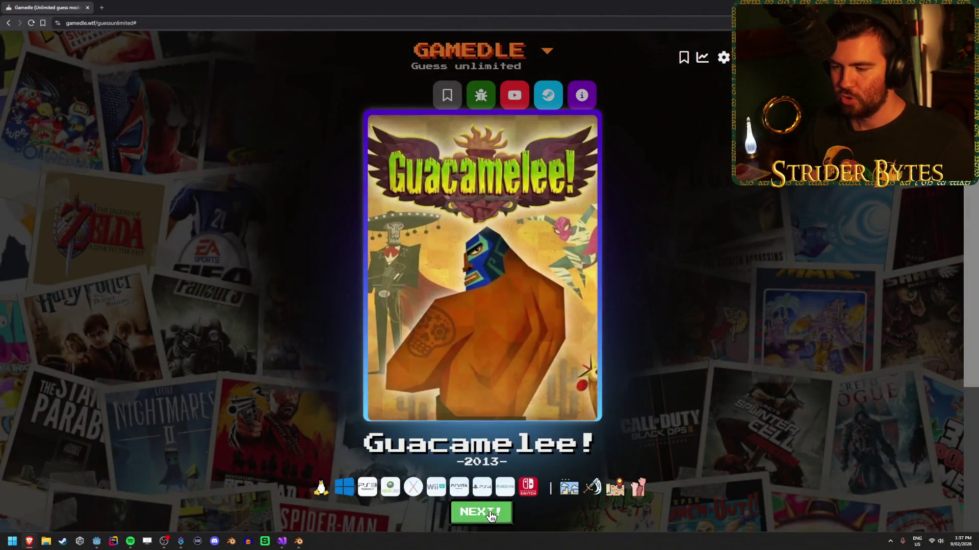
Leave the solved Guacamelee! result and start a new unlimited round.
click(491, 516)
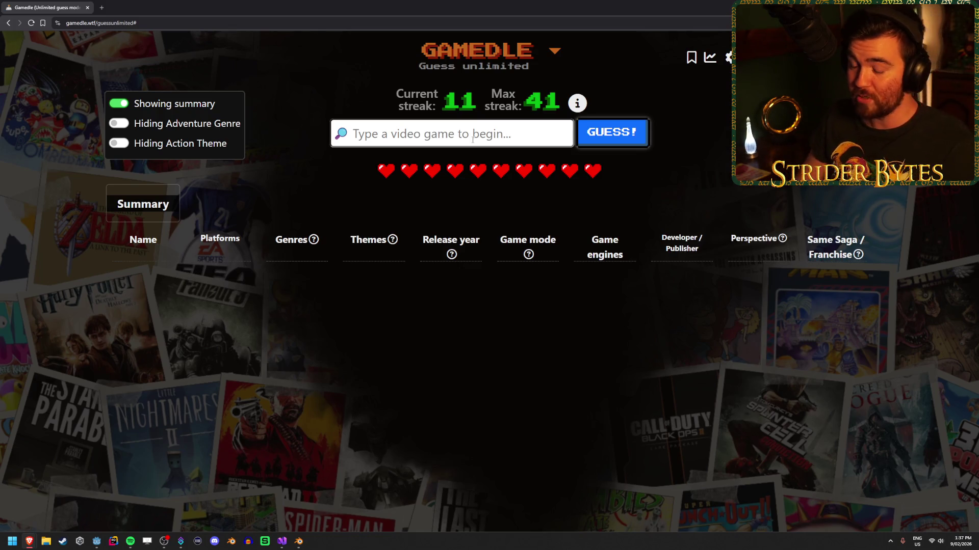
Submit Baldur's Gate as the first guess, which costs a life and shows a 1998 release-year clue.
text(baldur)
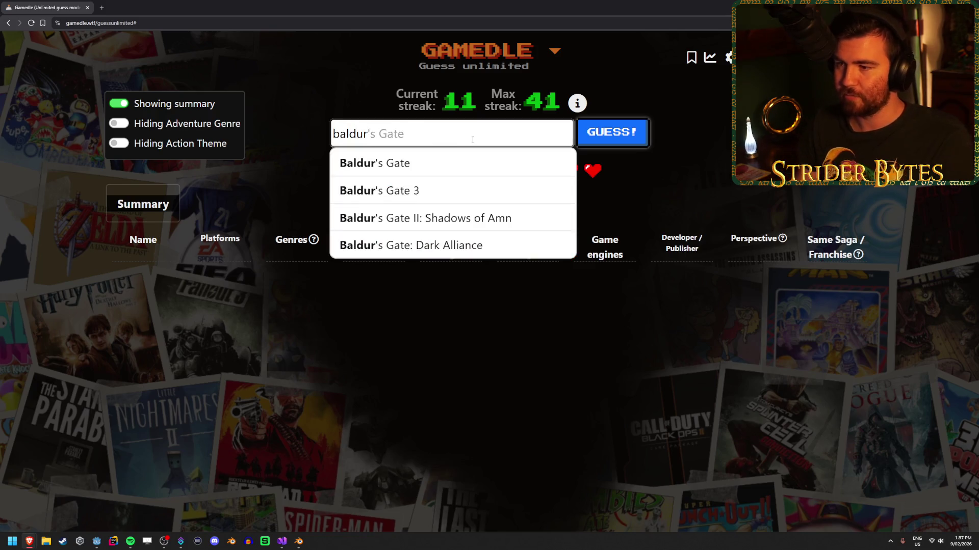
key(Return)
key(Return)
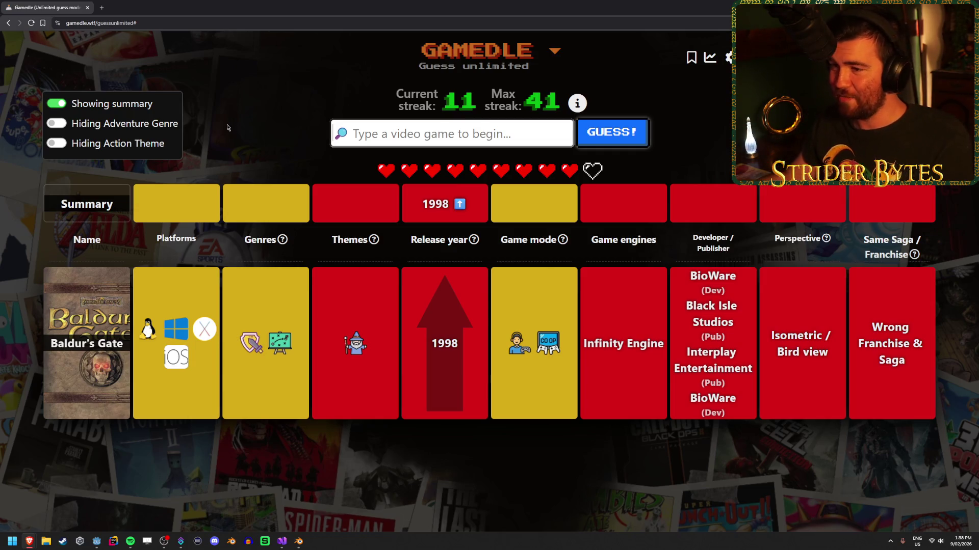
text(black ops)
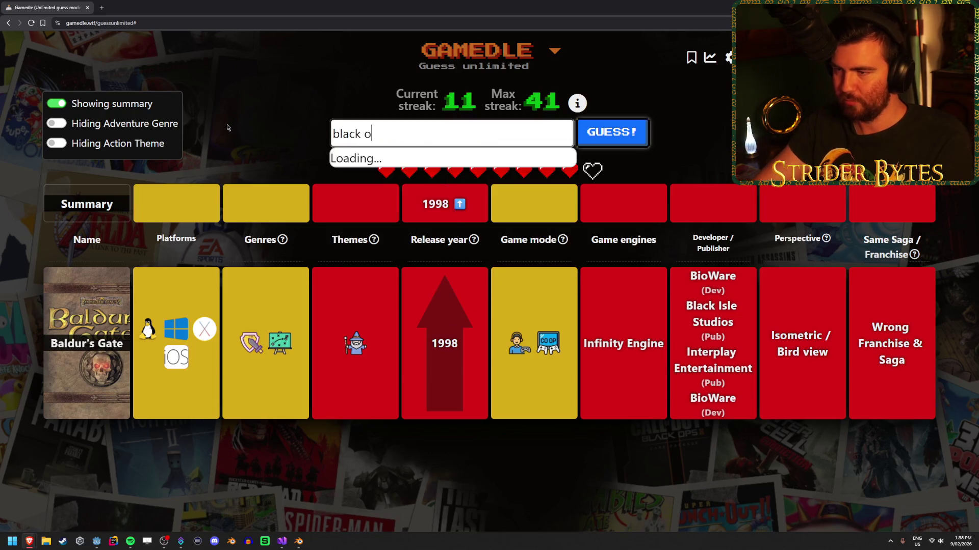
Guess Call of Duty: Black Ops 6 from the 'black ops' suggestions.
scroll(493, 240, down, 1)
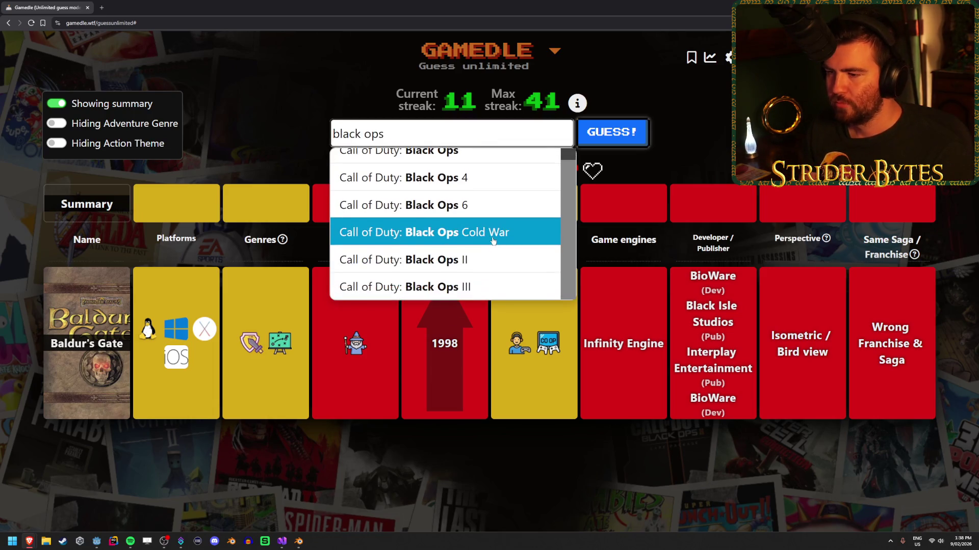
scroll(493, 241, up, 1)
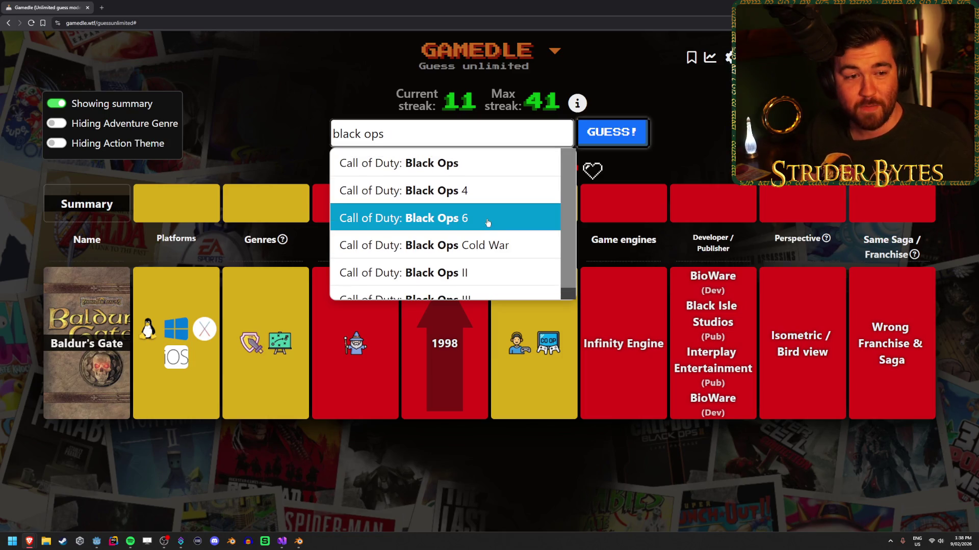
click(488, 218)
click(611, 136)
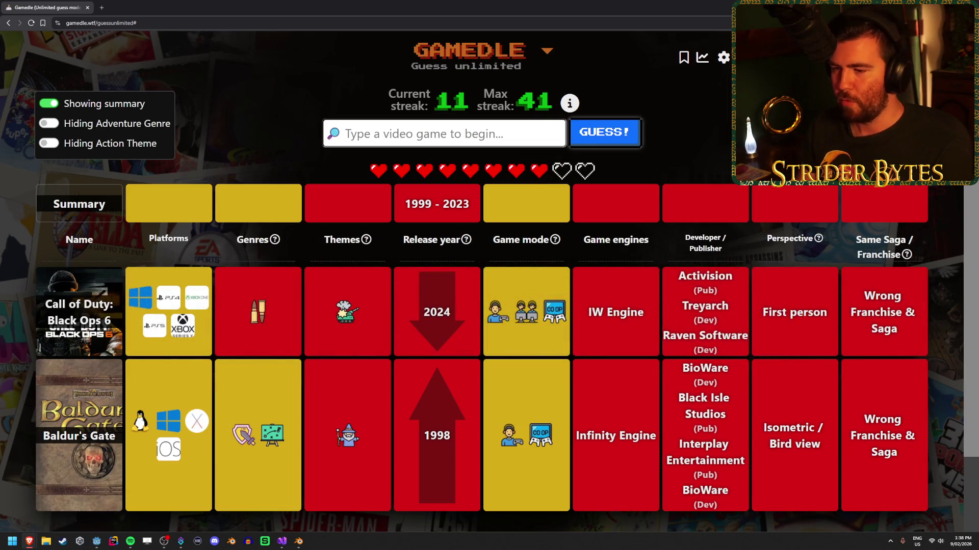
Guess Fall Guys, which matches on third-person perspective, and review the clue rows.
text(fall guys)
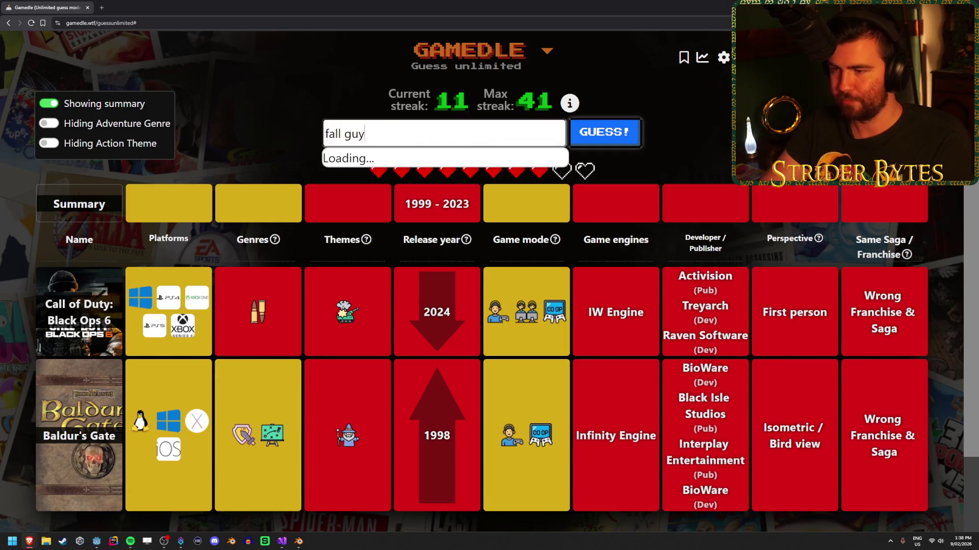
click(498, 163)
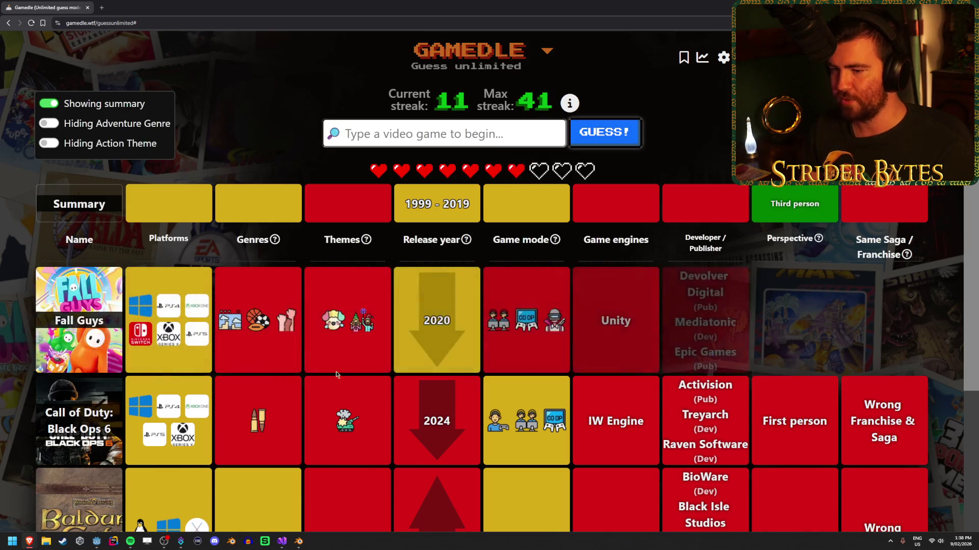
scroll(341, 376, down, 1)
scroll(341, 377, down, 1)
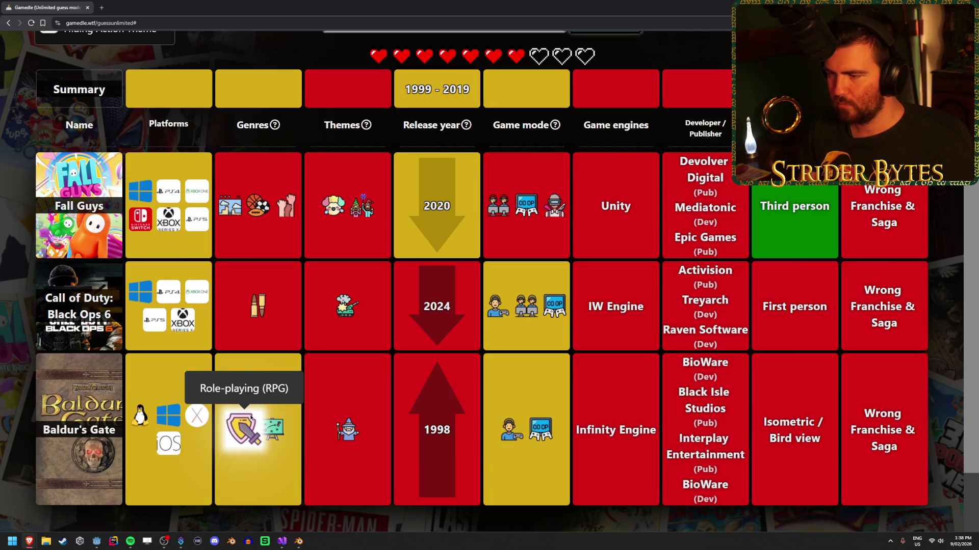
scroll(394, 363, up, 3)
scroll(394, 363, down, 2)
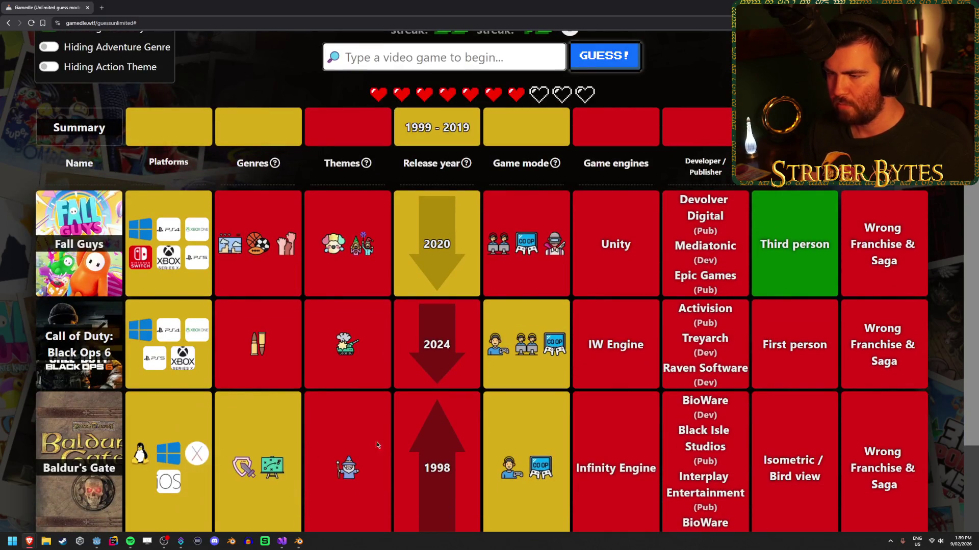
scroll(482, 376, up, 2)
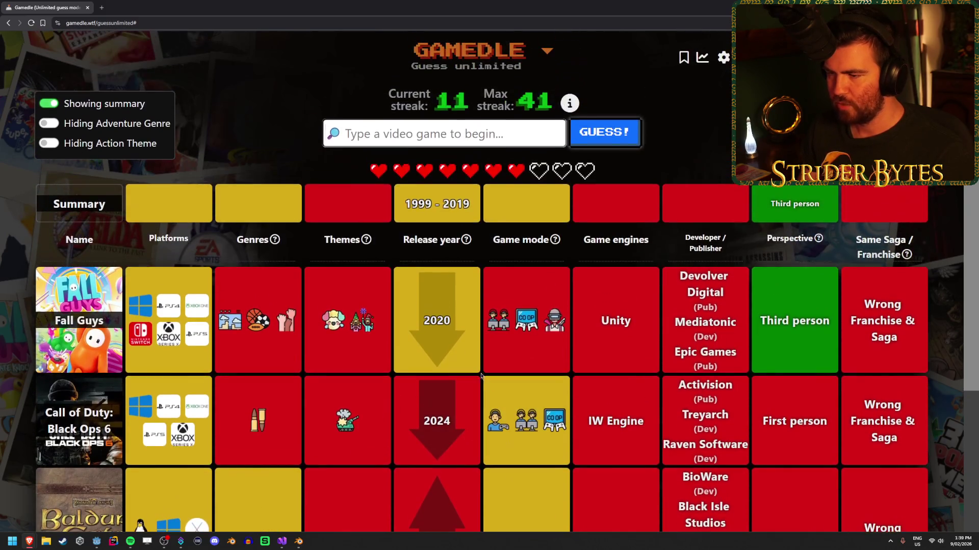
click(449, 136)
text(yakuza)
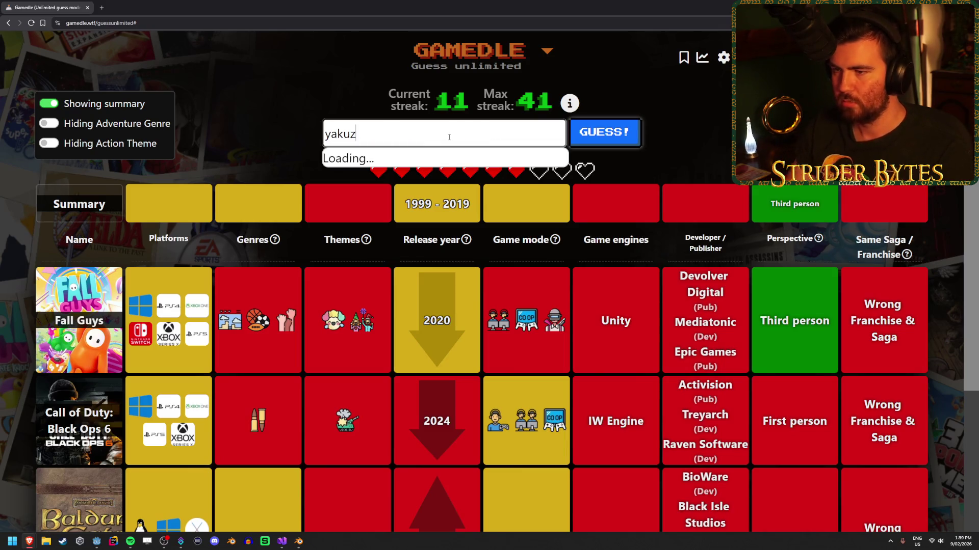
Submit Yakuza 0 by picking Yakuza and adding '0'.
scroll(443, 174, down, 2)
scroll(453, 220, up, 2)
click(437, 163)
text(0)
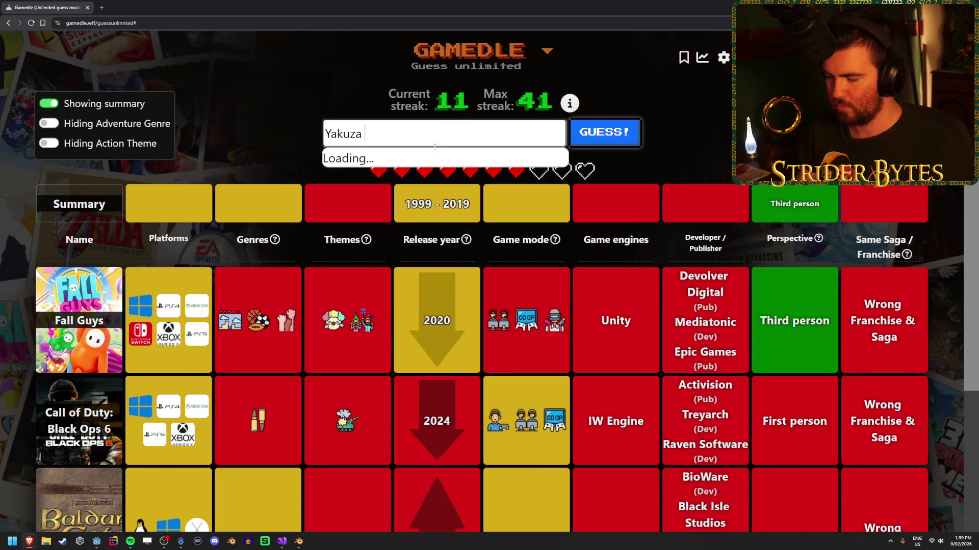
click(607, 133)
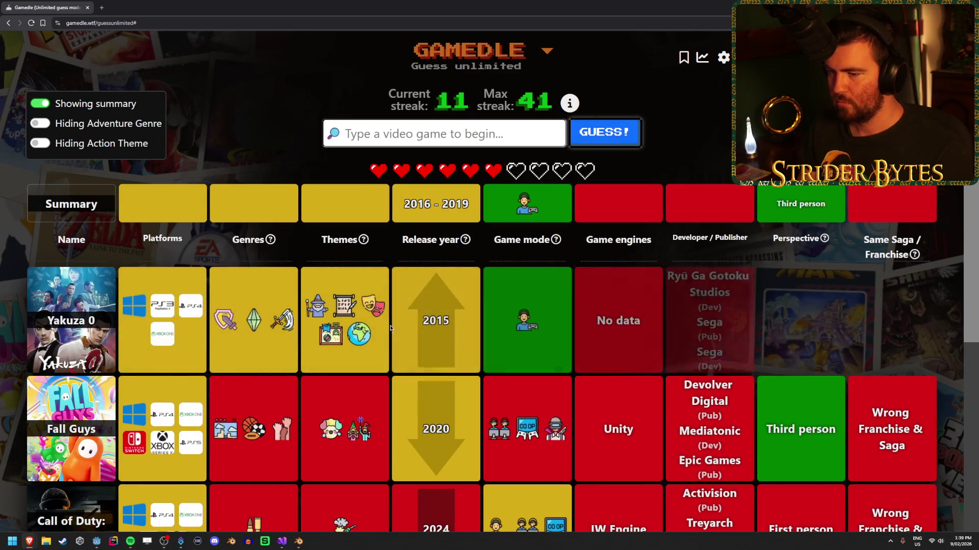
Review the clues: release year narrowed to 2016–2019 and single-player mode matching.
scroll(447, 285, down, 3)
scroll(446, 286, down, 1)
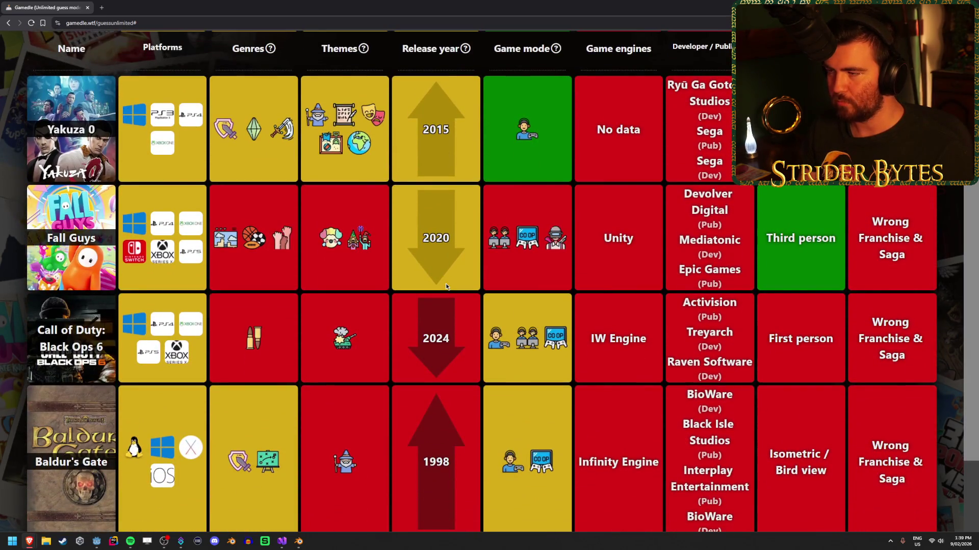
scroll(446, 283, up, 4)
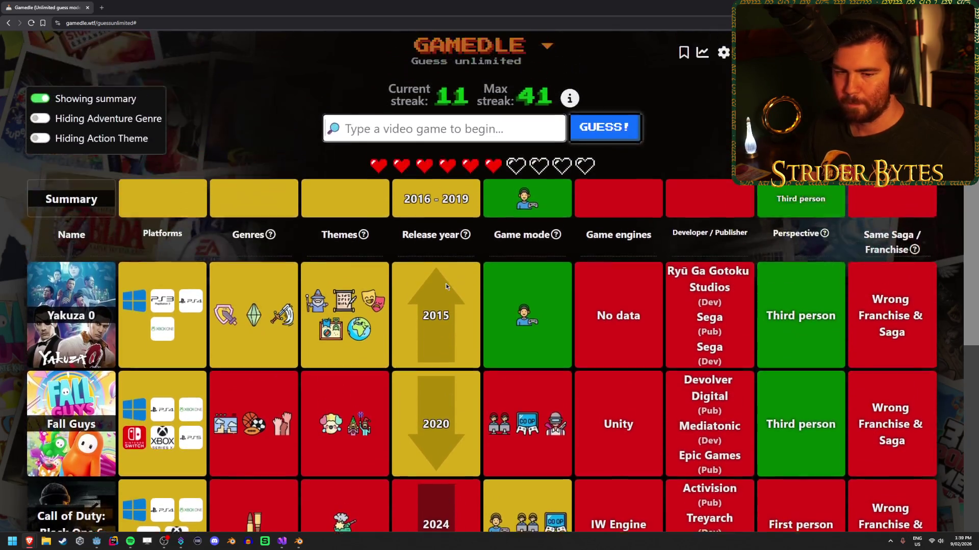
scroll(445, 284, down, 4)
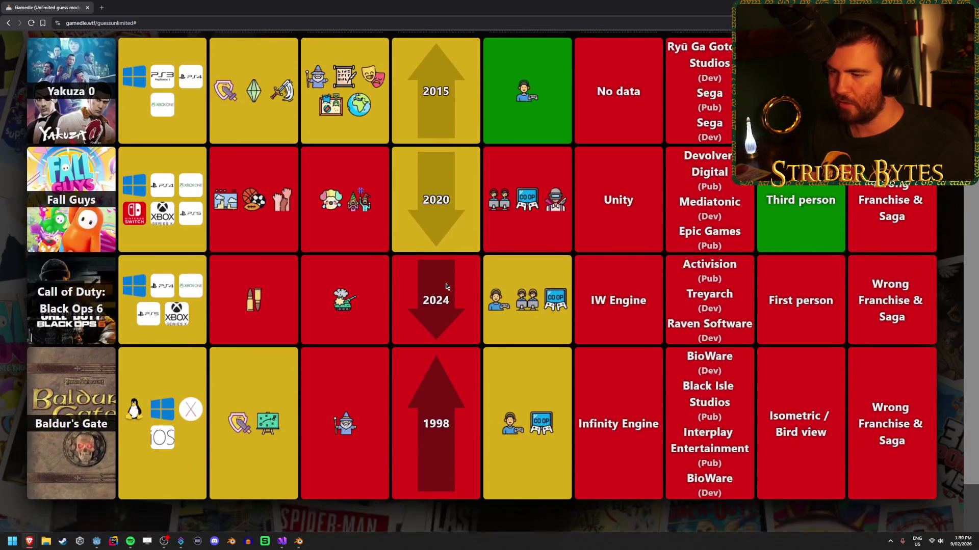
scroll(373, 290, up, 1)
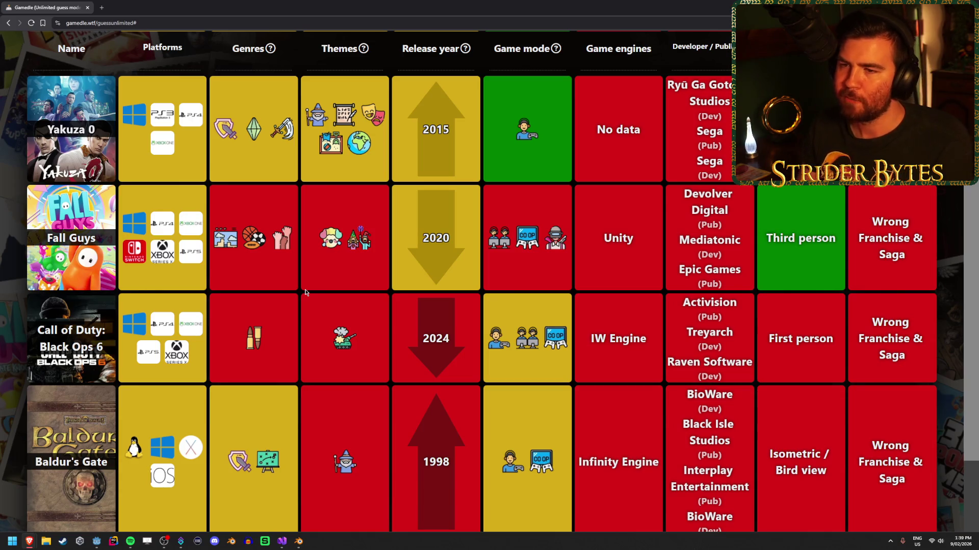
mouse_move(230, 144)
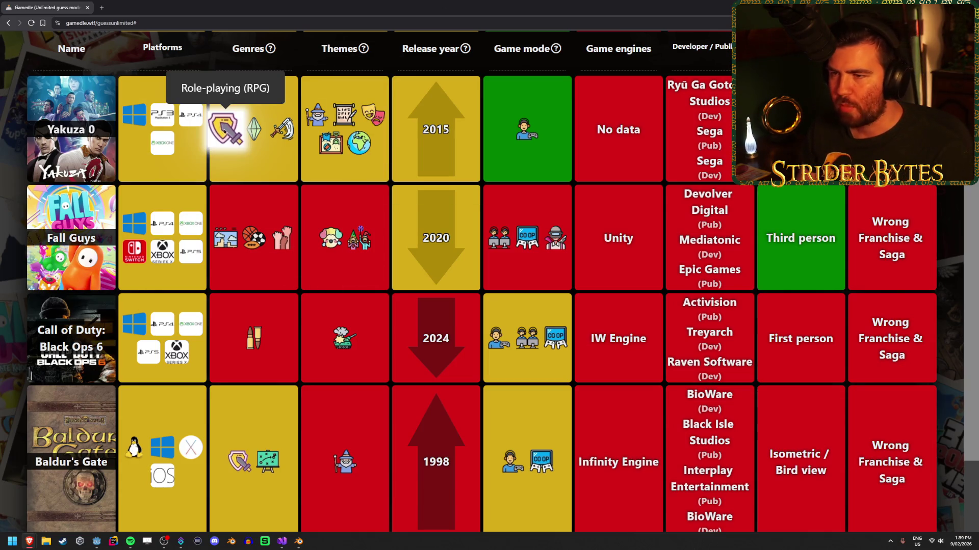
mouse_move(316, 119)
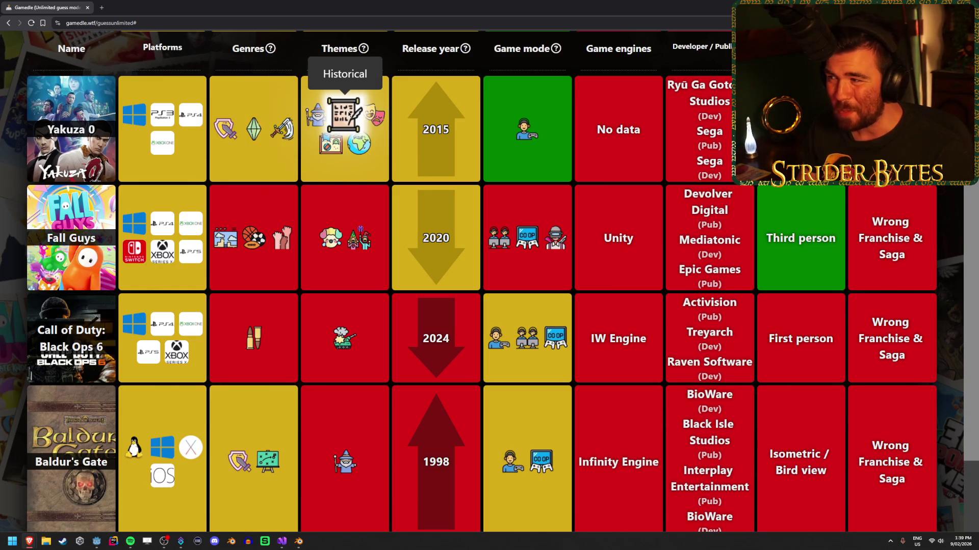
mouse_move(331, 151)
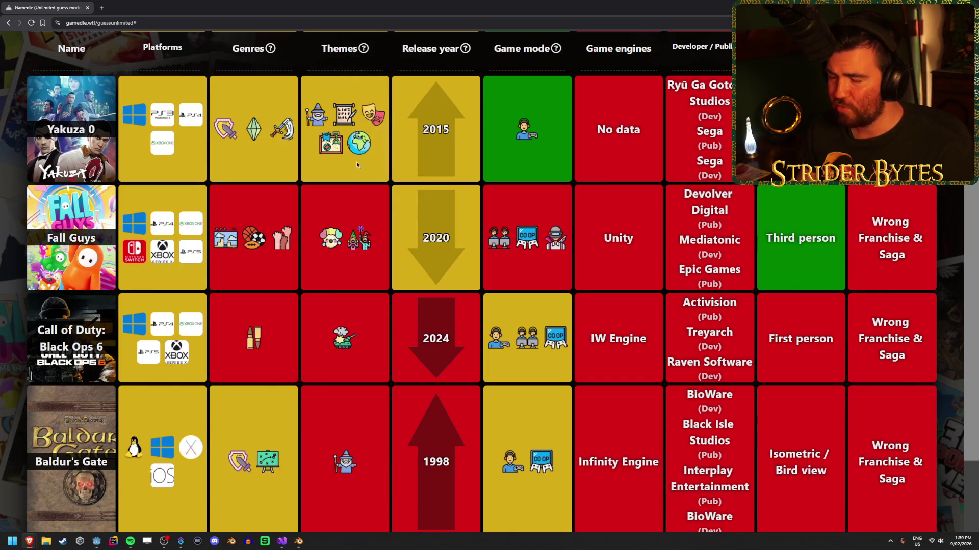
scroll(443, 249, up, 4)
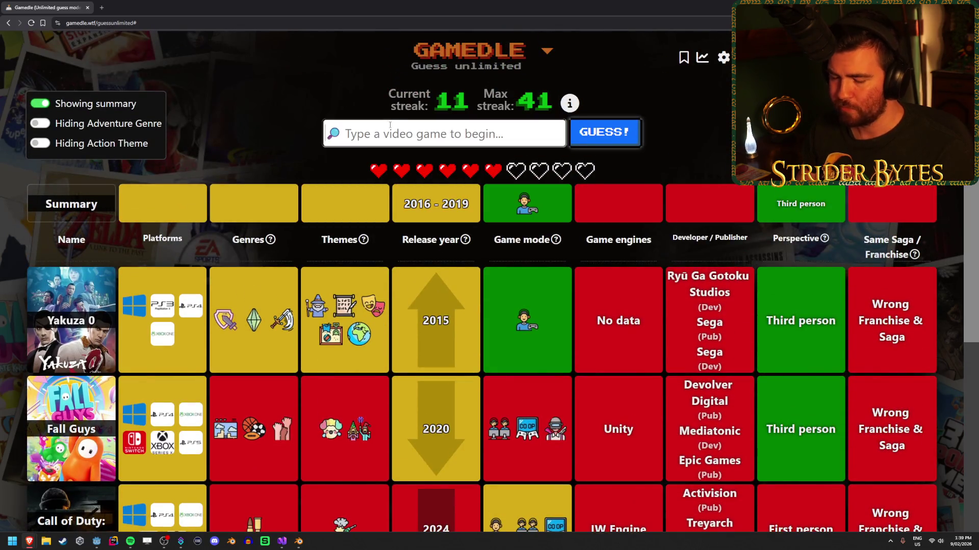
Search 'odysse' and submit Assassin's Creed Odyssey as the winning guess.
click(390, 125)
text(odyss)
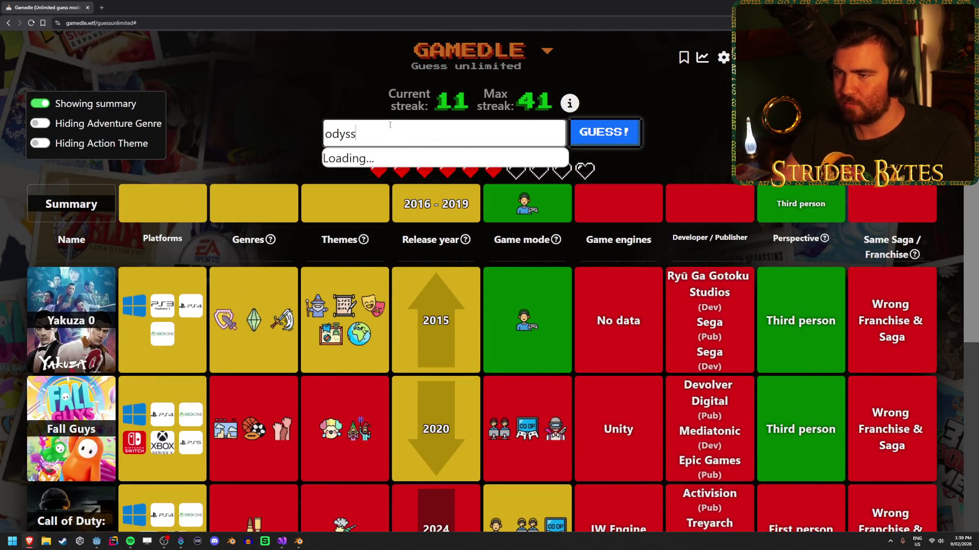
text(e)
key(Down)
key(Down)
key(Return)
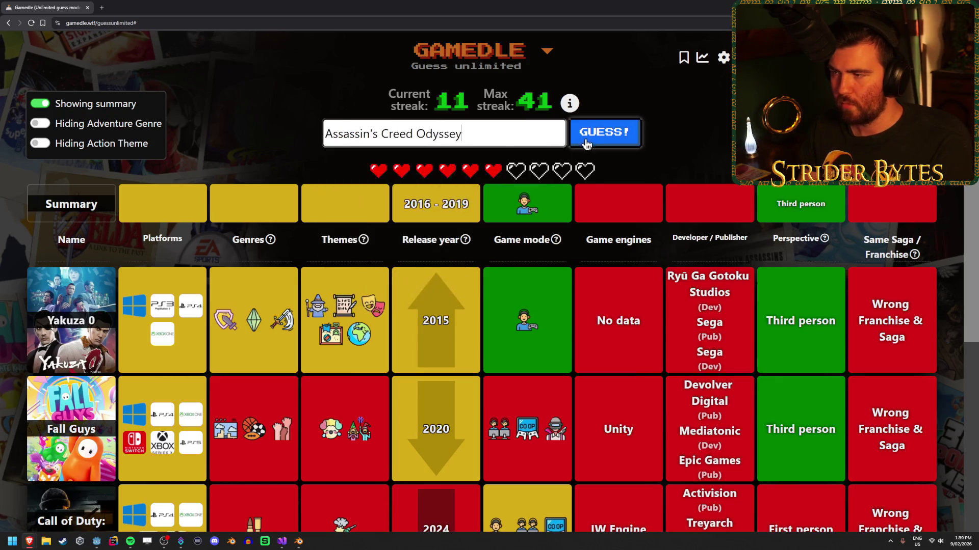
click(603, 133)
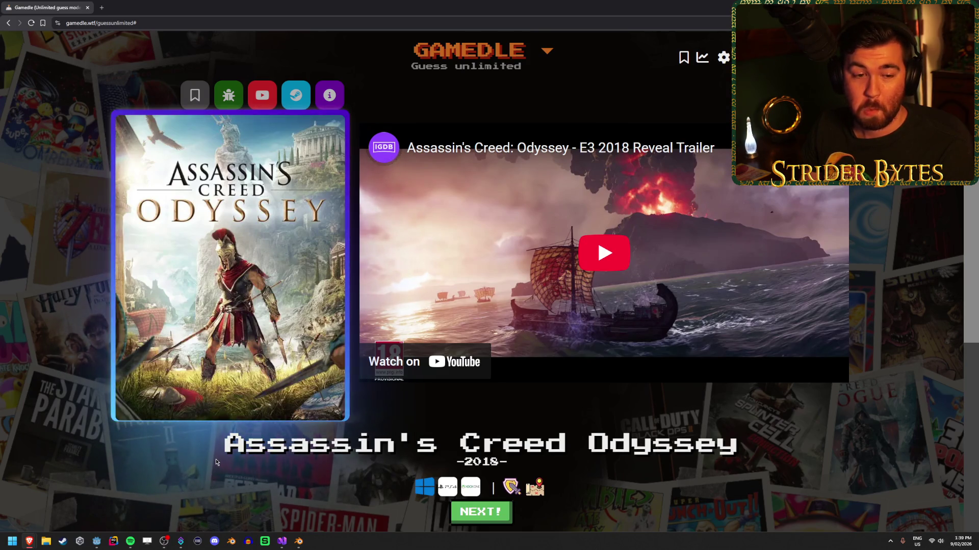
Begin a new round with ten lives and a streak of 12, then search 'stard'.
click(489, 520)
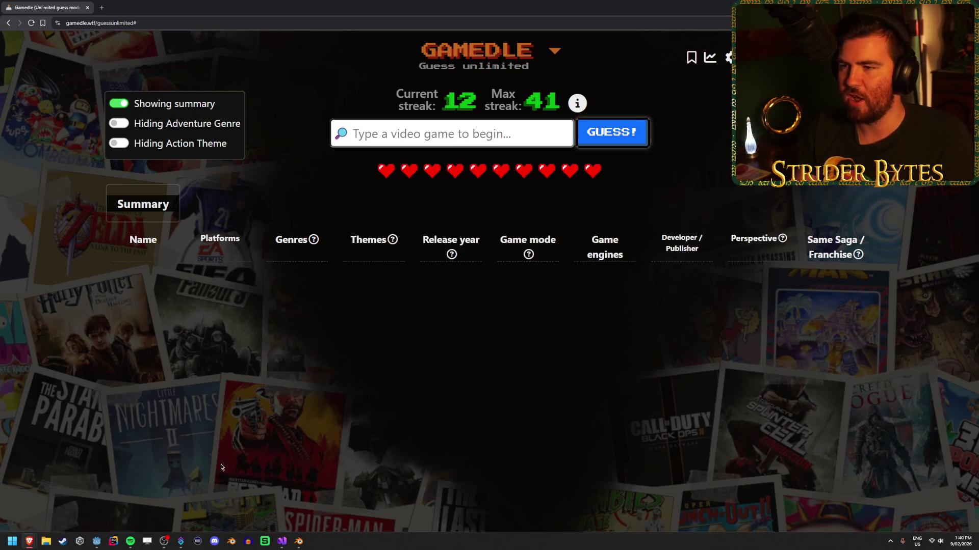
click(408, 139)
text(s)
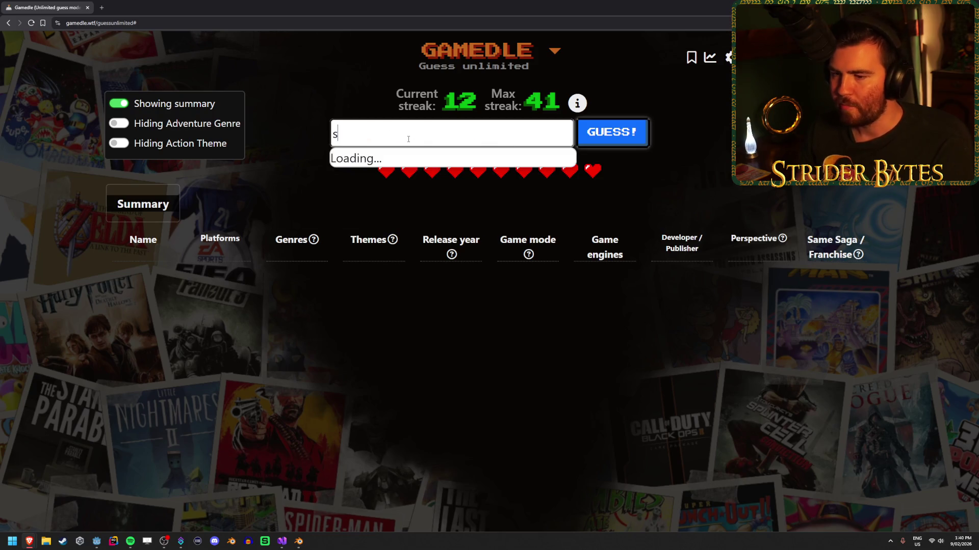
text(tard)
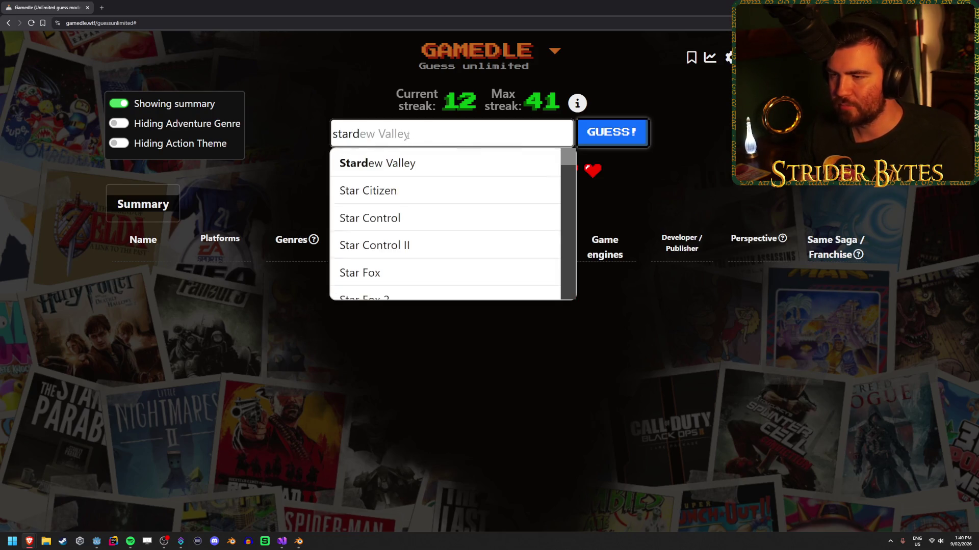
Submit Stardew Valley as the first guess, leaving nine lives and a pre-2016 release hint.
click(412, 156)
click(628, 144)
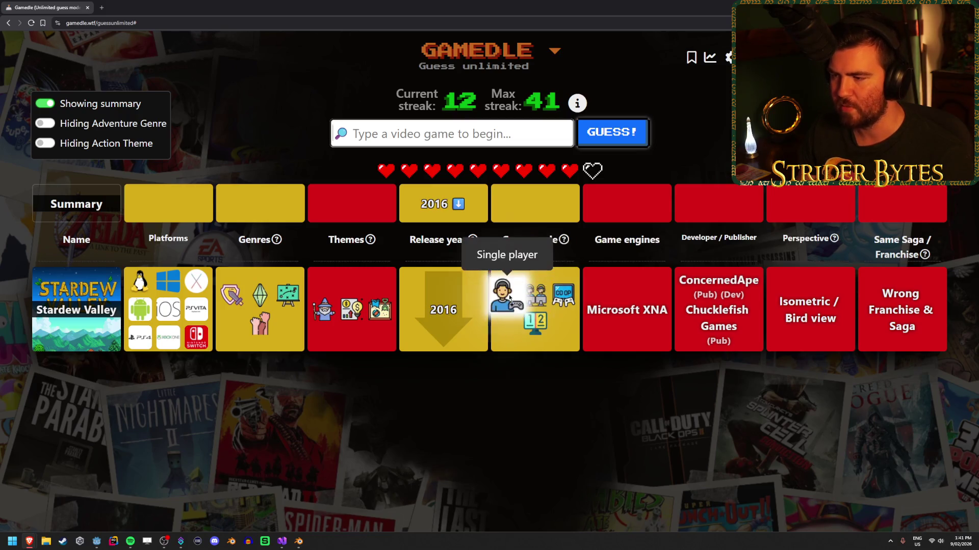
mouse_move(520, 299)
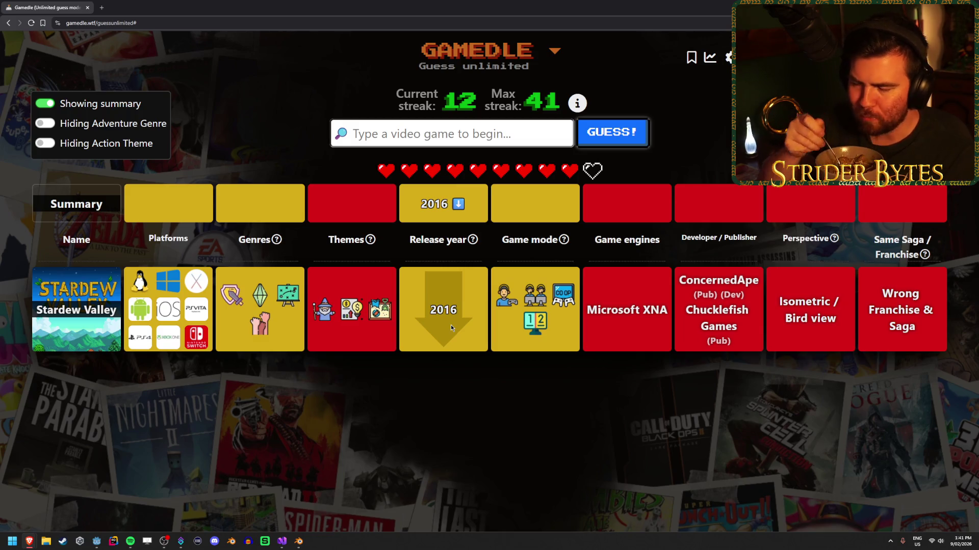
mouse_move(237, 298)
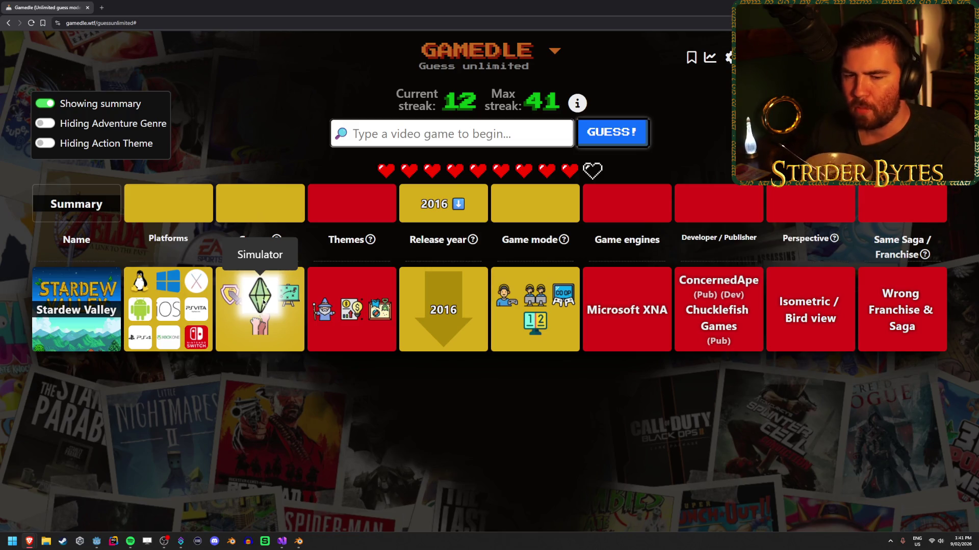
Guess Life is Strange from the 'life is' suggestions, matching single-player mode.
click(500, 134)
text(life is)
key(Down)
key(Down)
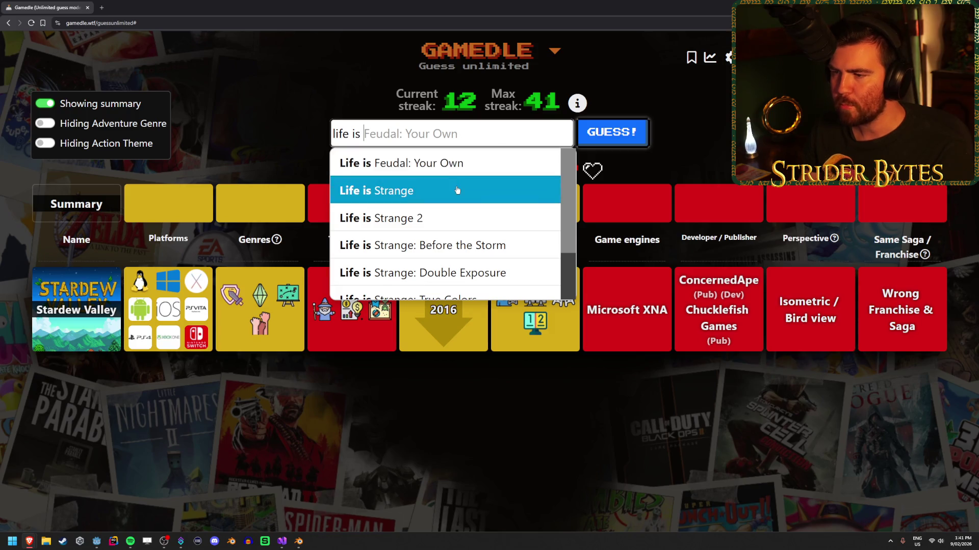
key(Return)
key(Return)
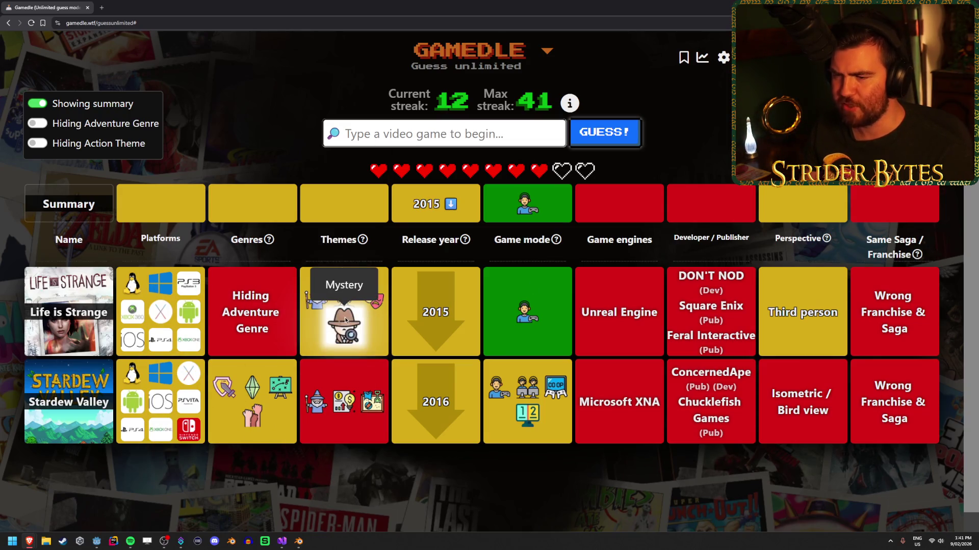
mouse_move(356, 329)
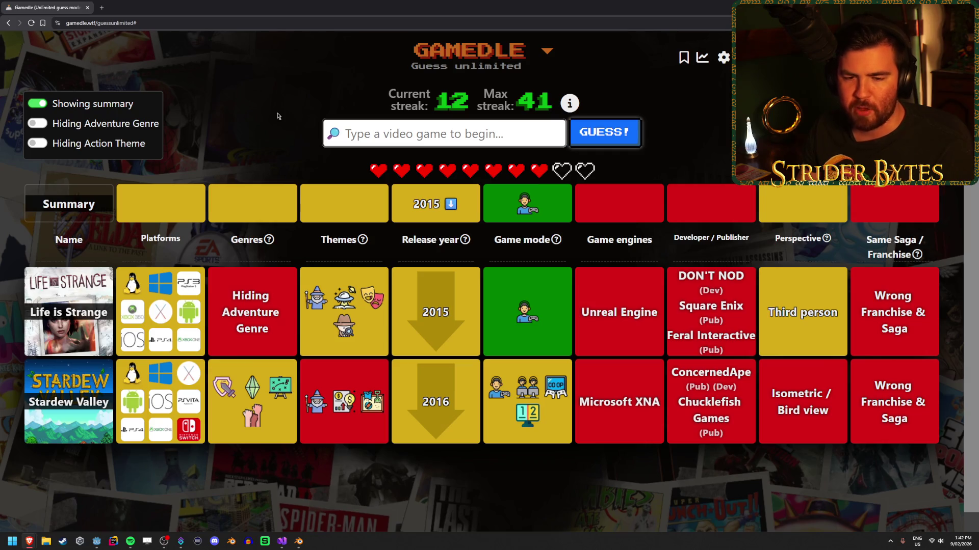
Select the 2015 release-year hint text on the board, then clear the selection.
double_click(406, 206)
double_click(408, 206)
click(410, 206)
double_click(414, 206)
click(417, 206)
drag(416, 206, 459, 206)
click(468, 205)
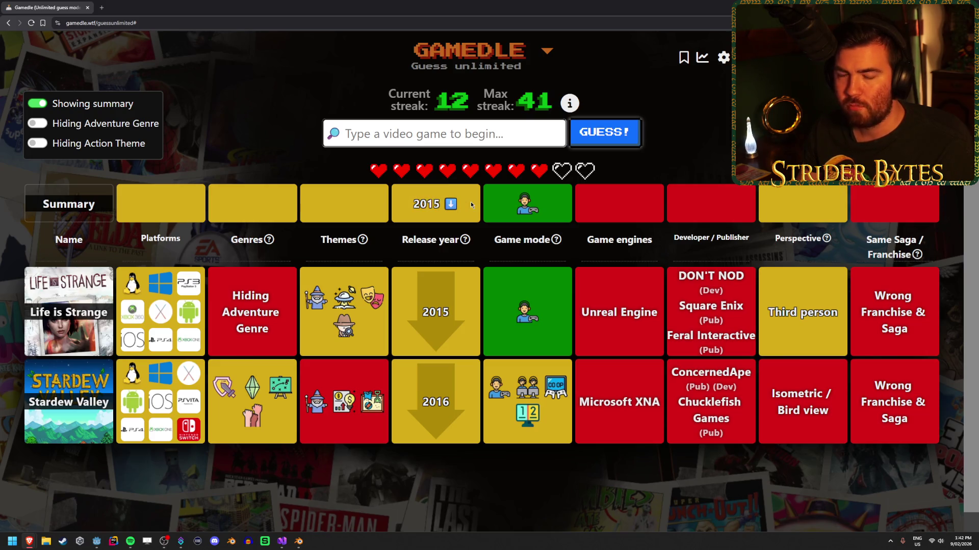
Guess Star Wars: Battlefront (new), which matches the first/third person perspective.
click(441, 145)
text(ba)
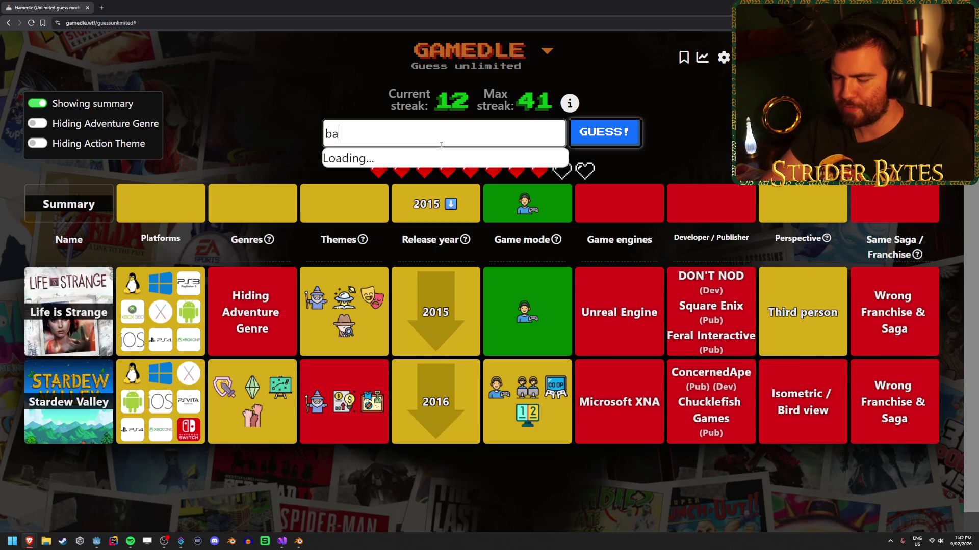
text(ttlefront)
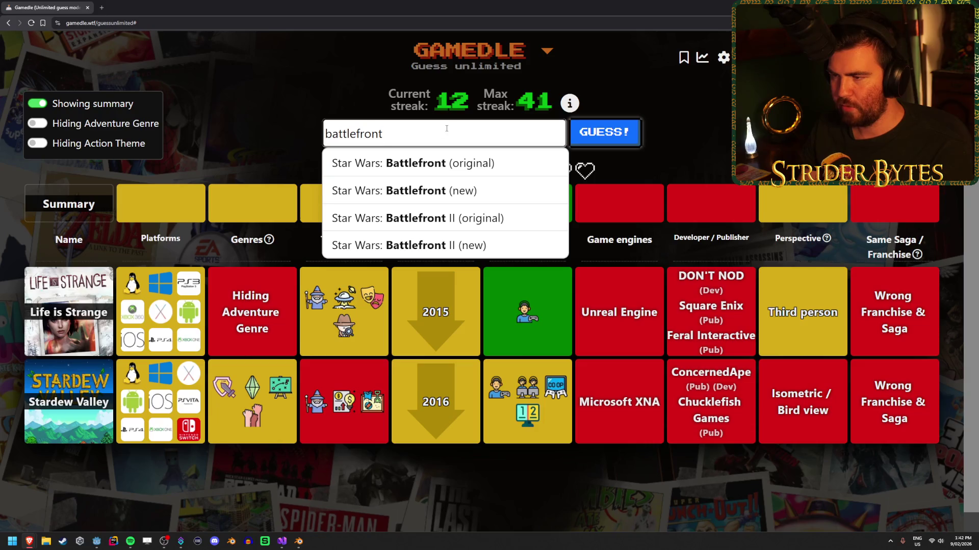
click(519, 195)
click(625, 131)
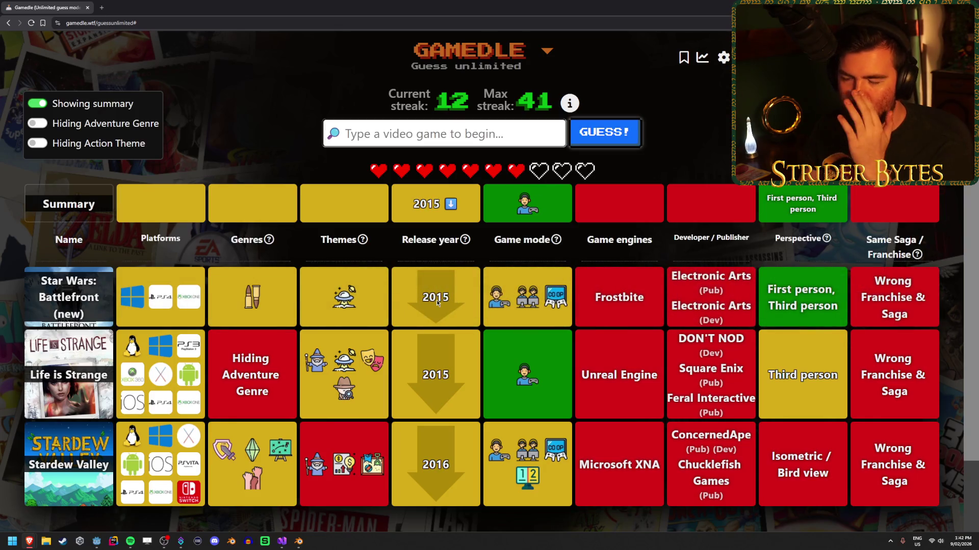
mouse_move(250, 302)
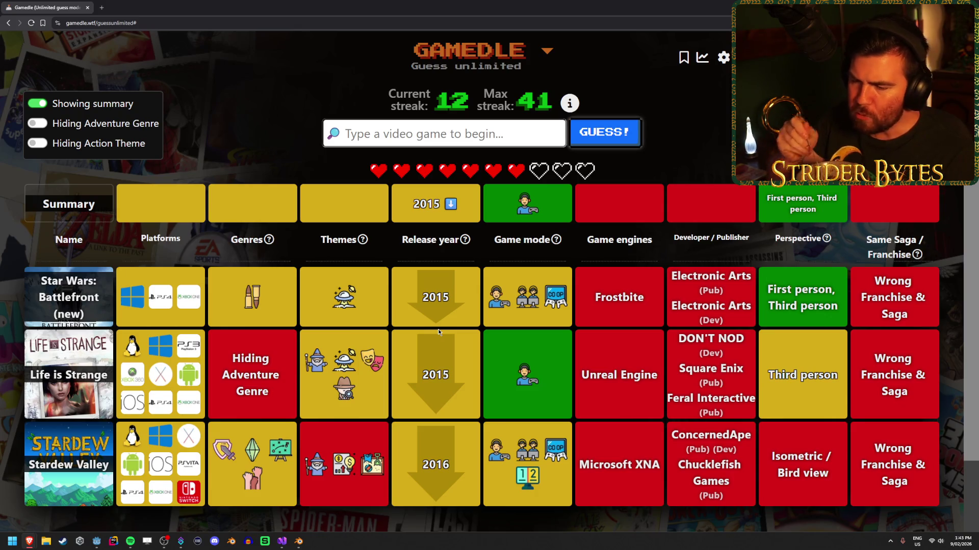
mouse_move(526, 376)
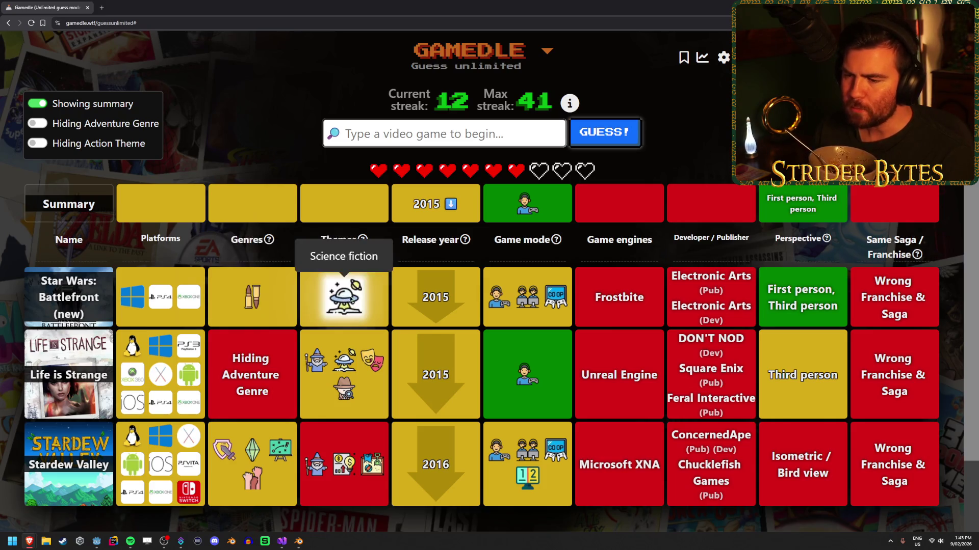
mouse_move(246, 443)
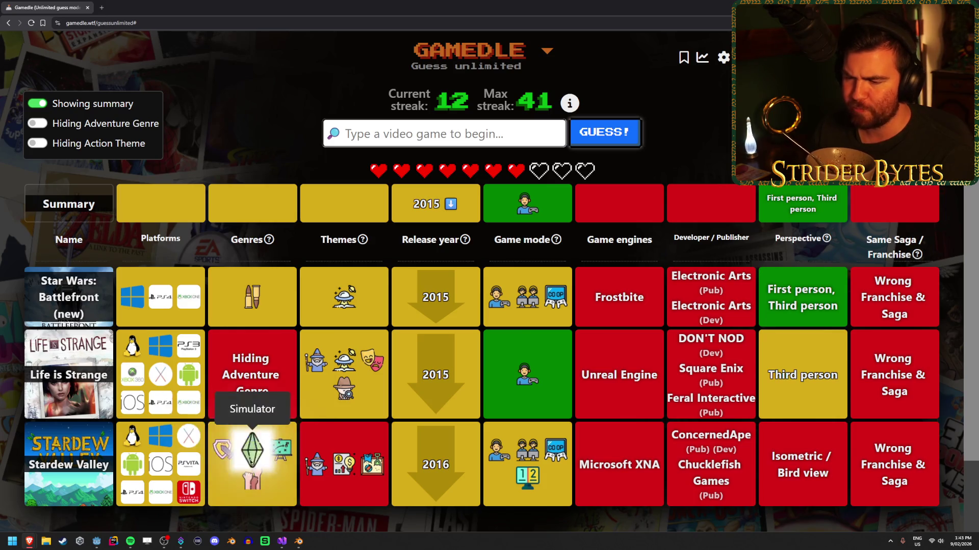
mouse_move(331, 463)
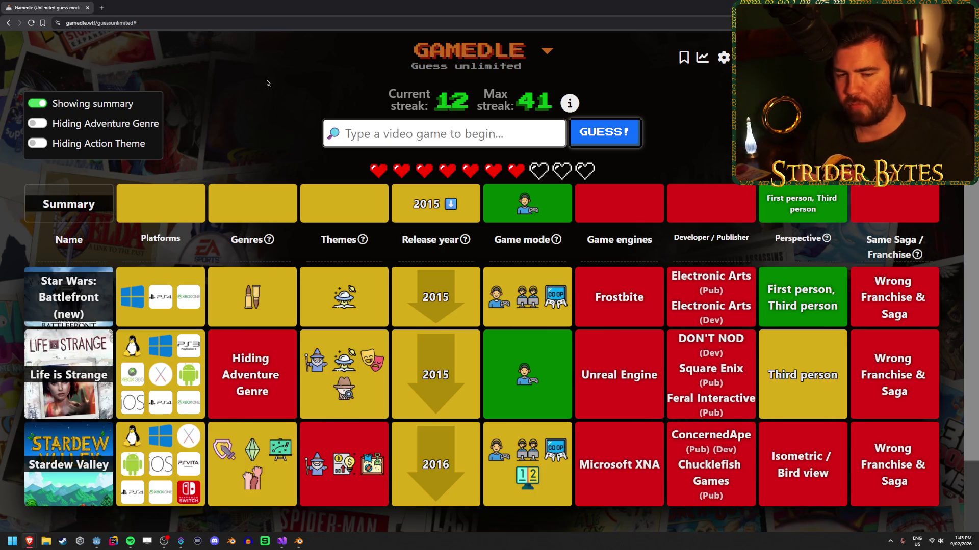
Guess Red Dead Redemption from the 'red dead' suggestions.
text(red dead)
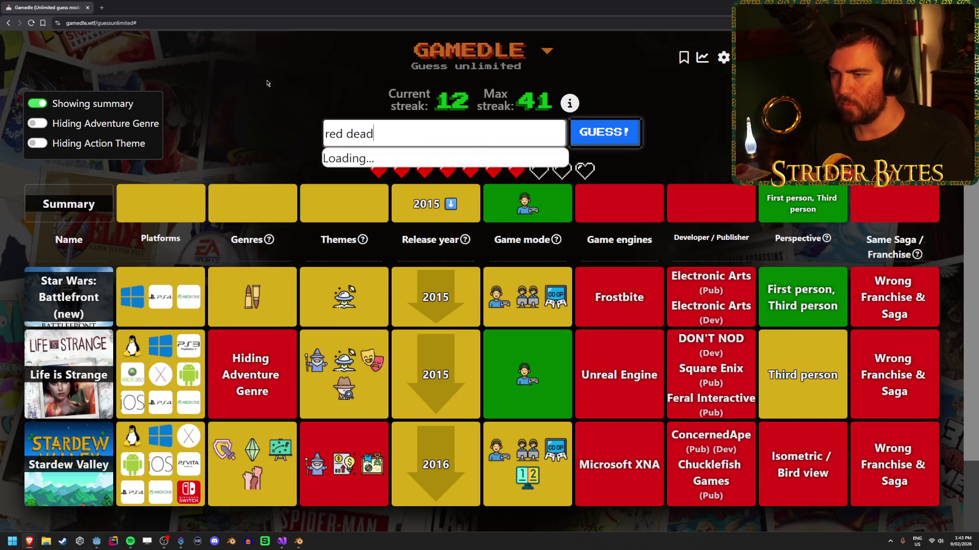
key(Down)
key(Return)
key(Return)
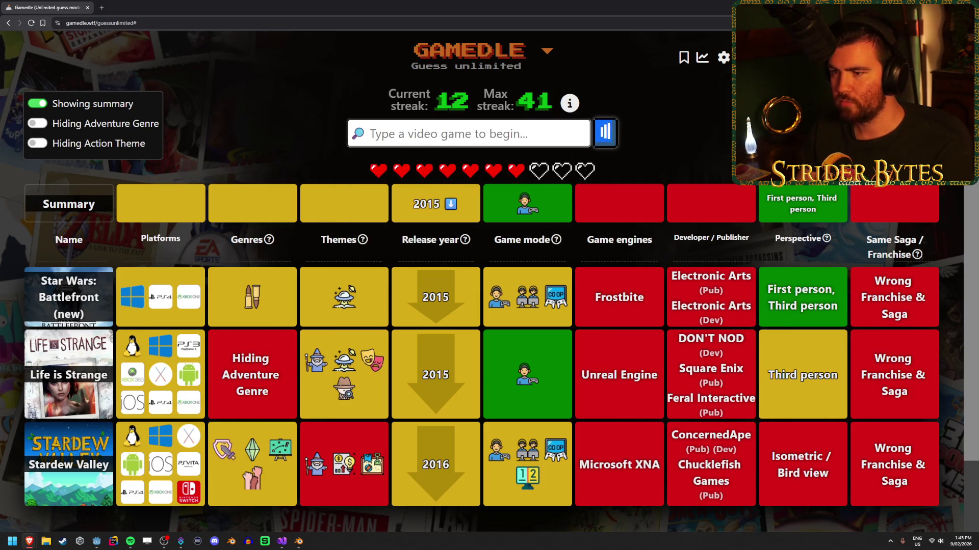